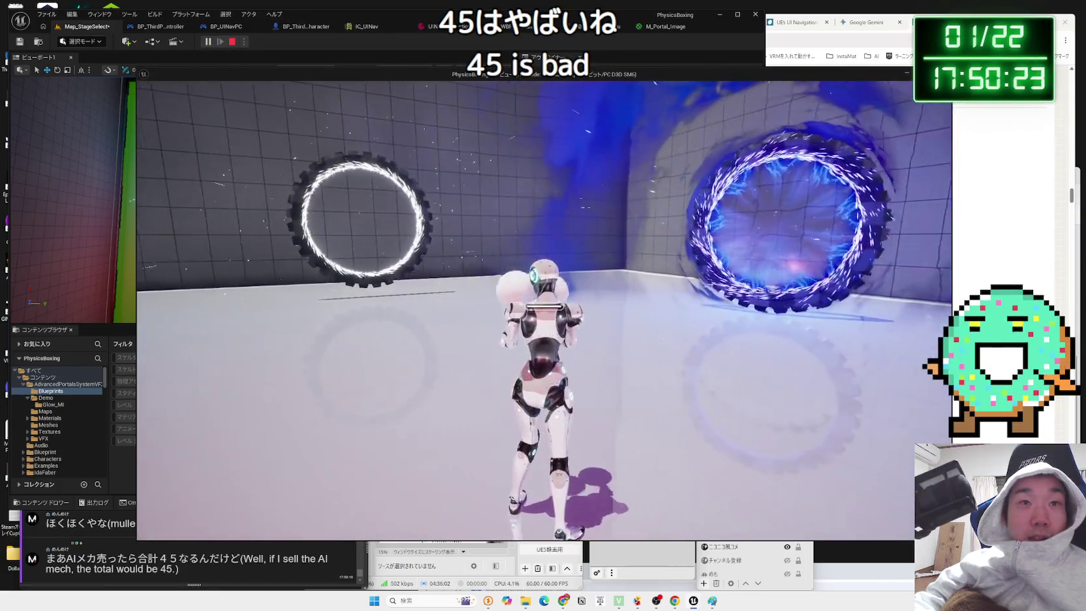
- Select the top portal BP_Portal_6, check its StaticMesh visibility, and run a quick playtest
key(Escape)
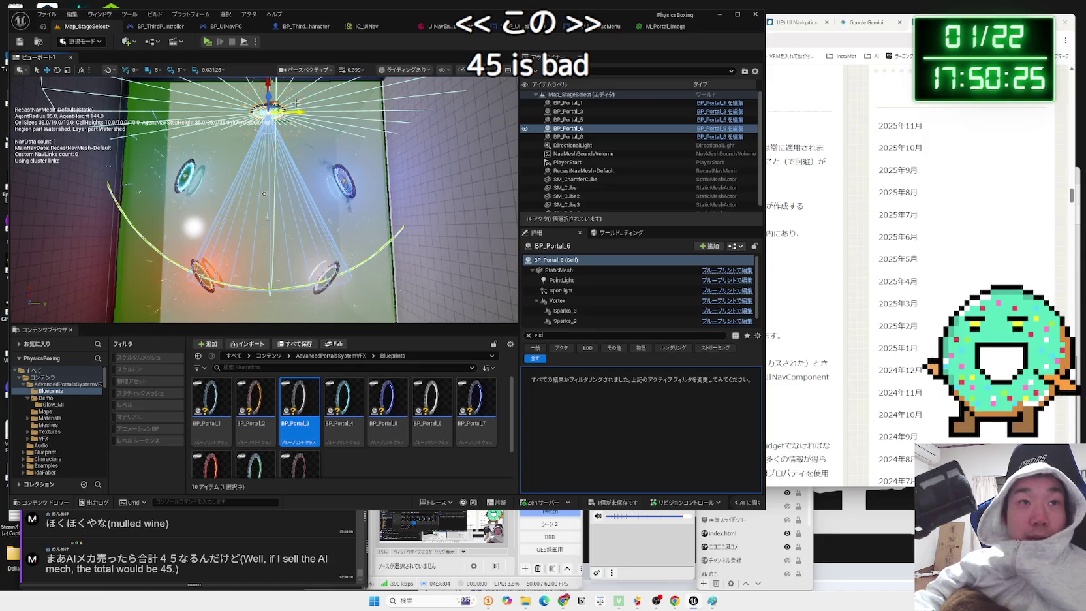
click(290, 97)
click(269, 110)
click(307, 130)
click(269, 109)
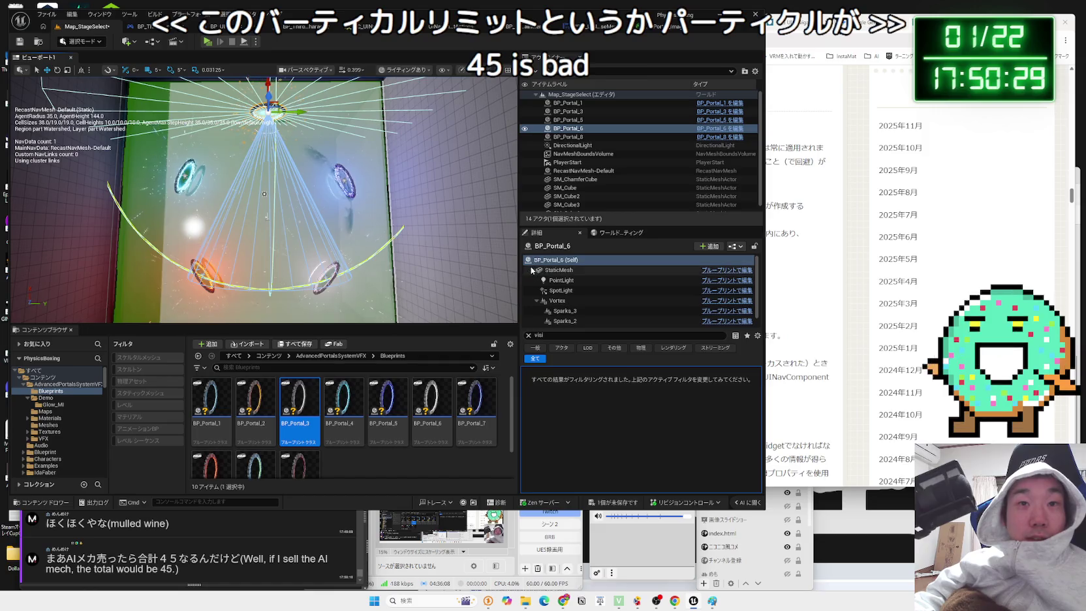
click(561, 271)
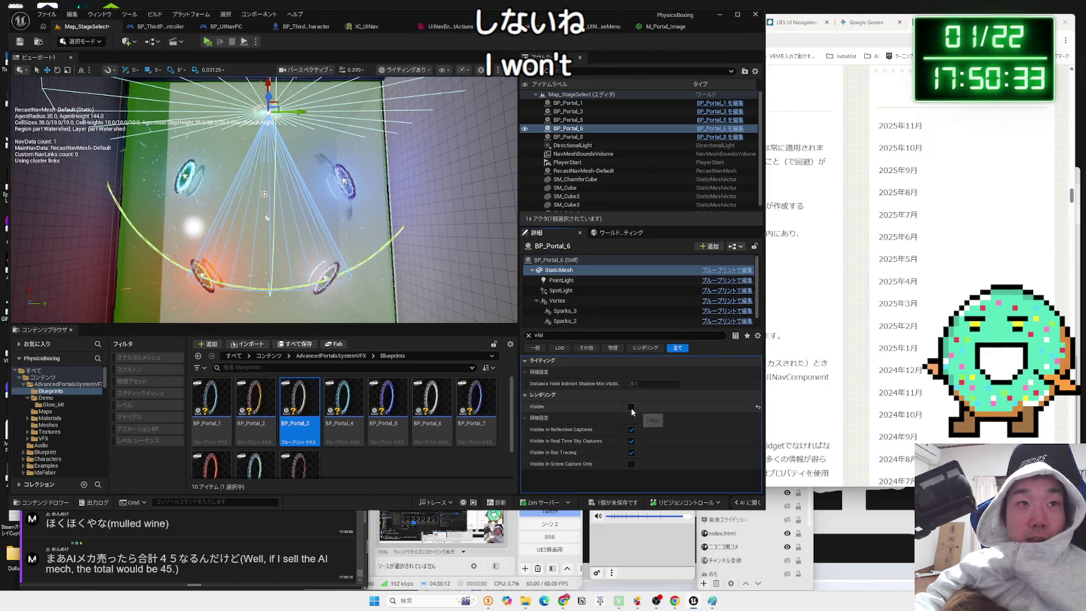
click(207, 42)
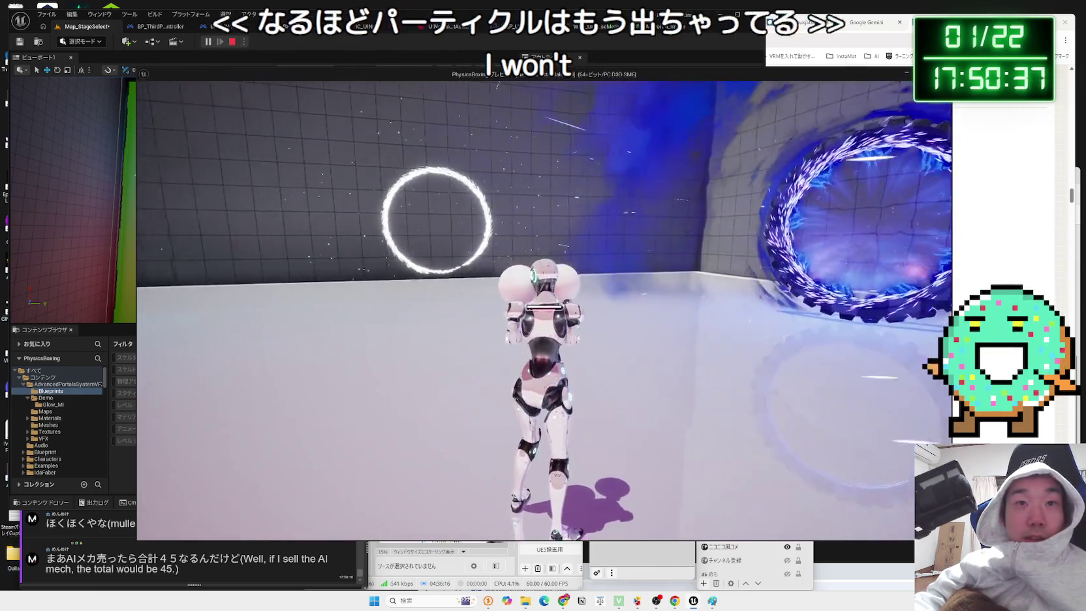
key(Escape)
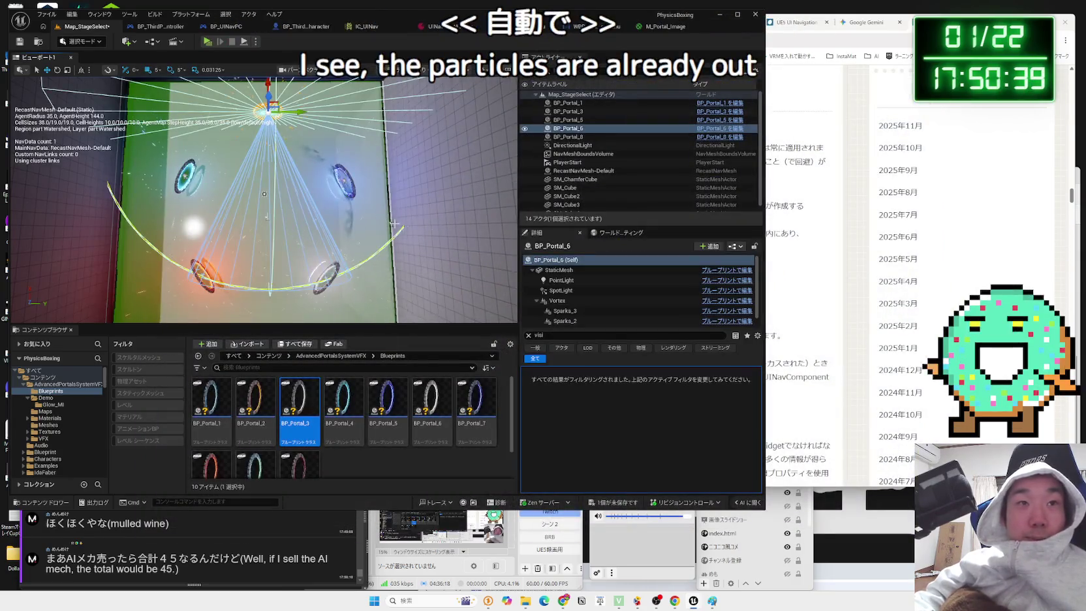
- Make BP_Portal_6's PointLight and SpotLight visible, review the Sparks particles, and playtest
click(559, 270)
click(562, 281)
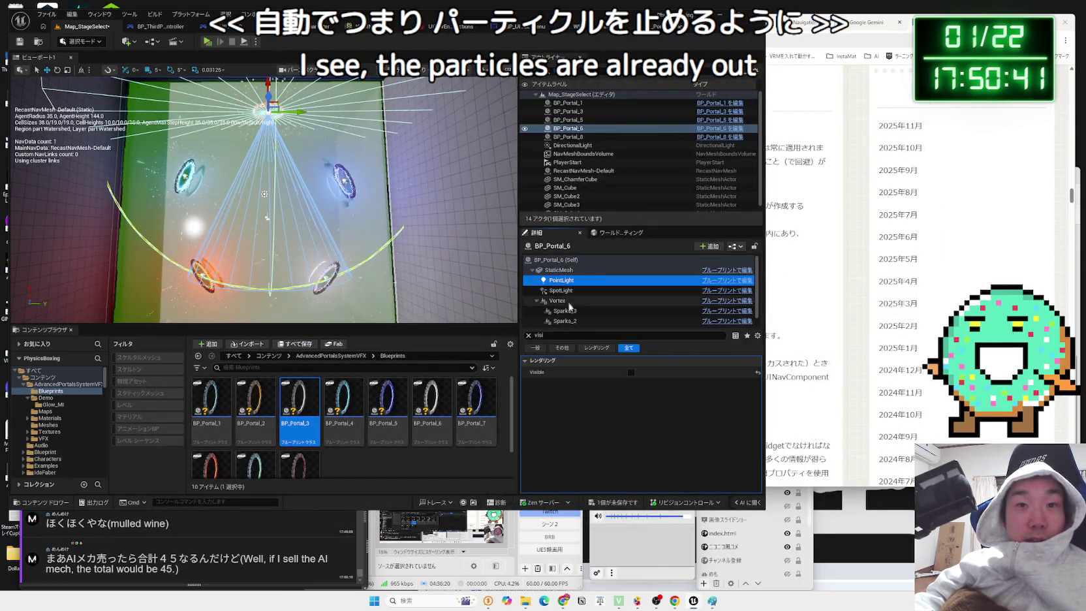
click(631, 372)
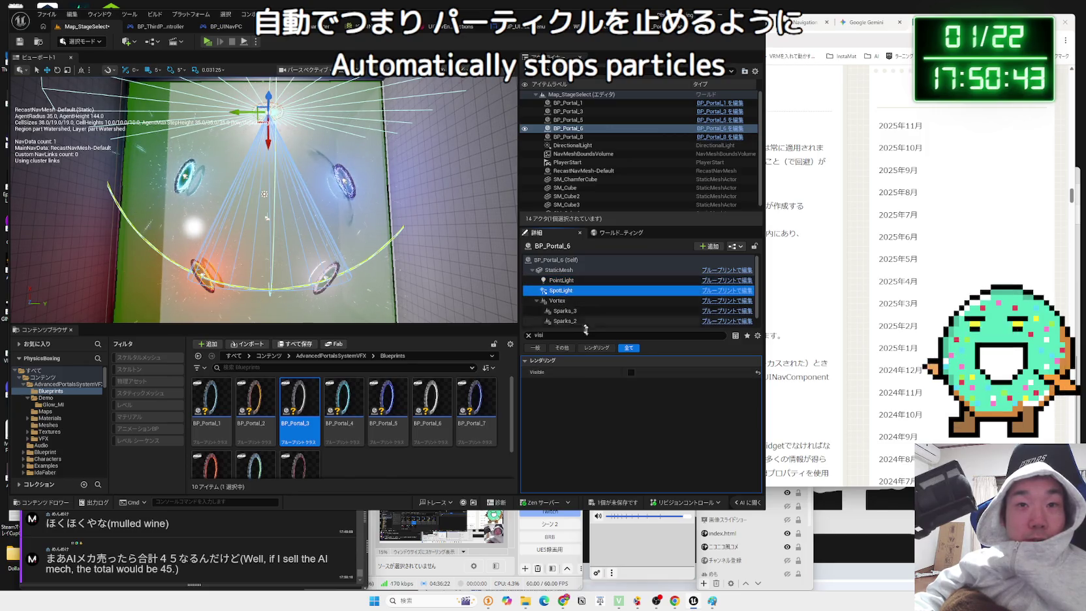
click(630, 373)
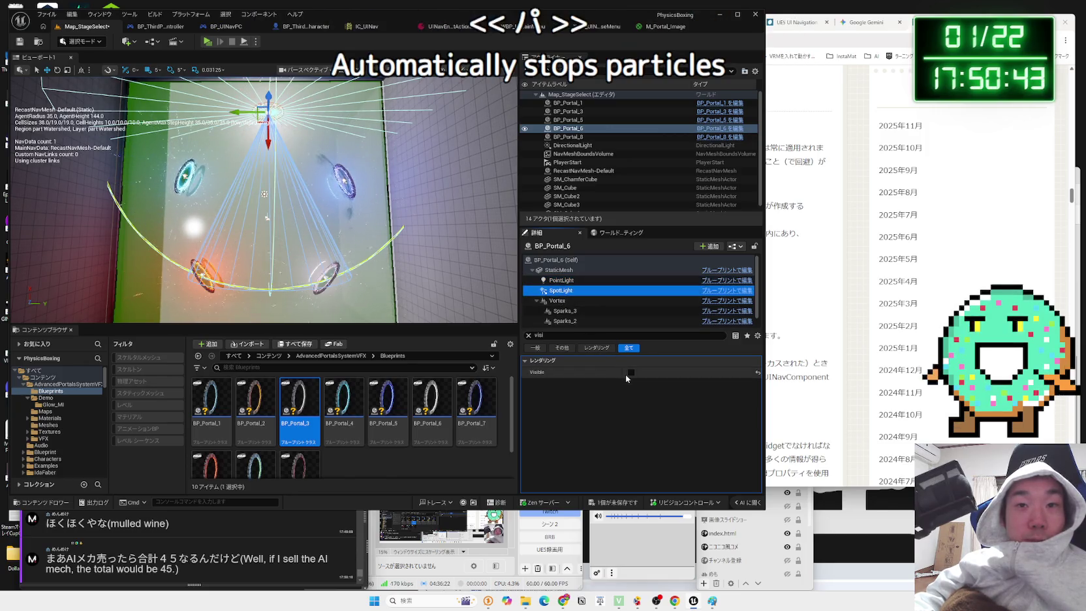
click(566, 312)
click(566, 312)
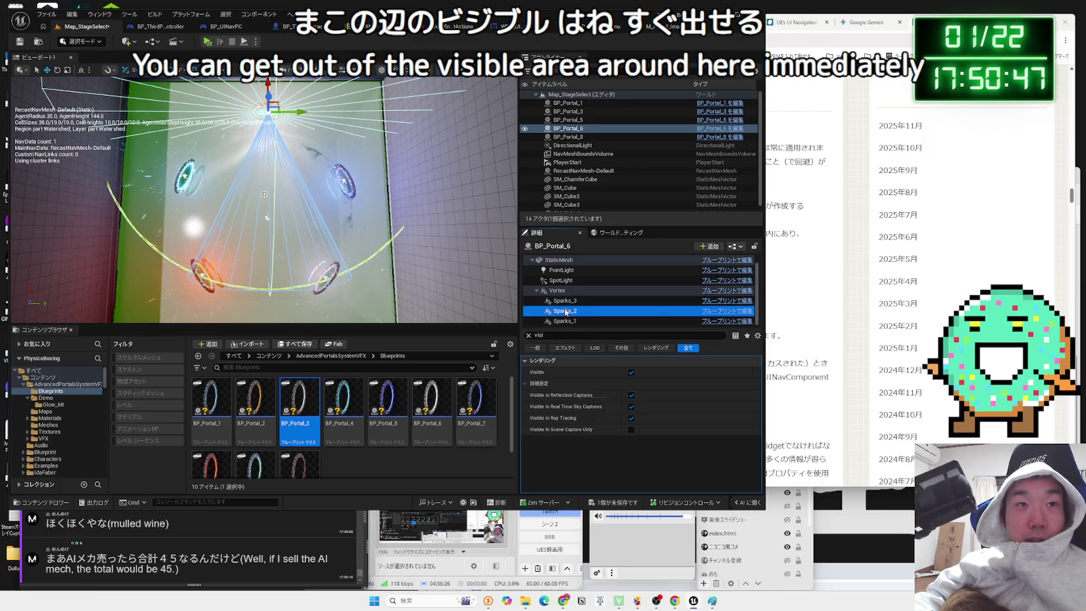
click(564, 320)
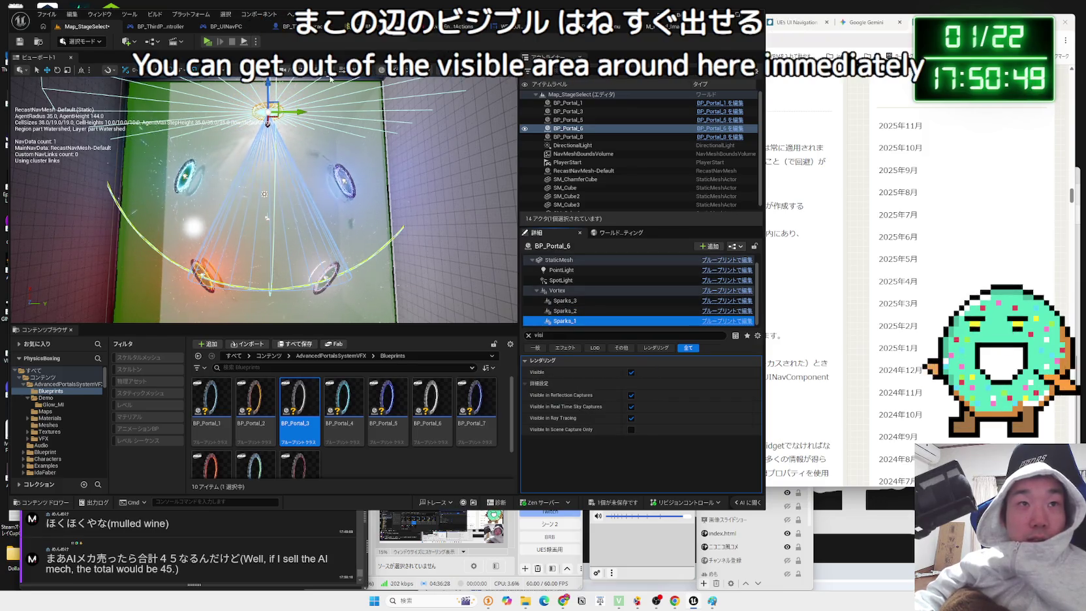
click(207, 42)
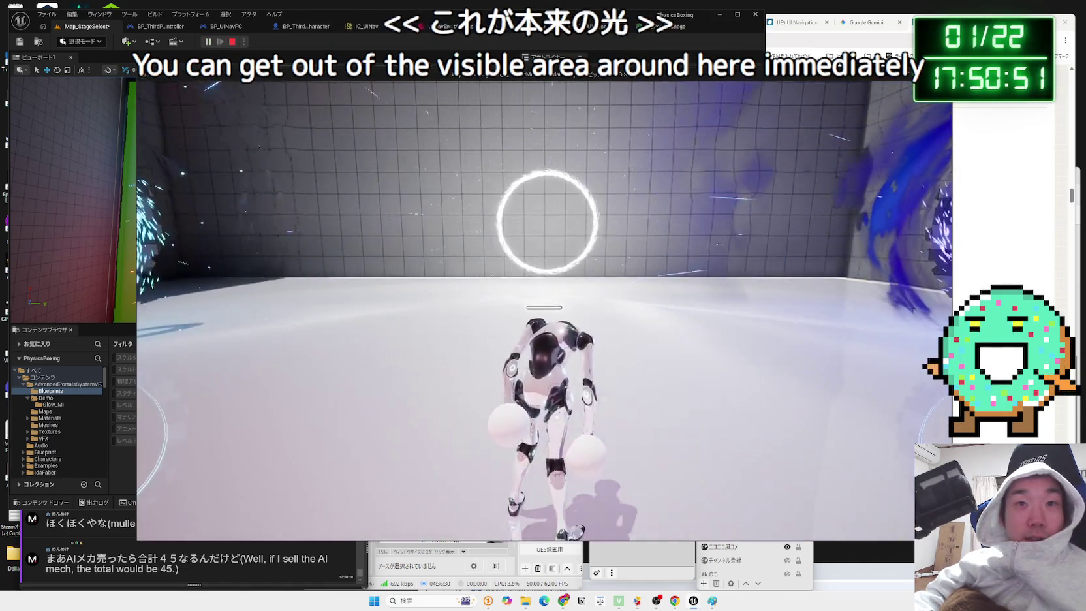
key(Escape)
- Make the portal's StaticMesh visible and playtest the level again
click(559, 260)
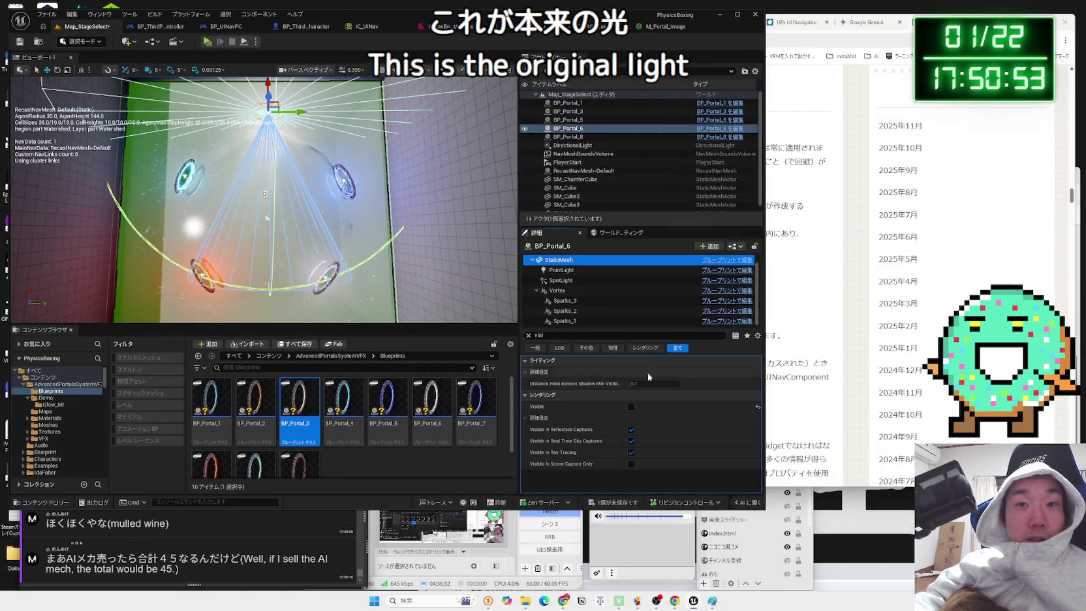
click(631, 407)
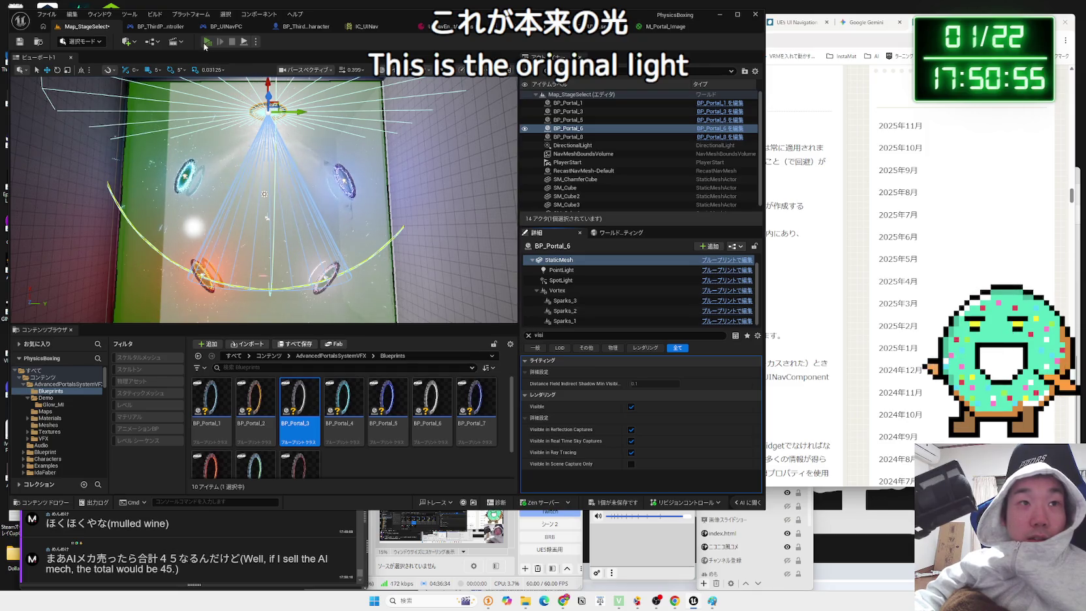
click(207, 41)
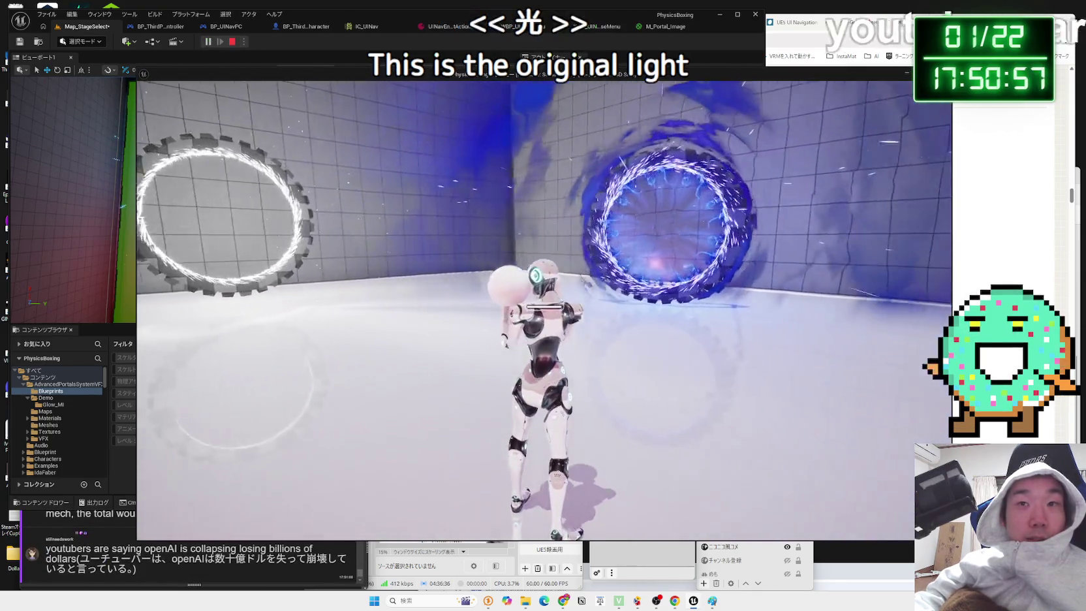
key(Escape)
click(584, 154)
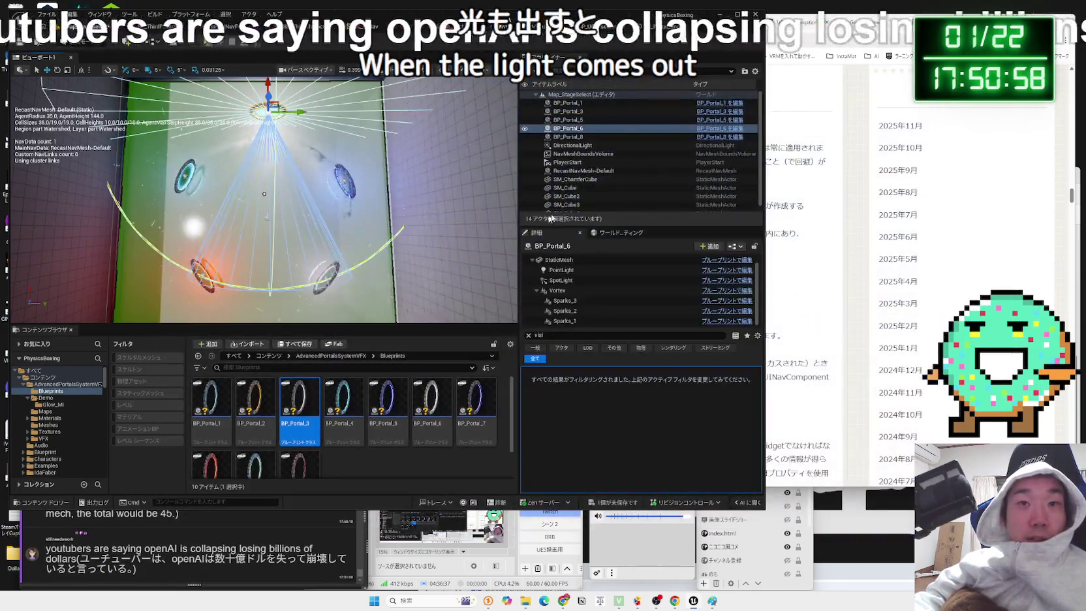
- Lower the DirectionalLight's intensity from 3.0 to 0.0 lux
click(573, 145)
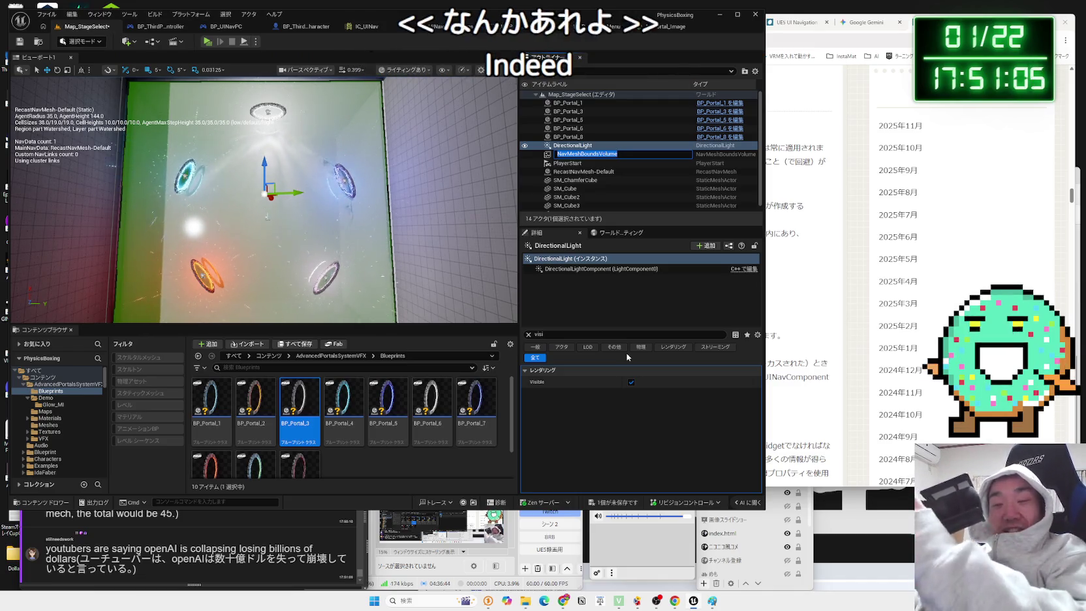
click(588, 272)
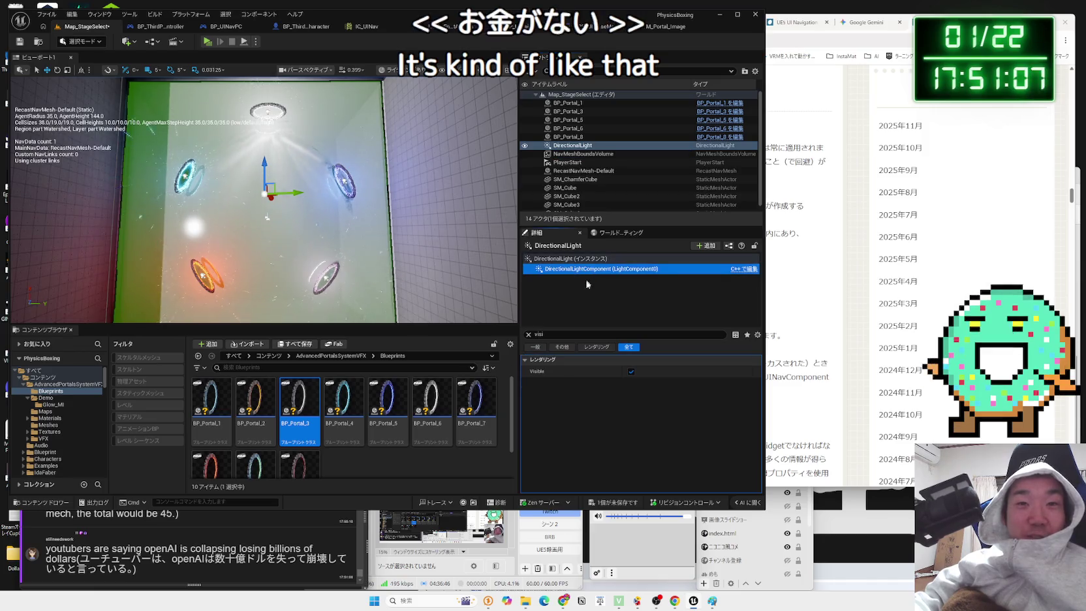
click(529, 334)
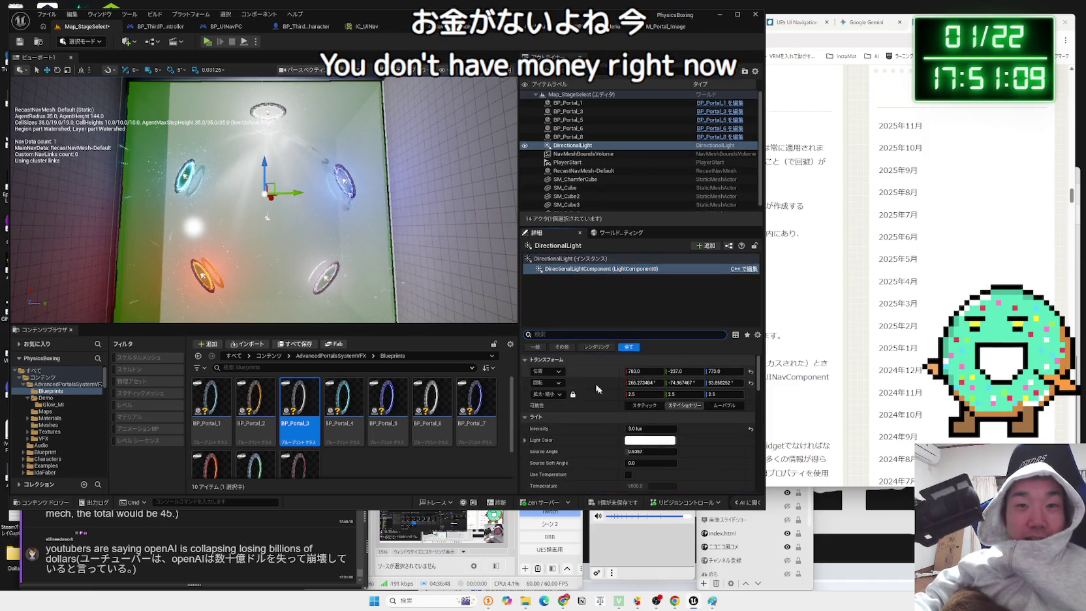
drag(639, 401, 588, 401)
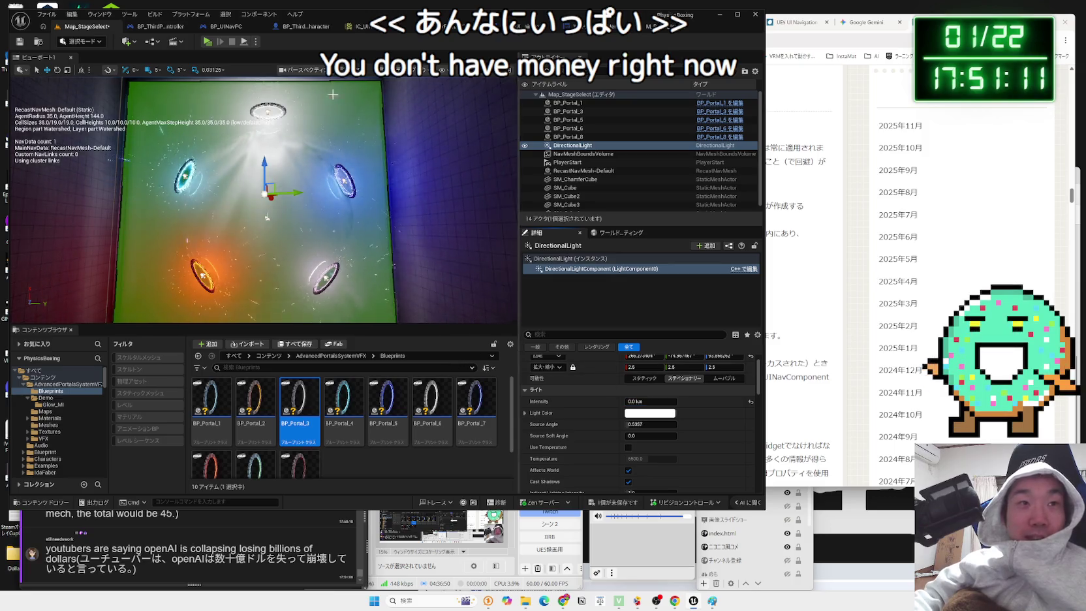
- Playtest the darker level, walking toward the blue and orange portals
click(206, 42)
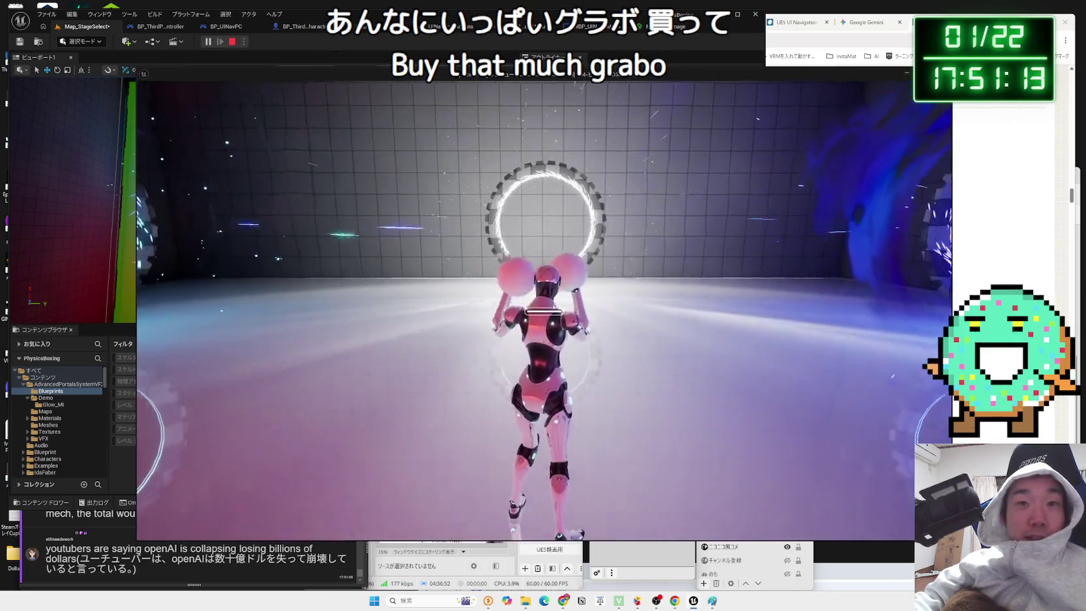
key(w)
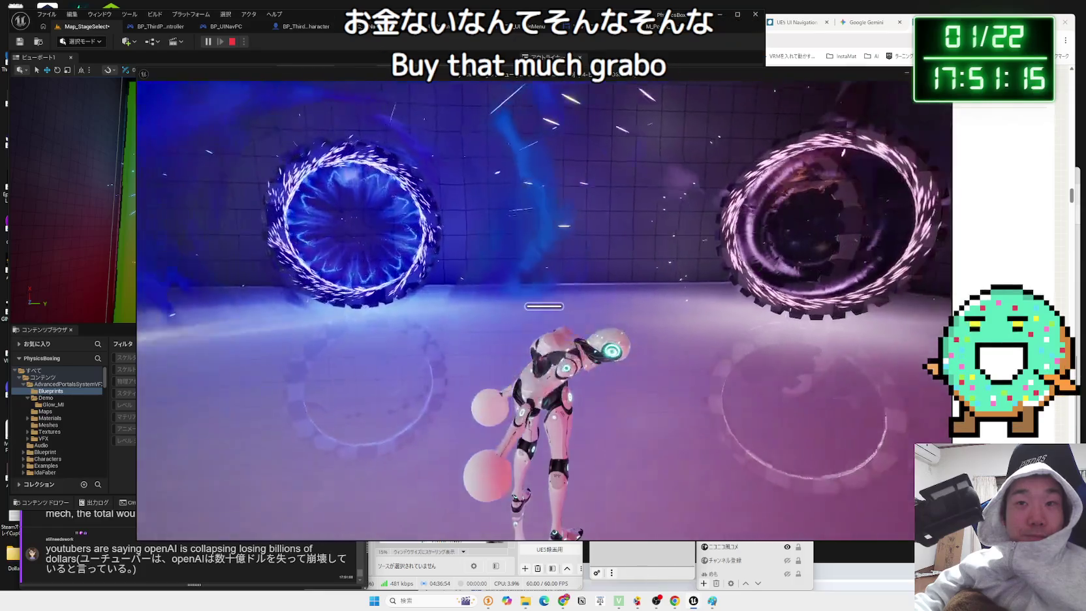
key(w)
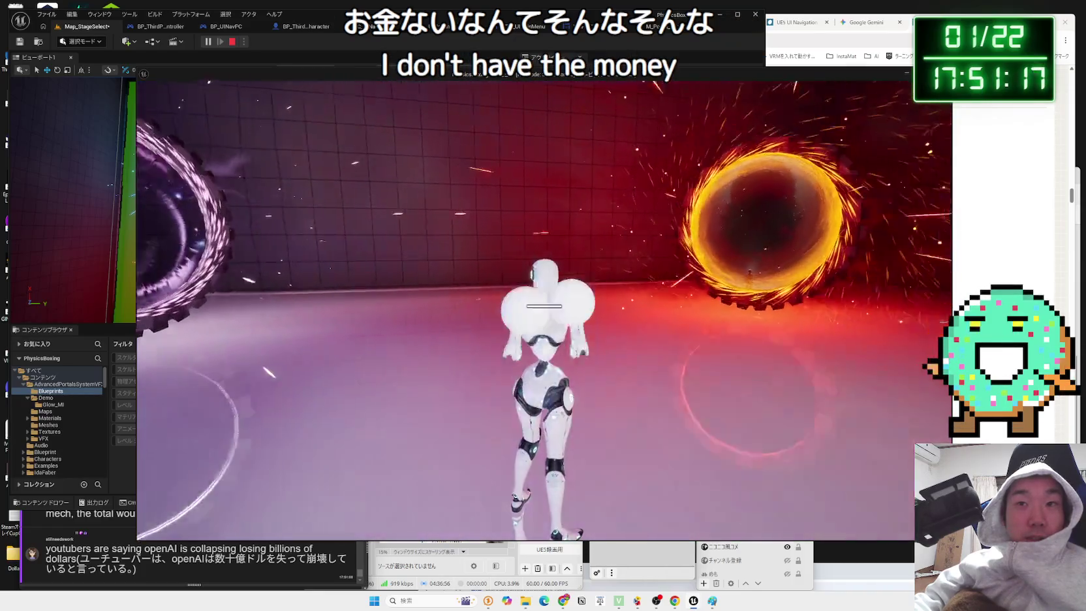
key(w)
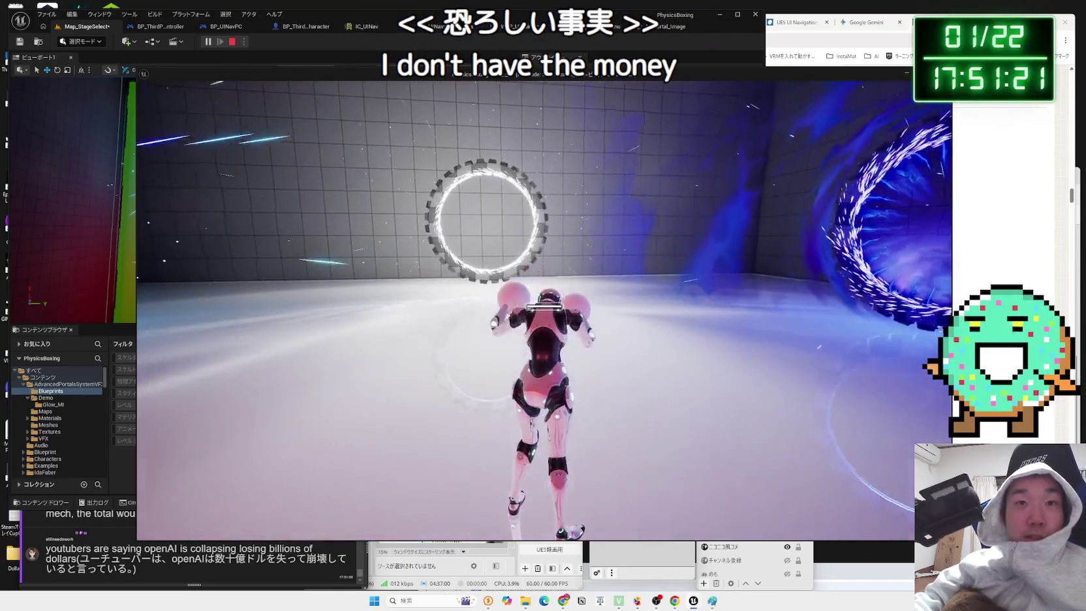
key(Escape)
click(270, 110)
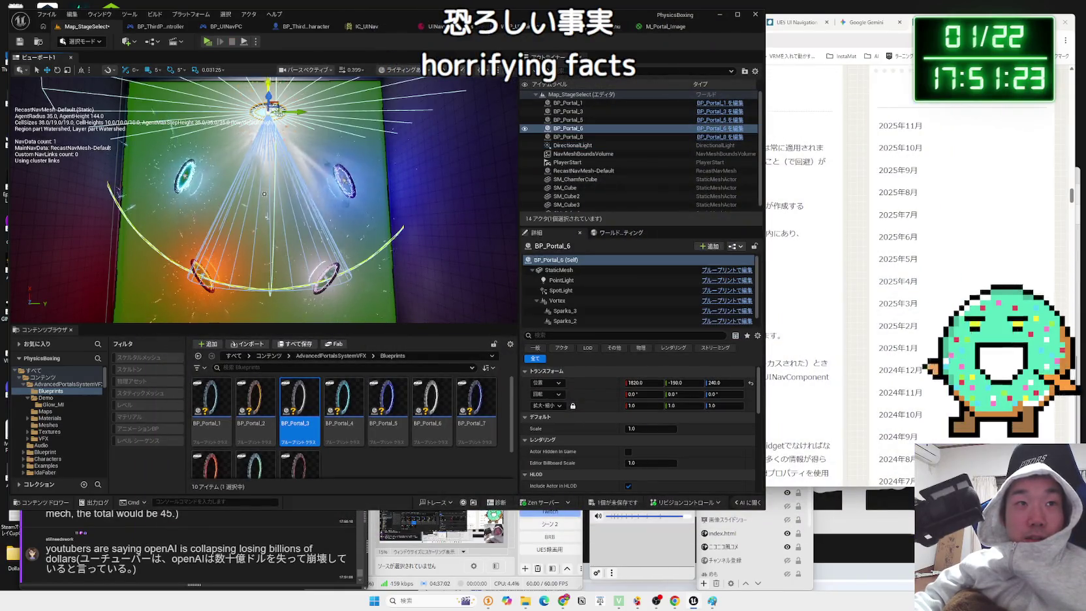
- Hide BP_Portal_6's Vortex particle effect and save all changes
click(571, 312)
text(visi)
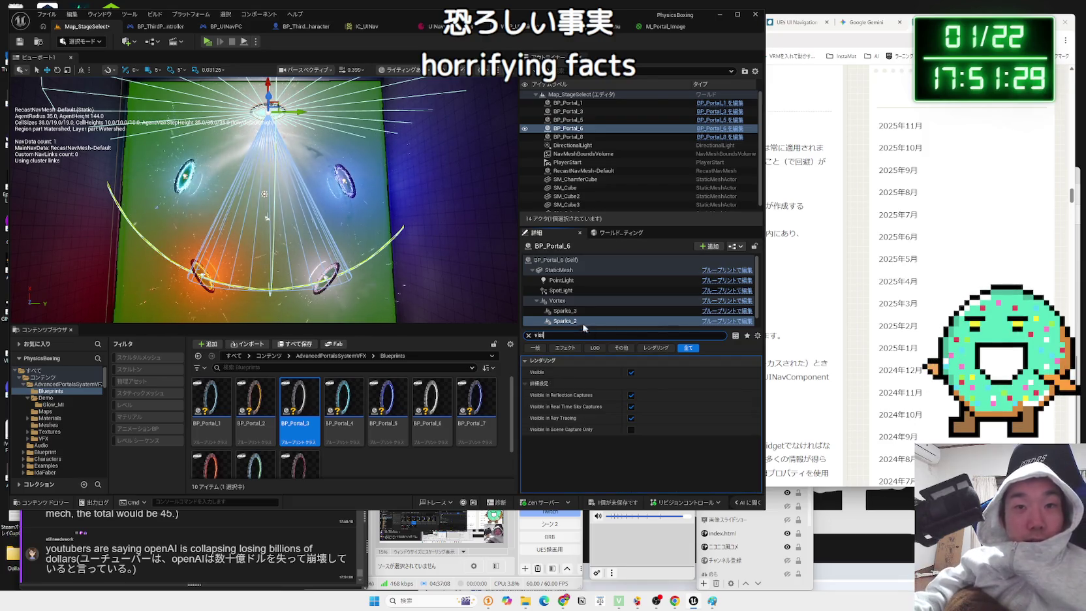
click(568, 300)
click(631, 373)
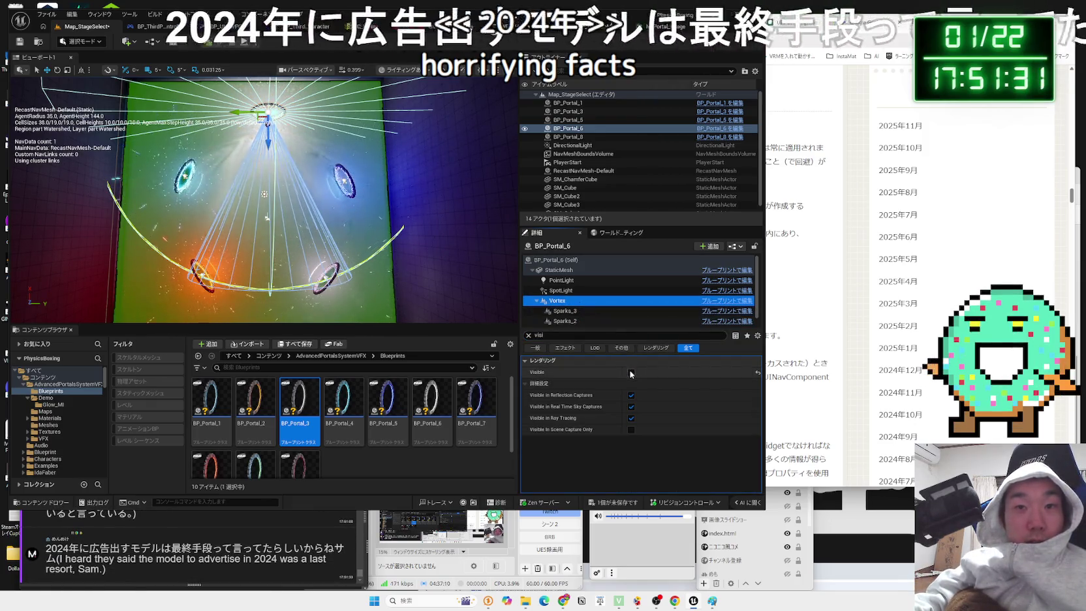
click(563, 290)
click(565, 280)
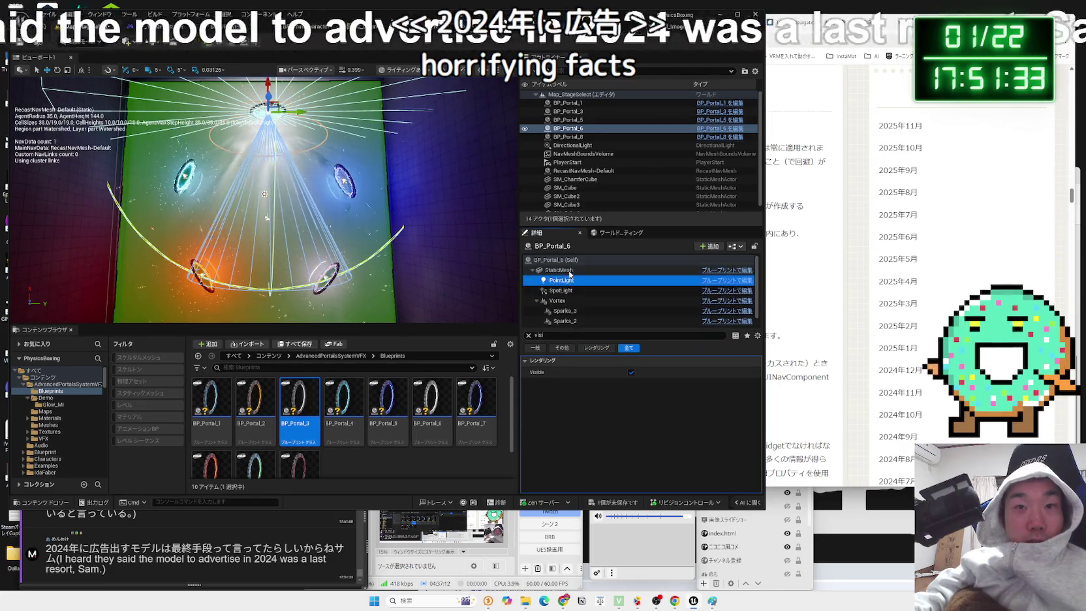
click(570, 271)
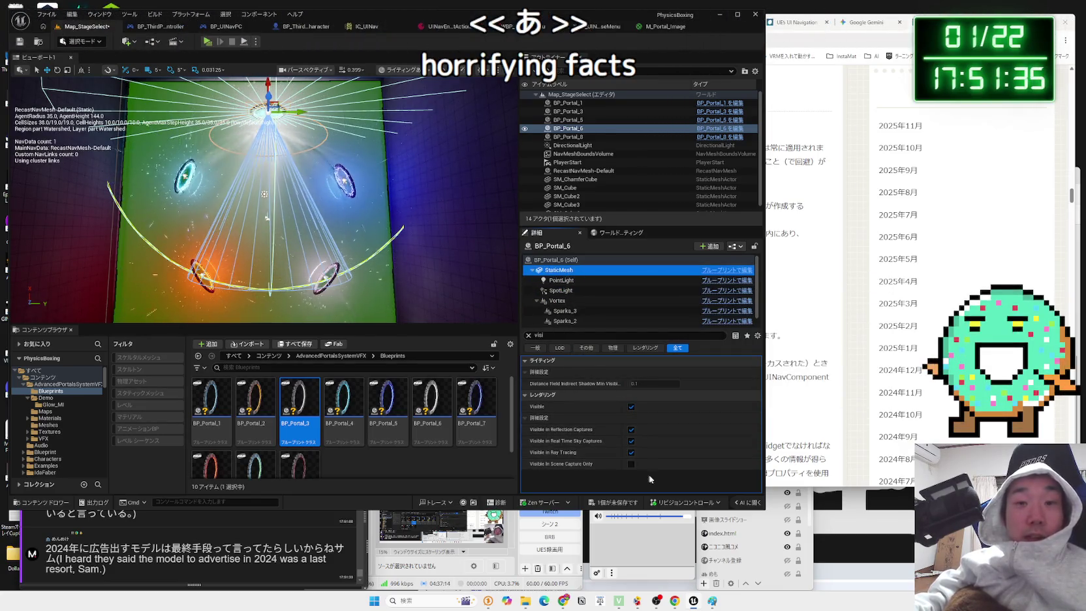
click(614, 502)
click(591, 453)
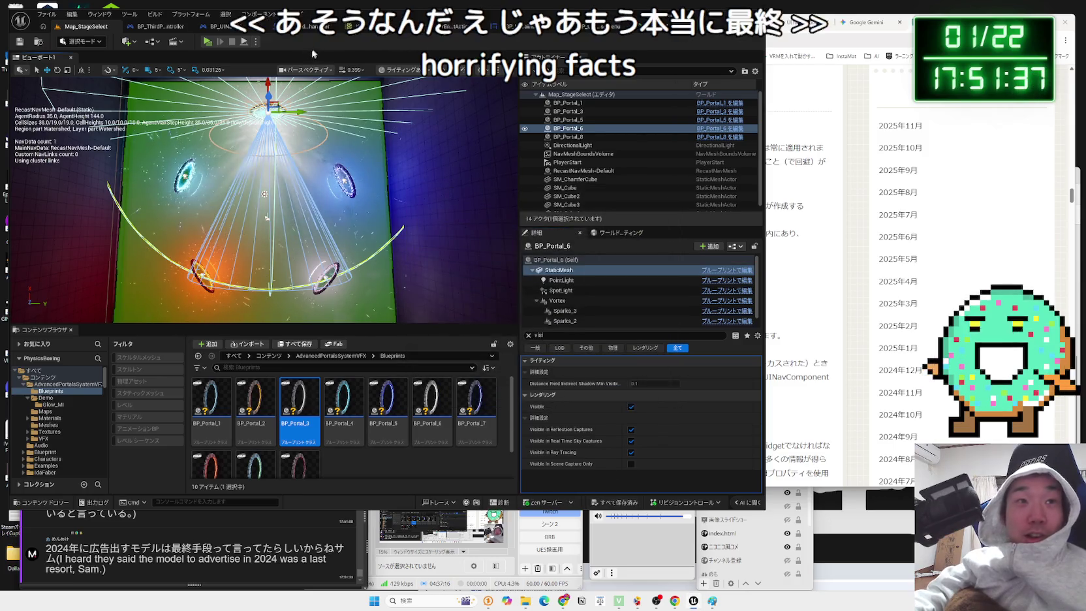
- After a playtest, make the portal's SpotLight invisible and save Map_StageSelect
click(207, 41)
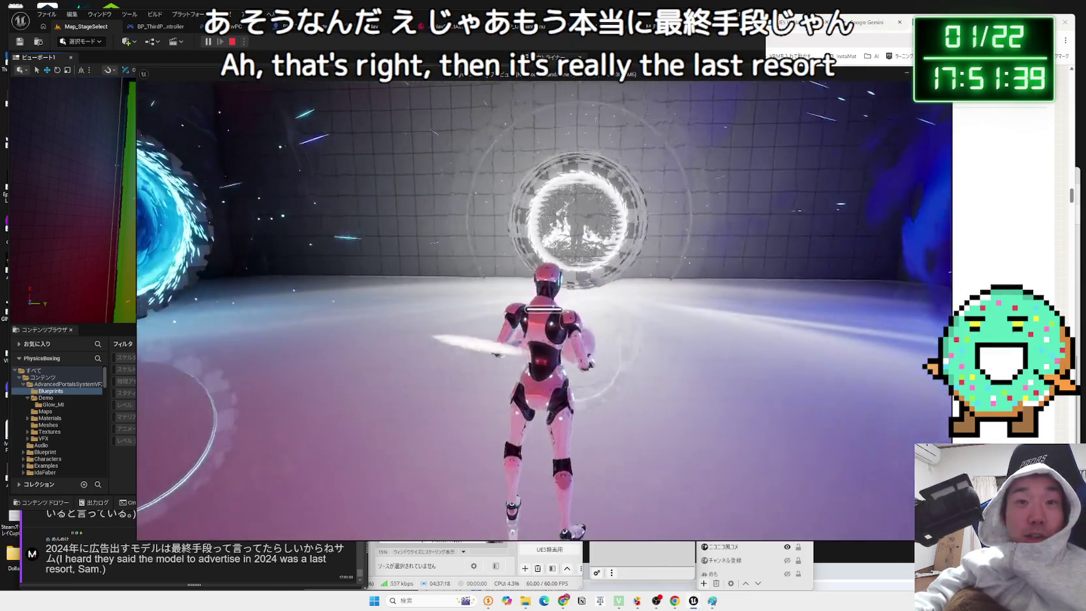
key(Escape)
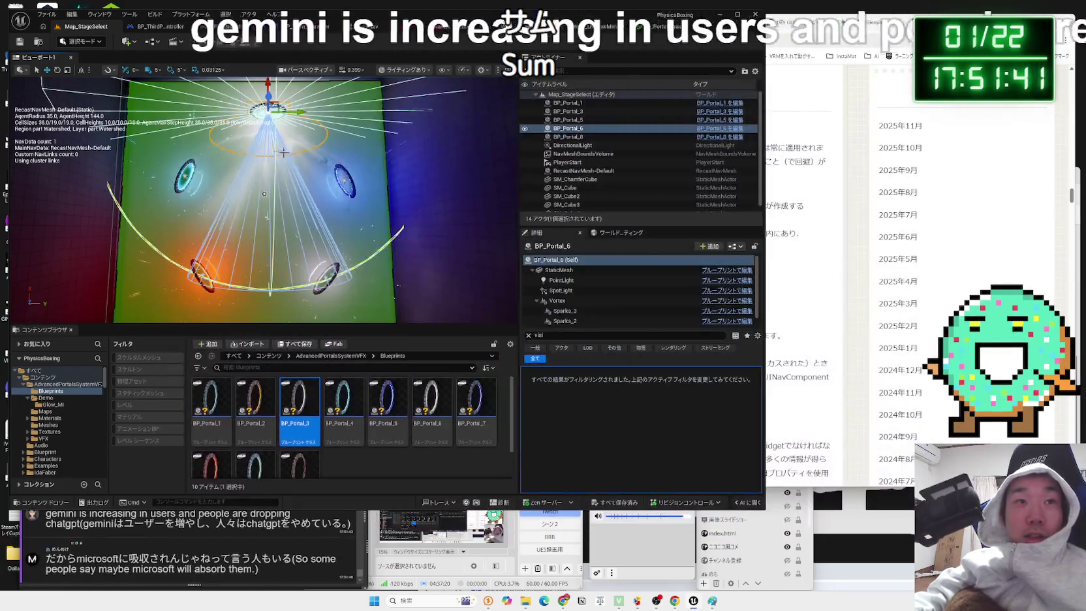
click(561, 290)
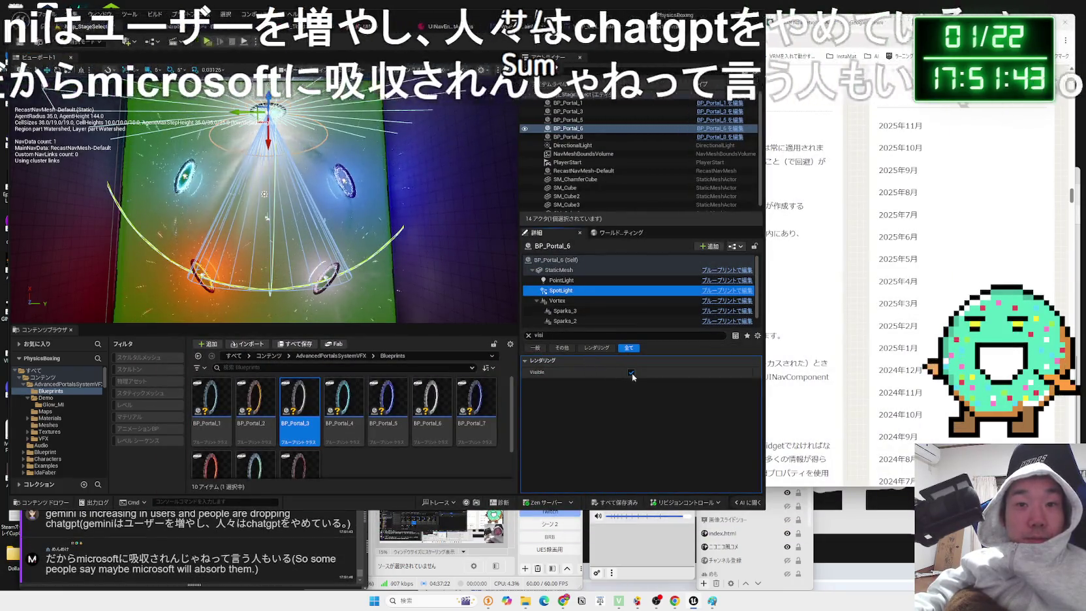
click(630, 372)
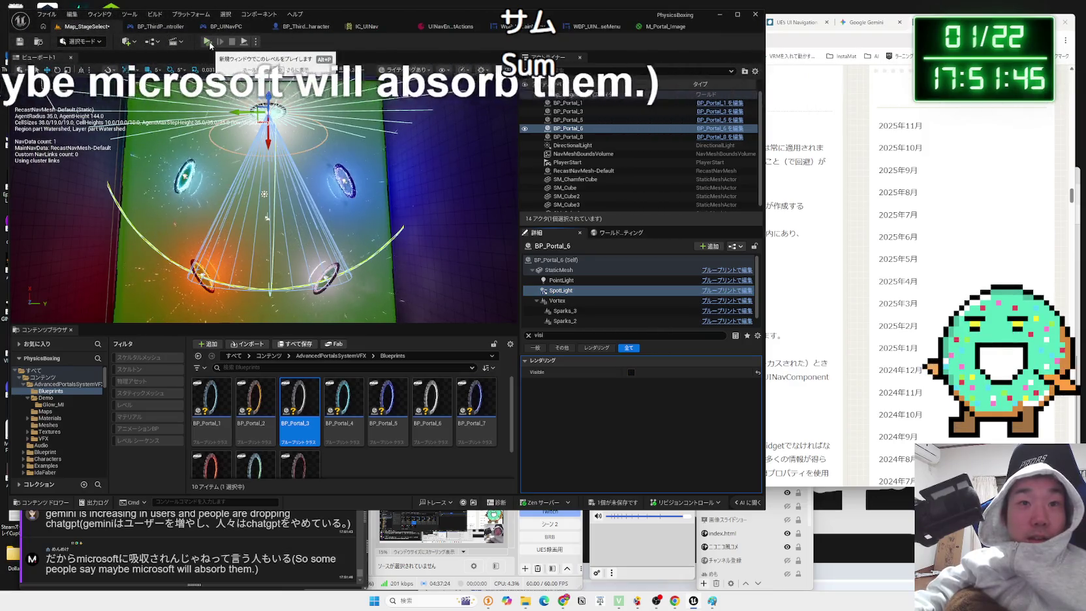
click(616, 503)
click(595, 396)
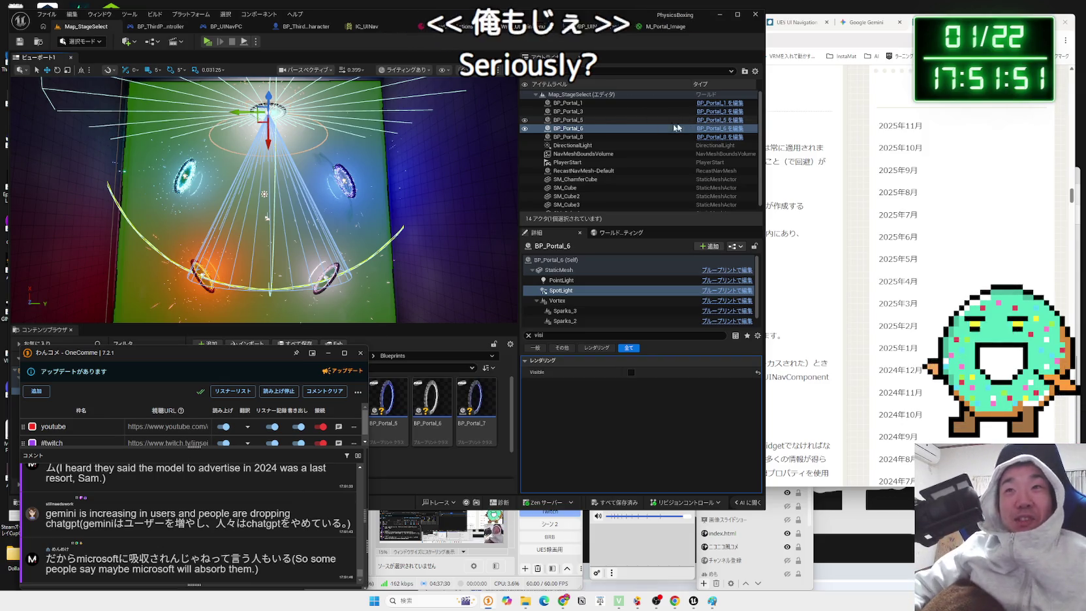
click(208, 41)
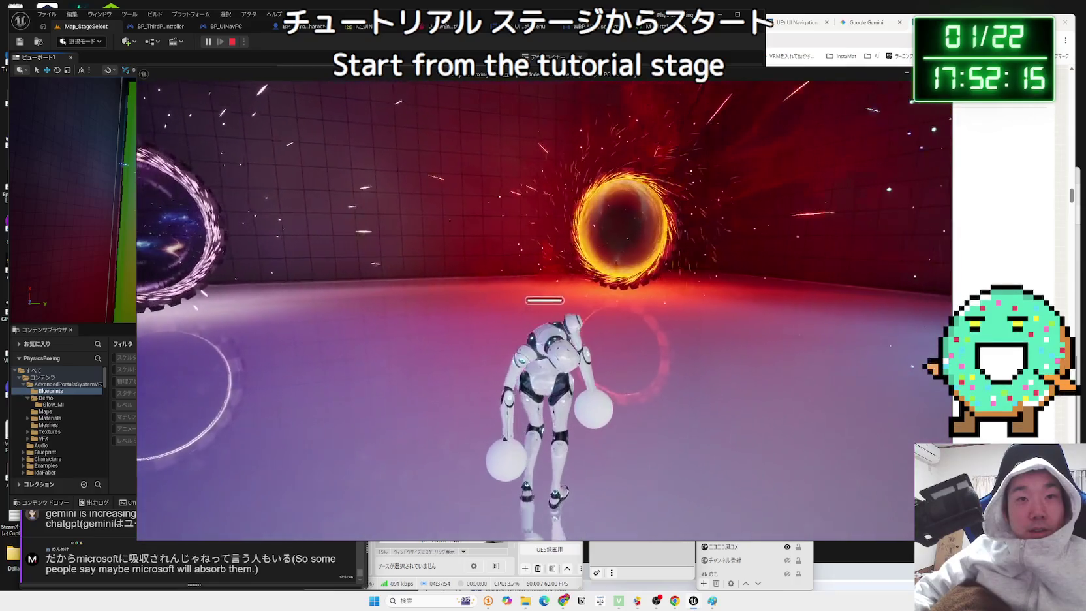
key(Escape)
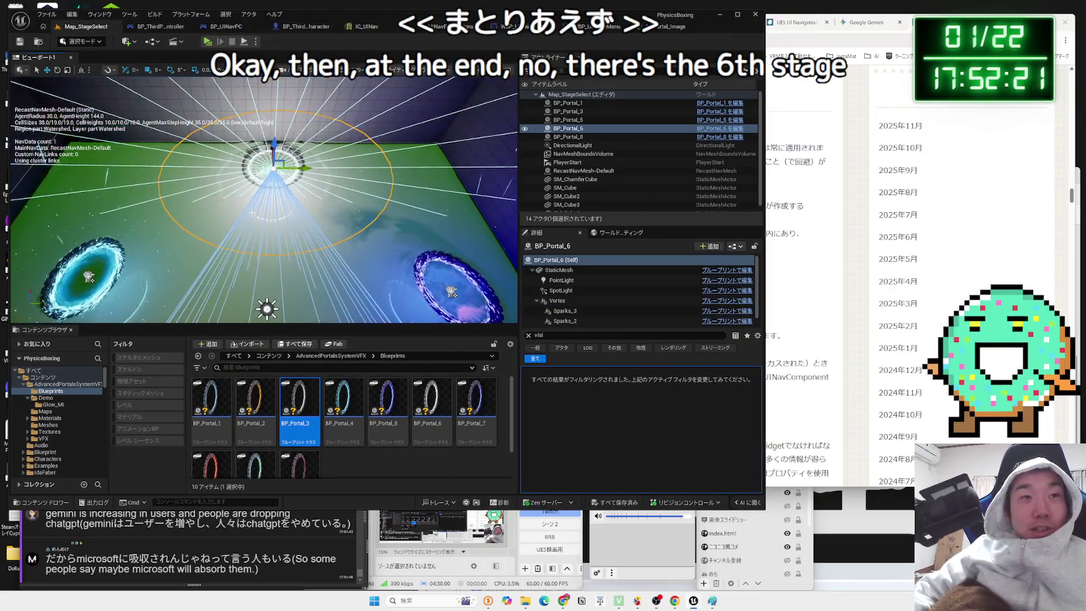
mouse_move(257, 248)
mouse_down()
mouse_move(269, 314)
mouse_move(271, 301)
mouse_up()
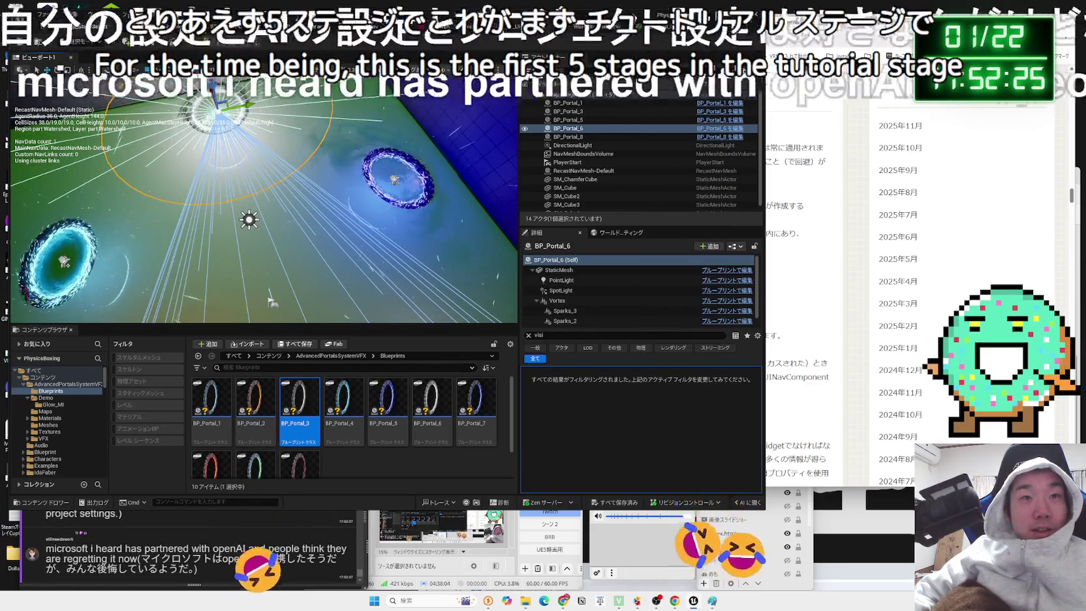
click(395, 179)
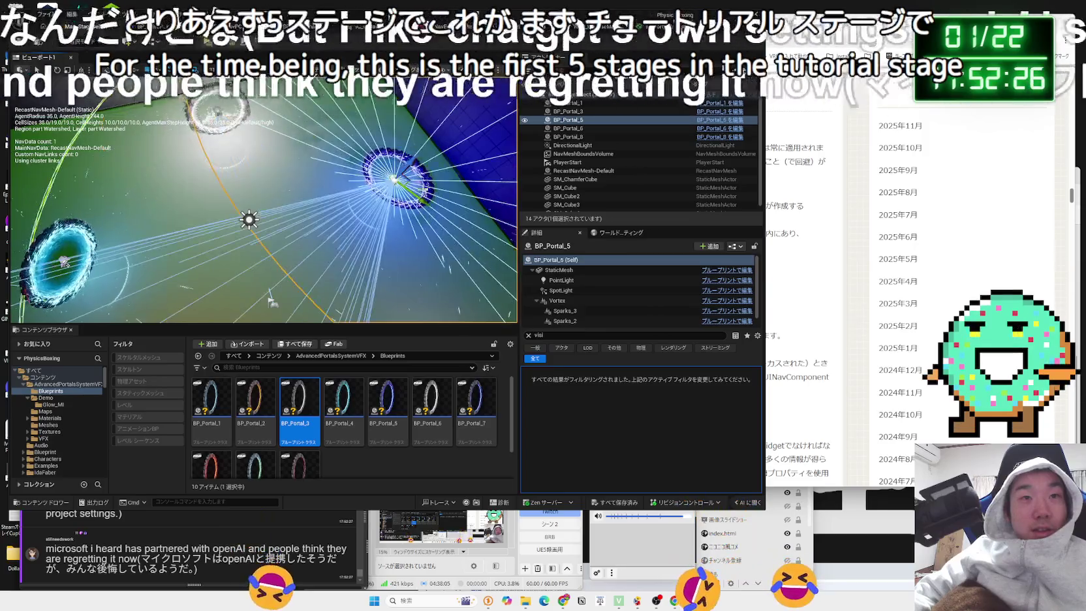
double_click(286, 401)
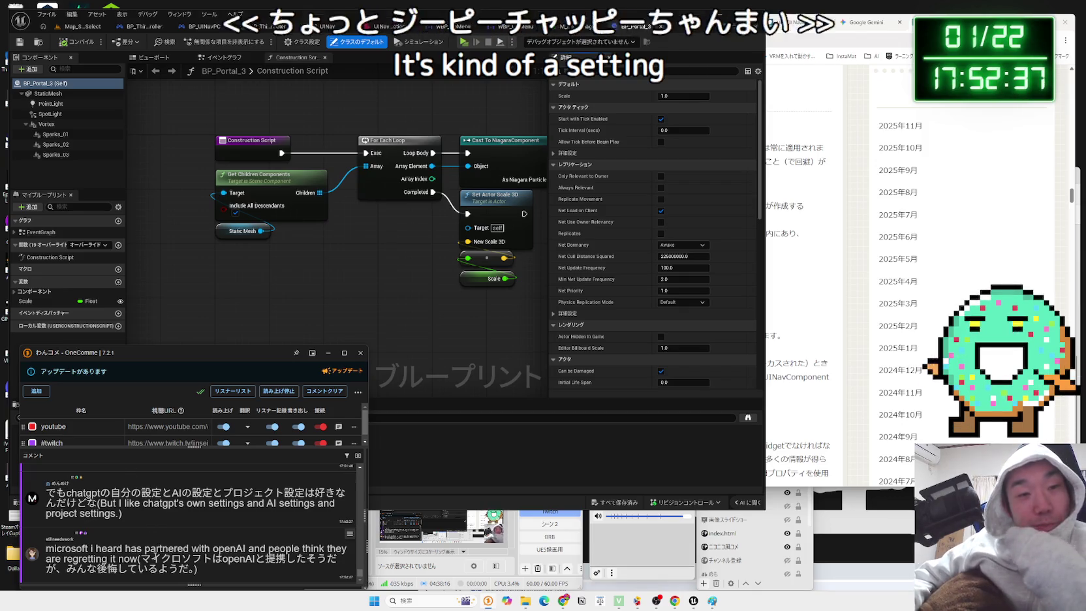
- Pan BP_Portal_3's Construction Script to the Set Float Parameter node, then view its Event Graph events
click(219, 301)
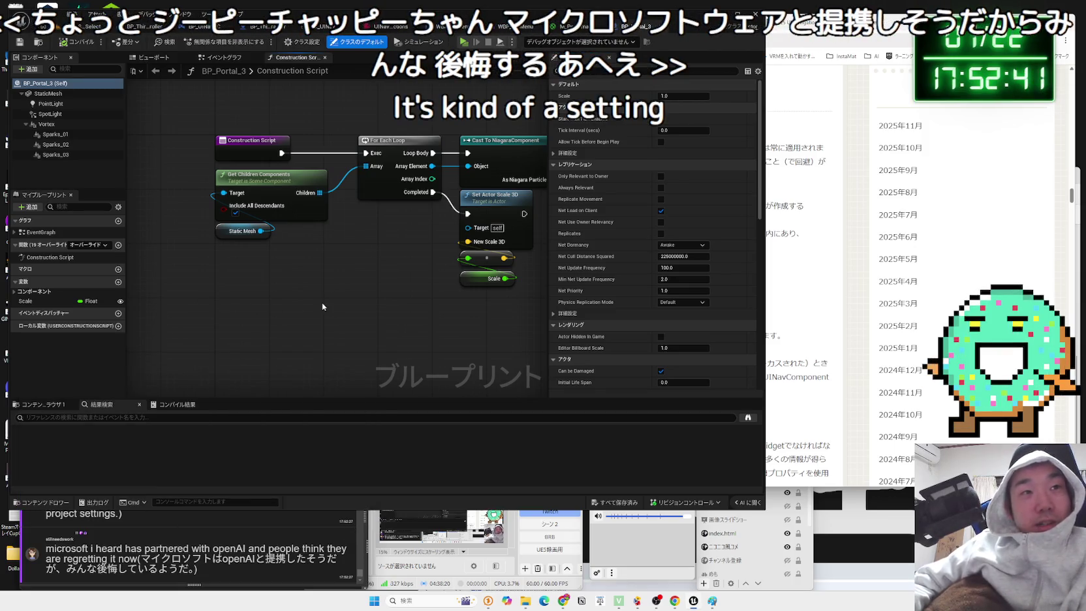
scroll(334, 289, down, 5)
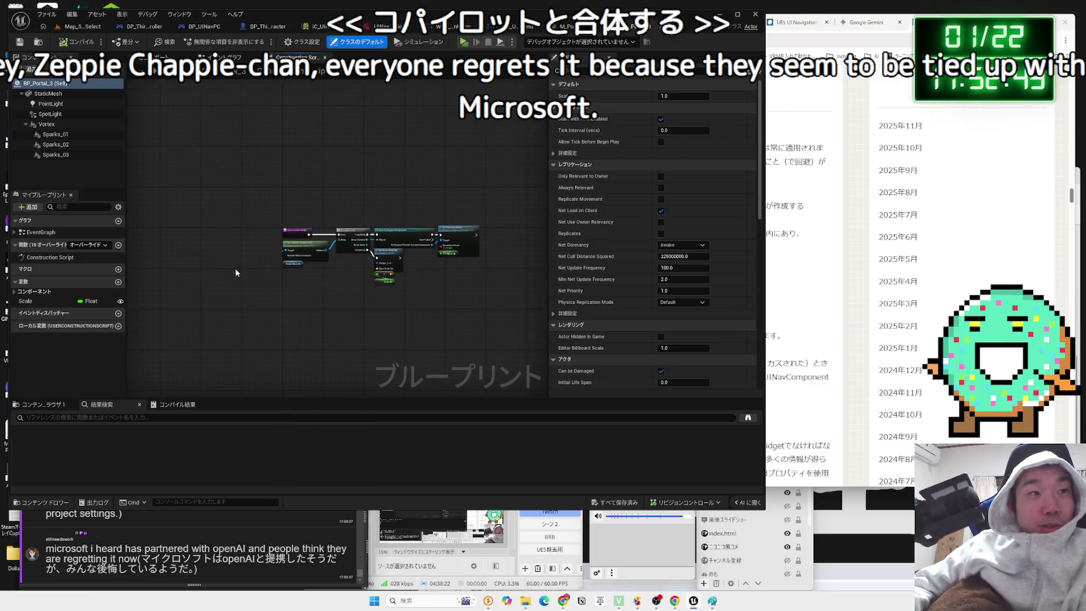
scroll(323, 273, up, 4)
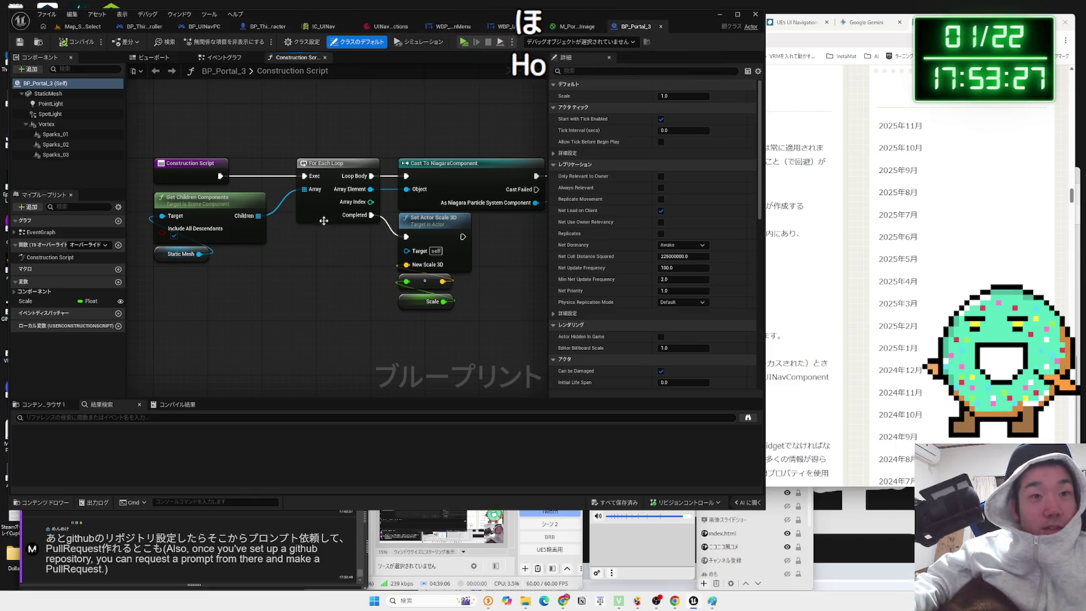
drag(463, 322, 374, 325)
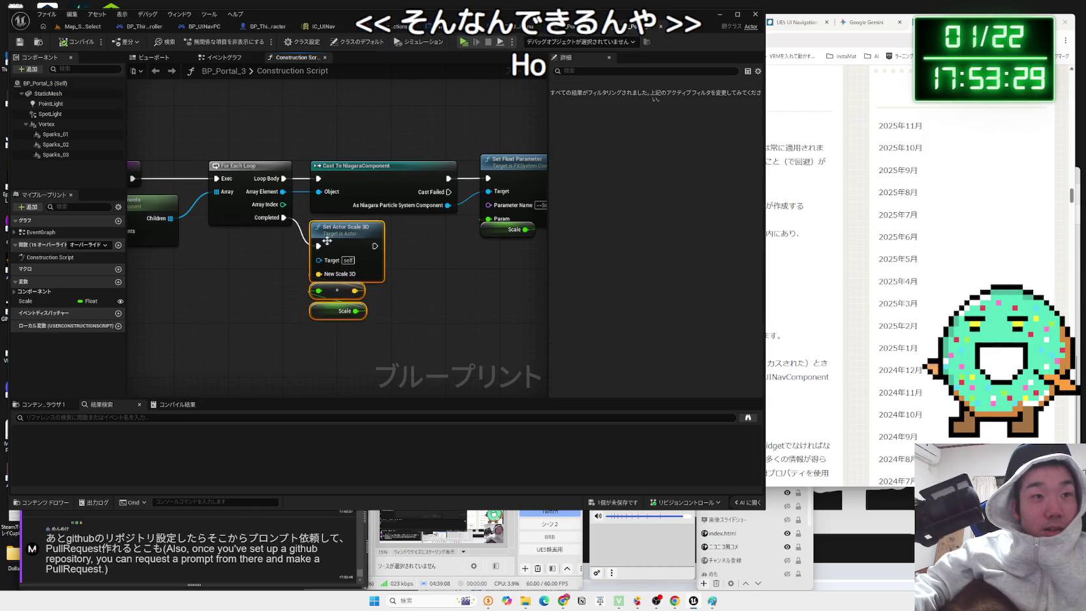
mouse_move(274, 254)
mouse_down()
mouse_move(184, 271)
mouse_move(369, 270)
mouse_move(317, 214)
mouse_up()
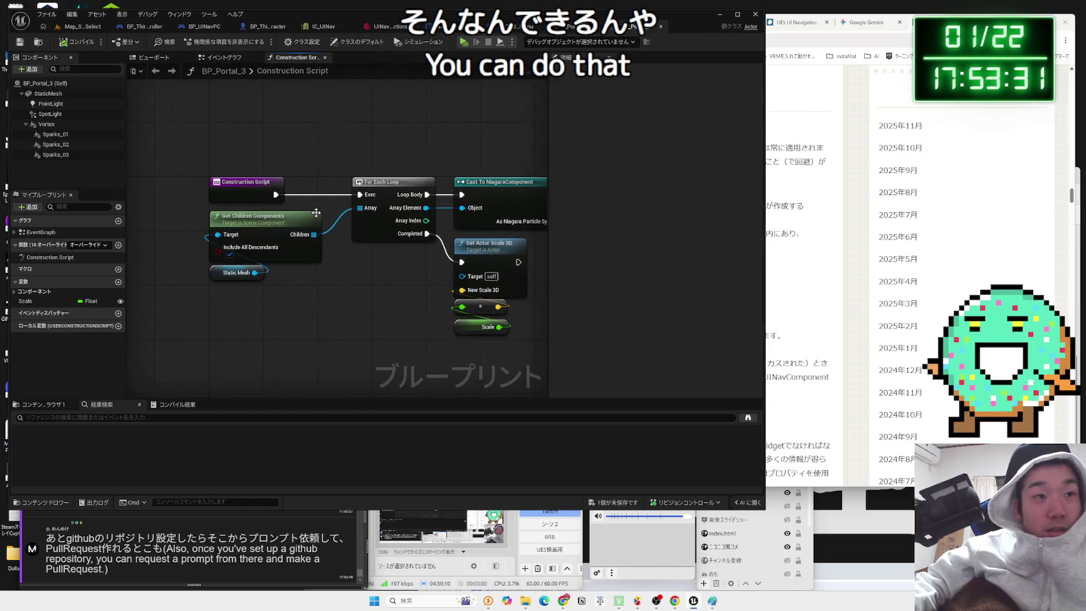
click(235, 58)
mouse_move(394, 229)
mouse_down()
mouse_move(342, 261)
mouse_move(243, 267)
mouse_up()
scroll(254, 254, up, 5)
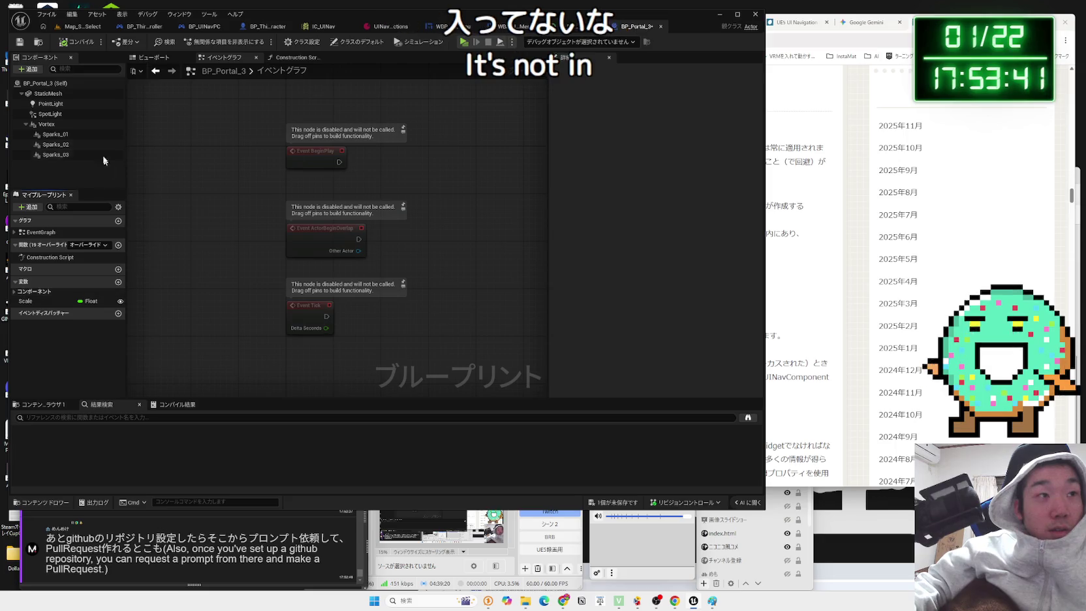
- Expand EventGraph in My Blueprint and select Event BeginPlay and Event Tick
double_click(63, 233)
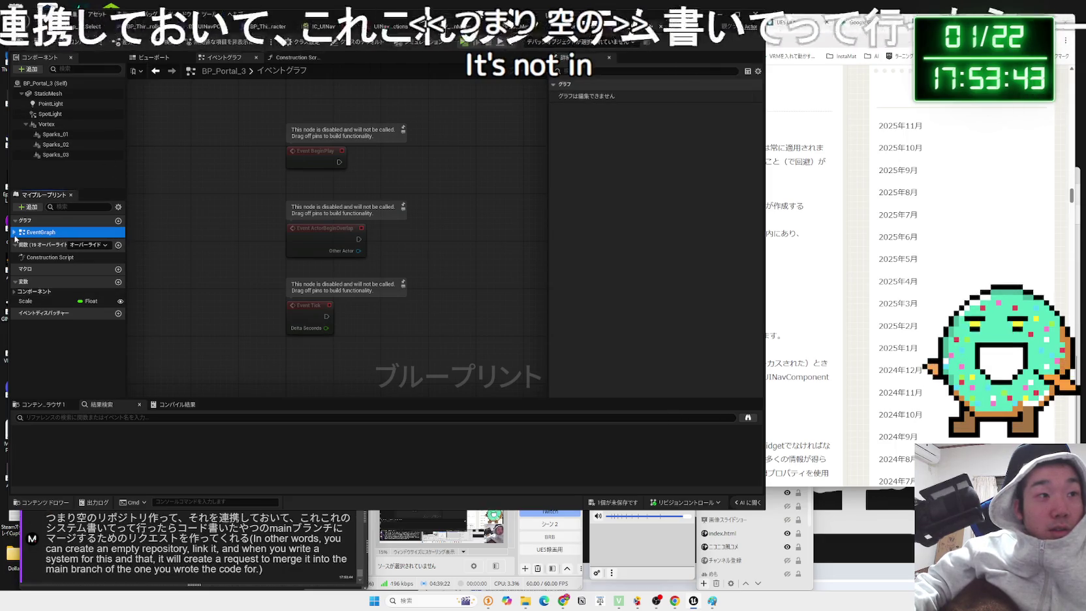
click(49, 243)
click(43, 264)
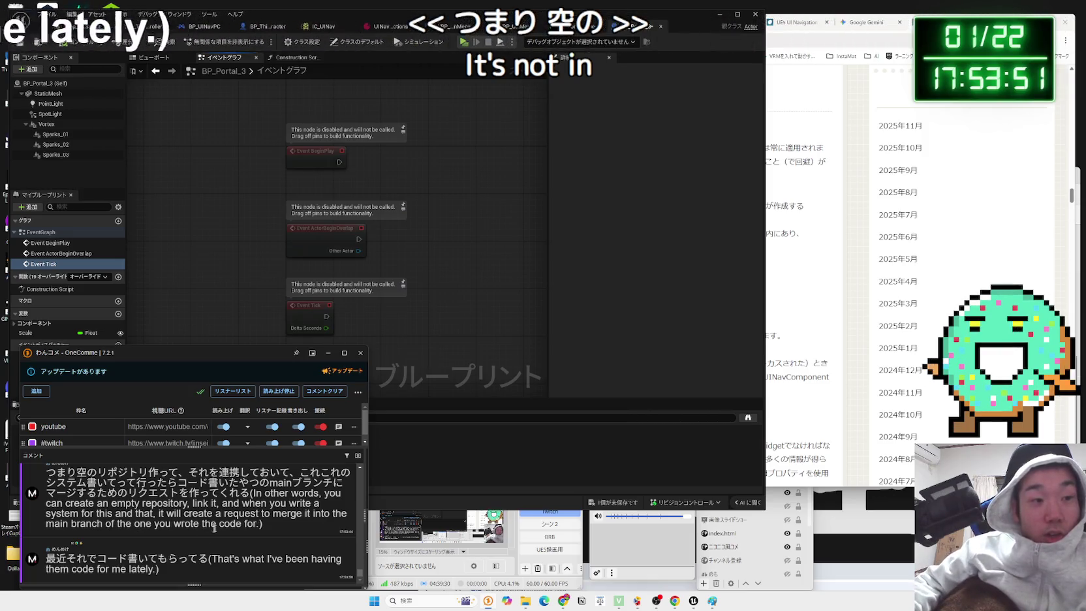
scroll(220, 524, up, 1)
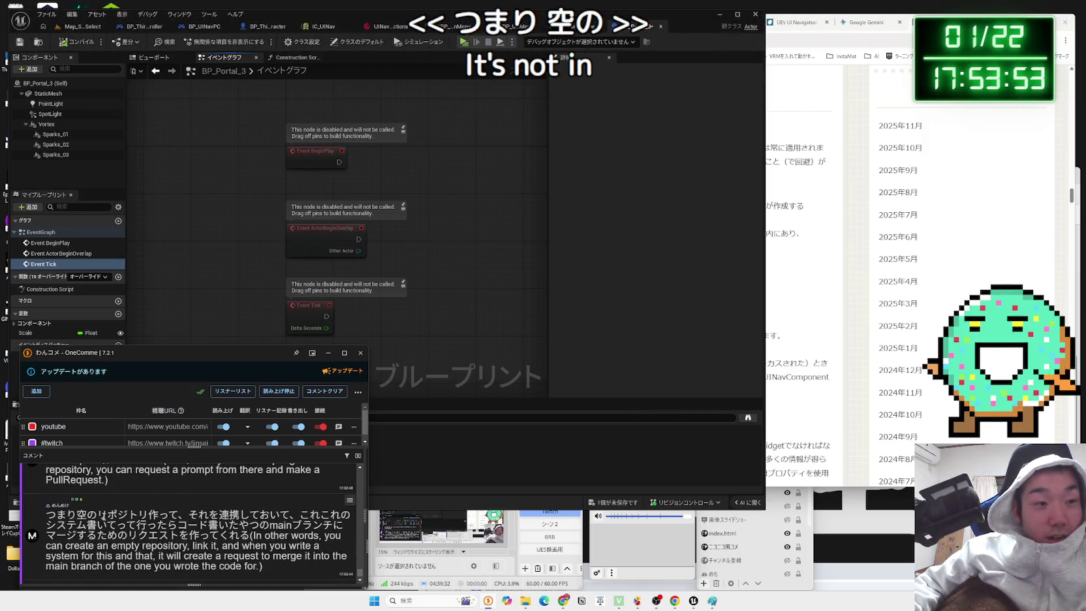
- Mark a viewer comment about linking repositories, then open a new Google tab in Chrome
drag(210, 516, 310, 516)
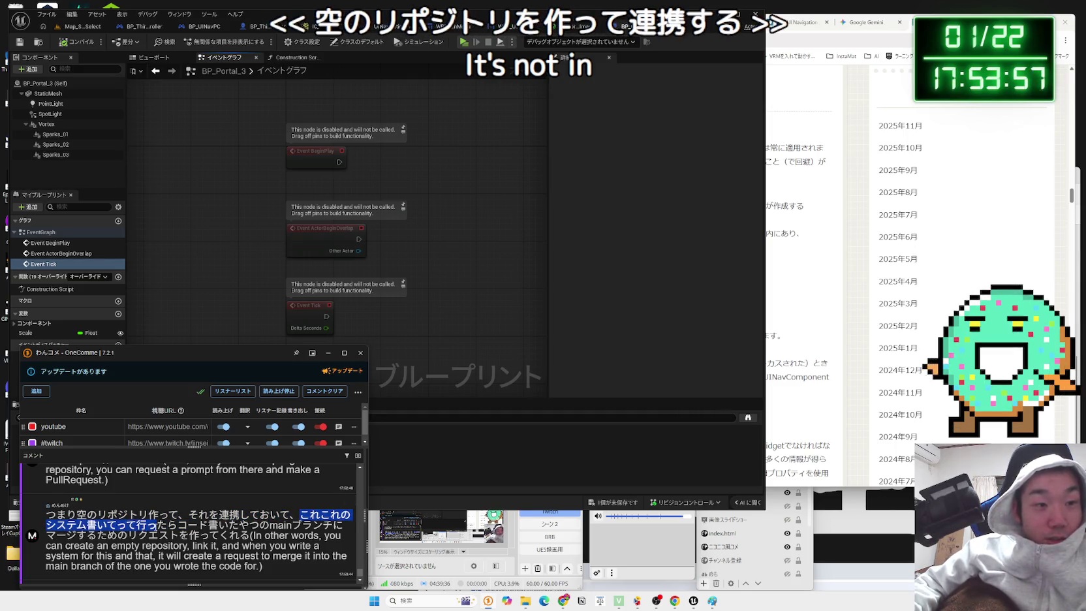
click(339, 523)
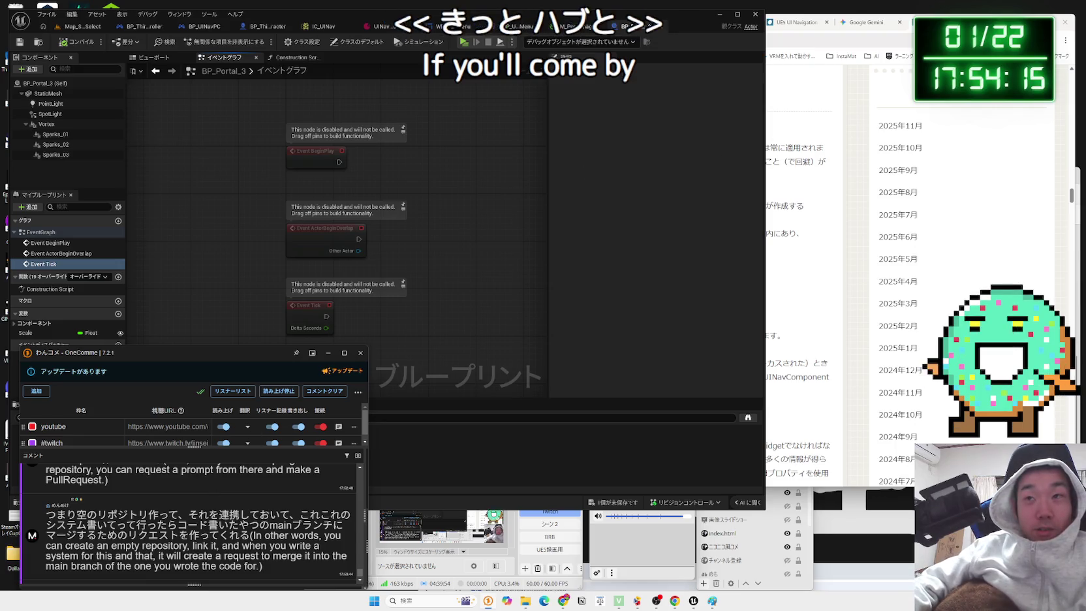
key(ctrl+t)
key(Zenkaku_Hankaku)
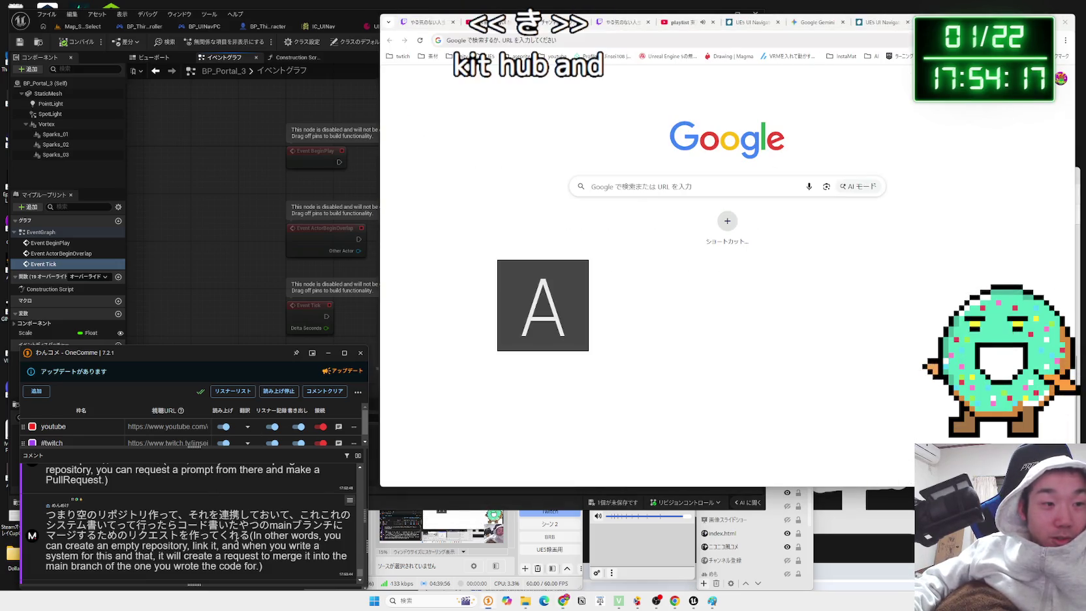
- Search Google for 'github gpt 連携', switching the IME between Latin and Japanese input
click(589, 41)
text(ぎ)
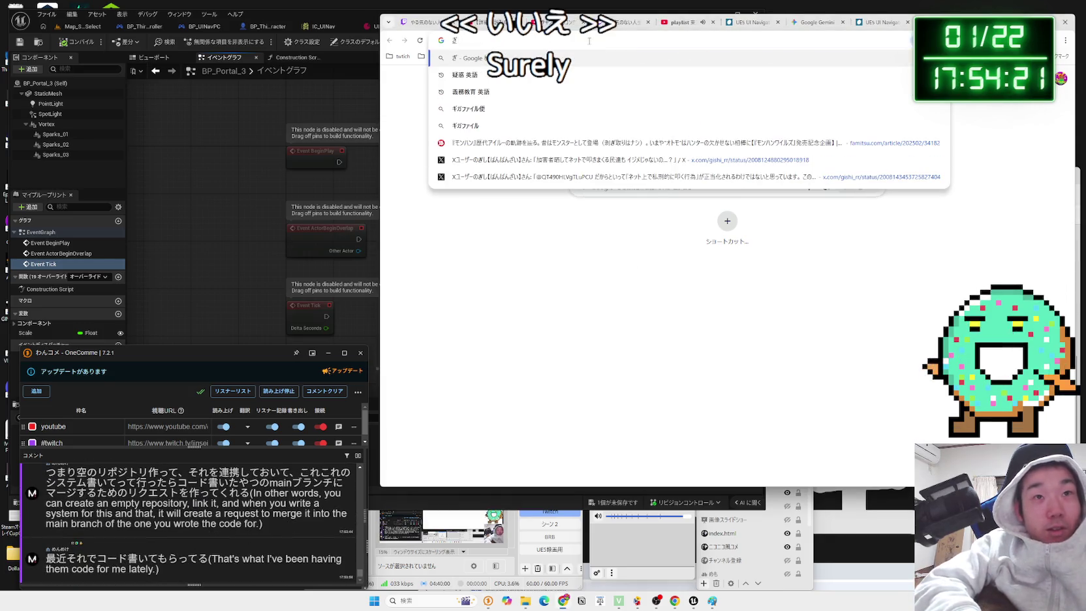
key(BackSpace)
key(Zenkaku_Hankaku)
text(githu)
key(Zenkaku_Hankaku)
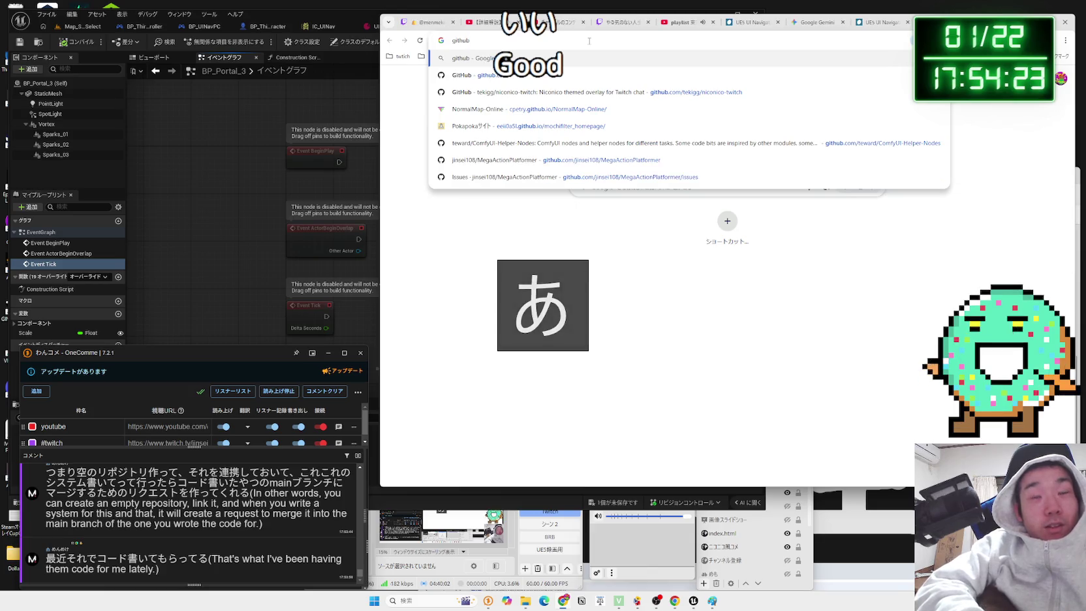
text(g)
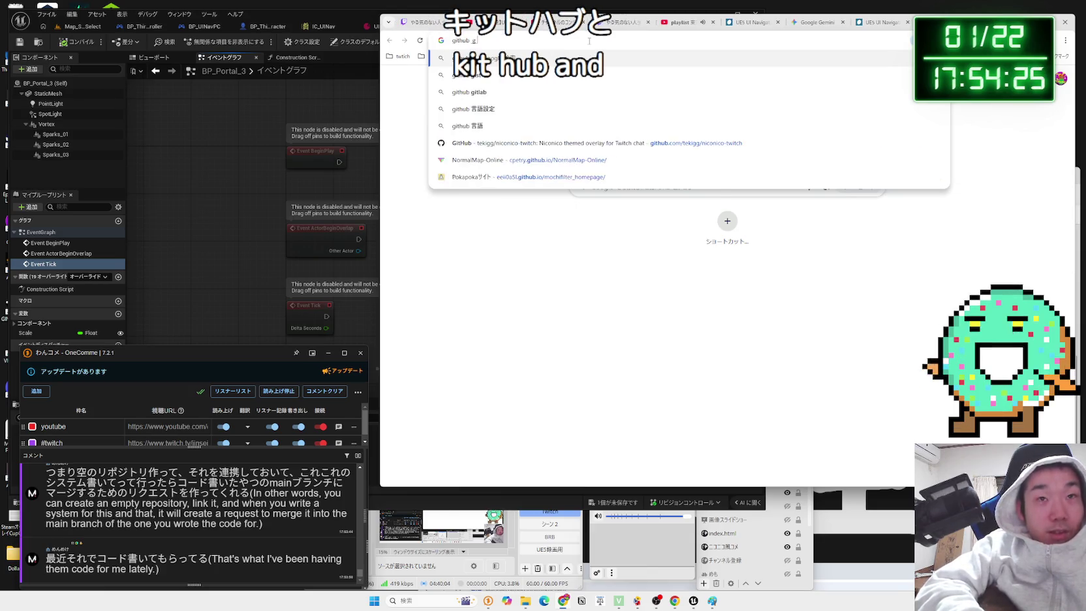
text(p連携)
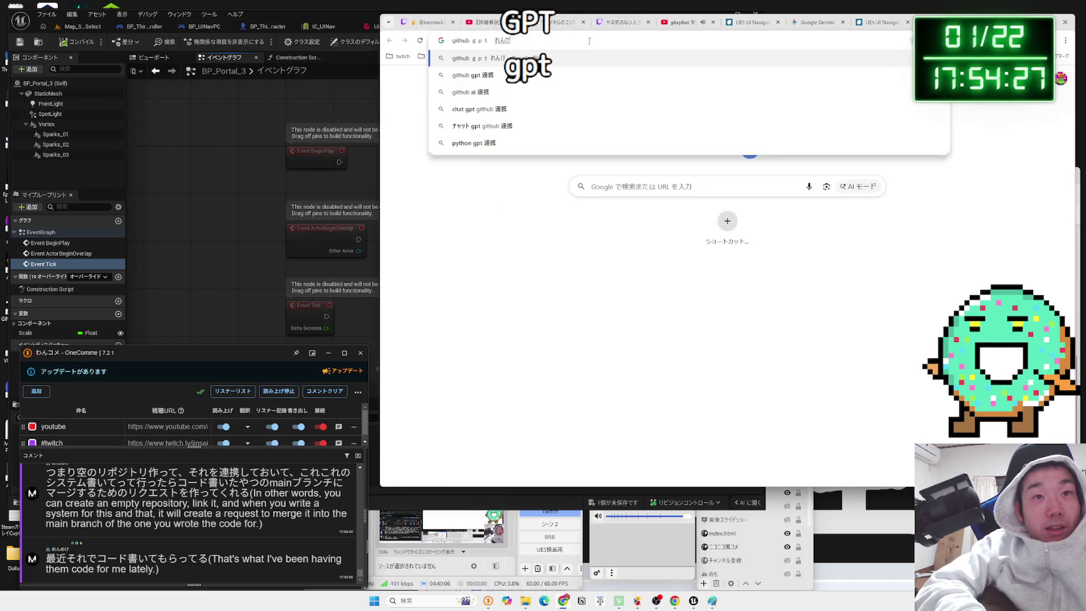
key(Return)
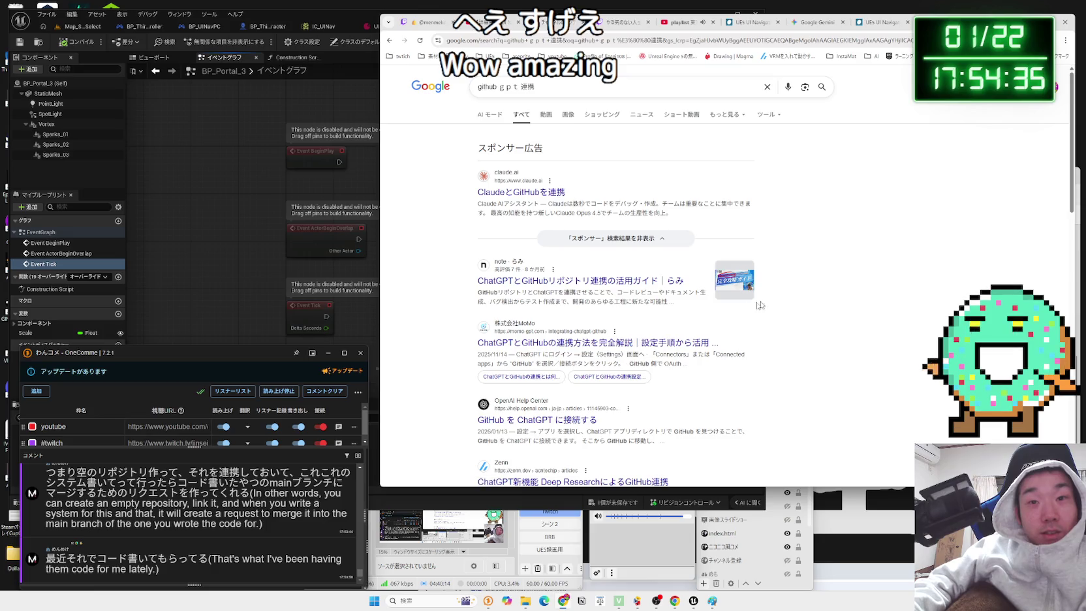
mouse_move(487, 298)
mouse_down()
mouse_move(667, 301)
mouse_move(543, 302)
mouse_move(648, 299)
mouse_up()
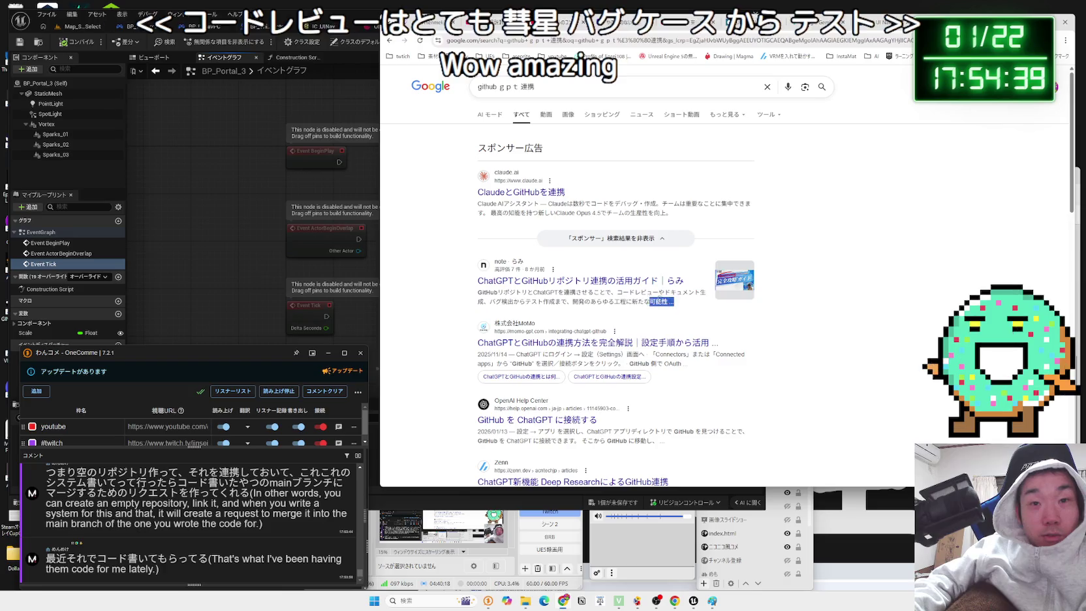
- Read through the note article's intro paragraphs, marking and clearing passages
click(487, 299)
scroll(487, 299, down, 2)
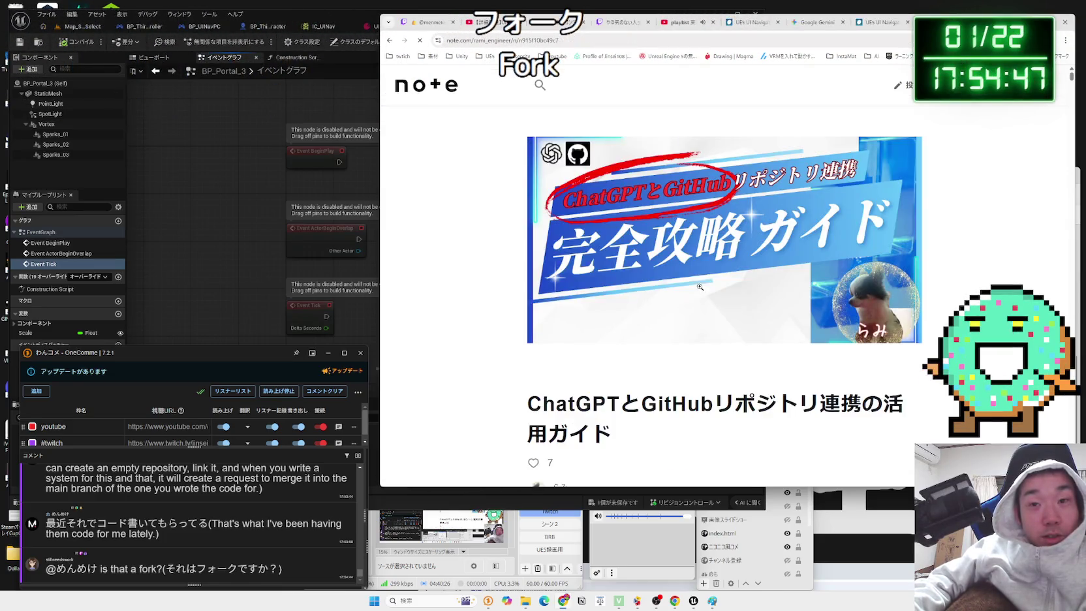
scroll(701, 286, down, 10)
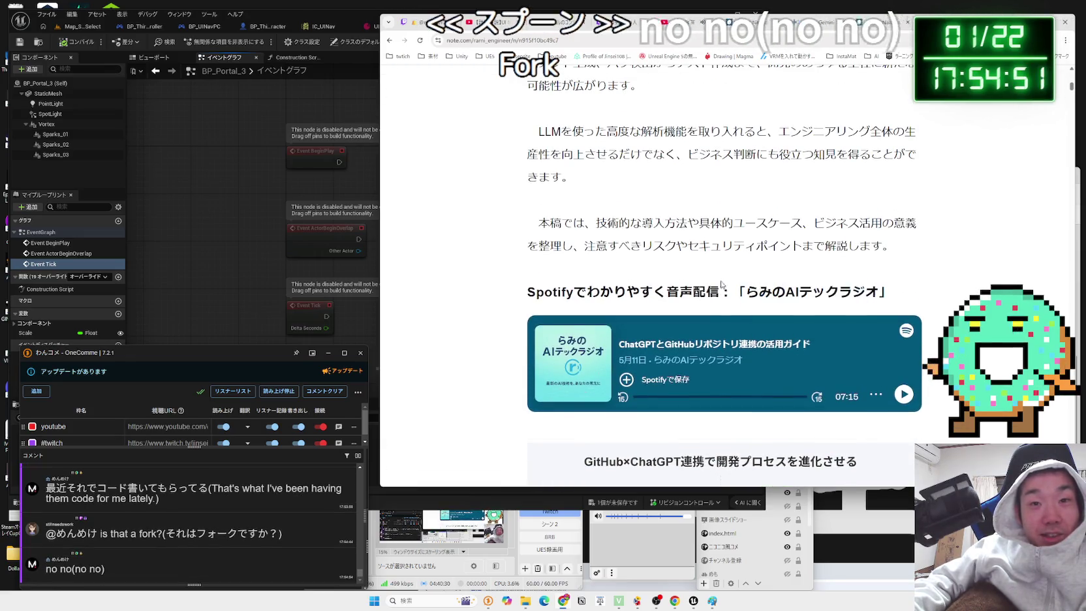
scroll(541, 247, up, 3)
mouse_move(541, 247)
mouse_down()
mouse_move(635, 275)
mouse_move(577, 274)
mouse_move(650, 275)
mouse_move(563, 274)
mouse_move(551, 301)
mouse_up()
click(637, 293)
click(591, 297)
scroll(591, 299, down, 1)
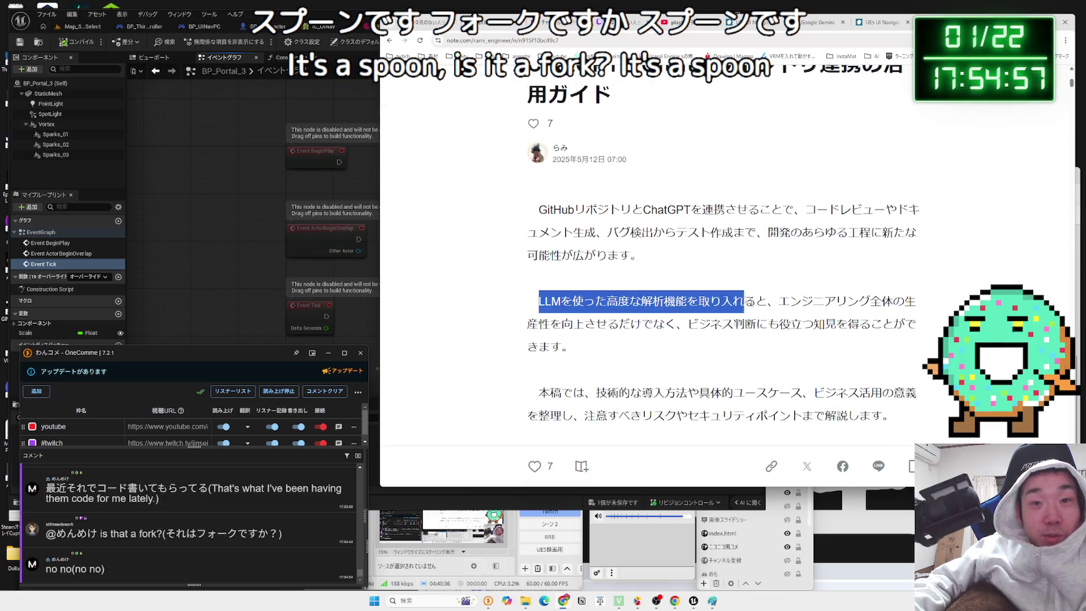
click(627, 301)
mouse_move(627, 301)
mouse_down()
mouse_move(901, 209)
mouse_move(542, 209)
mouse_up()
click(653, 267)
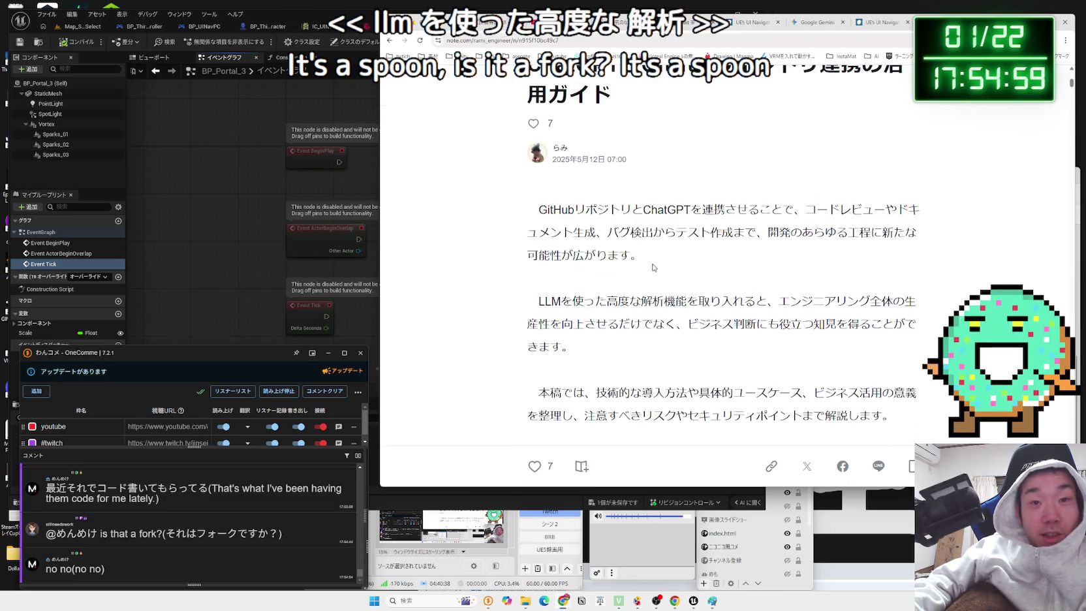
scroll(653, 268, down, 8)
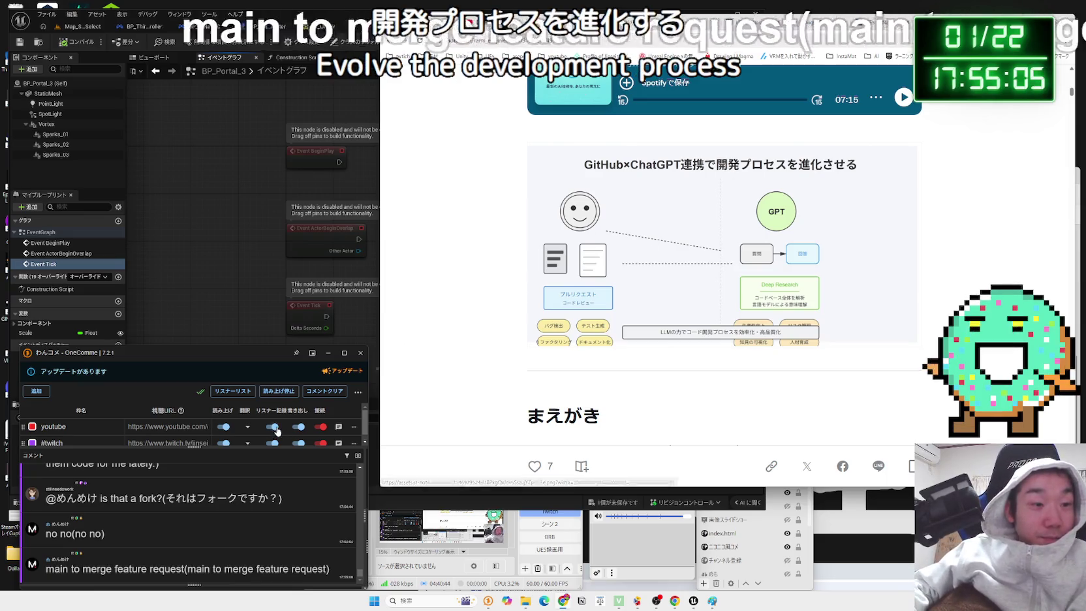
- Select 'fork' in the chat comment and search Google for it
drag(185, 571, 47, 572)
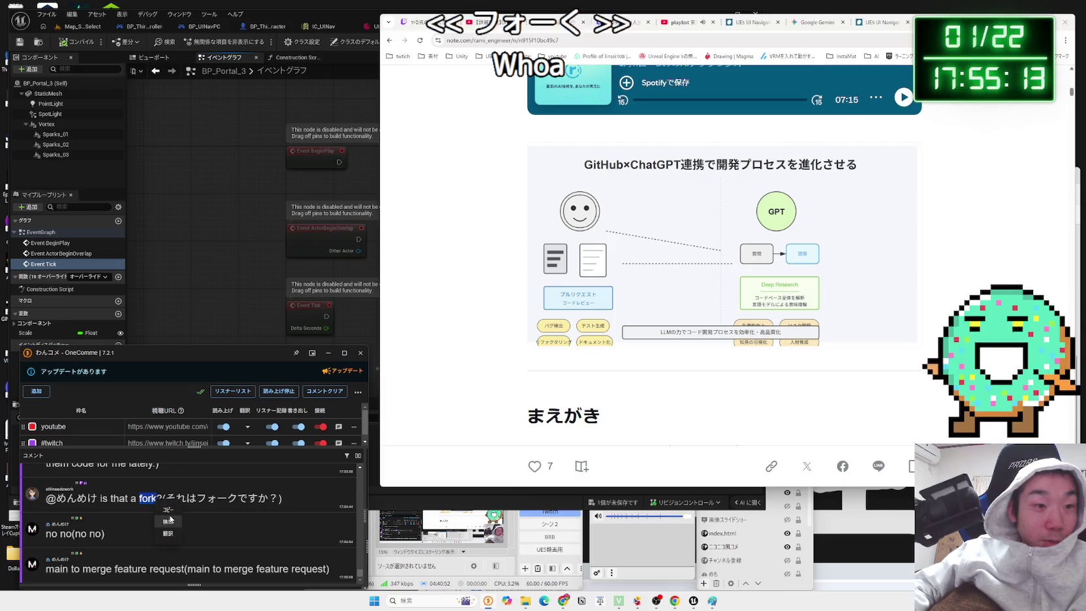
click(168, 521)
click(595, 92)
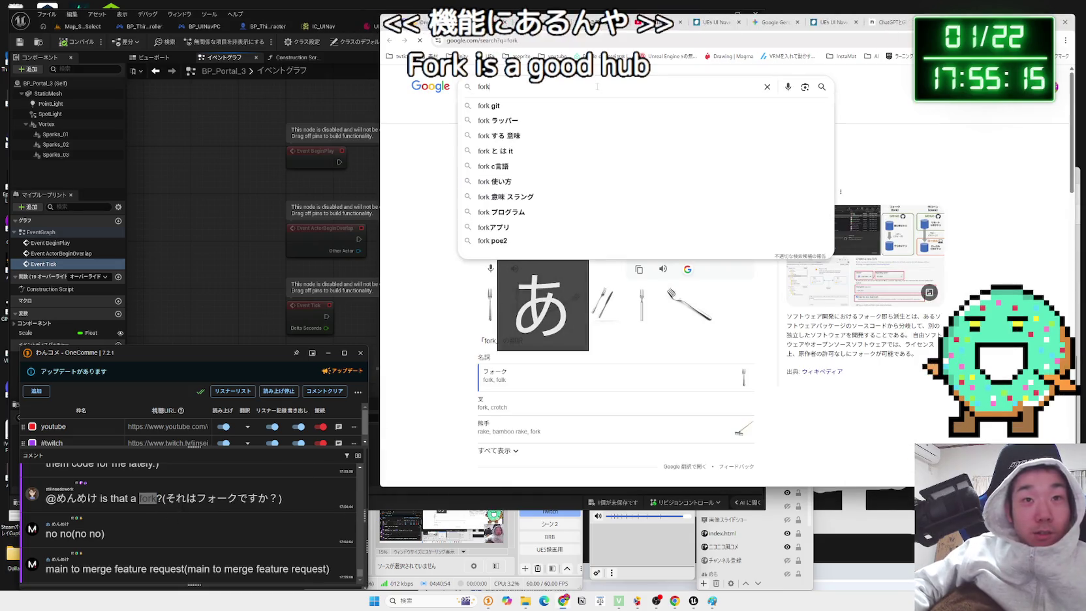
- Search 'fork 意味' and expand the answer on what a fork means in programming
text(意味)
key(Return)
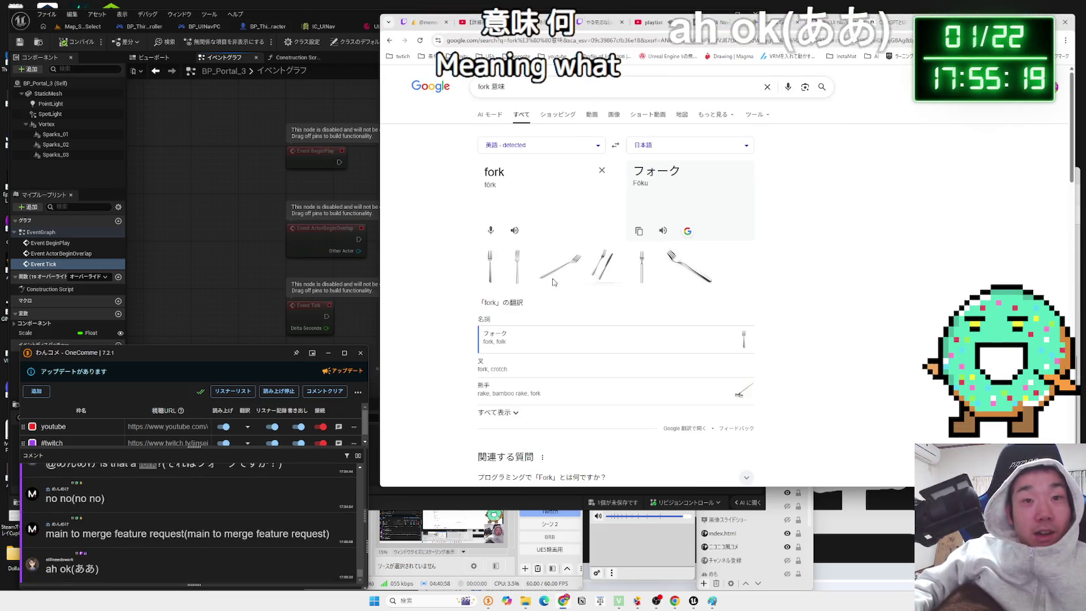
scroll(436, 281, down, 2)
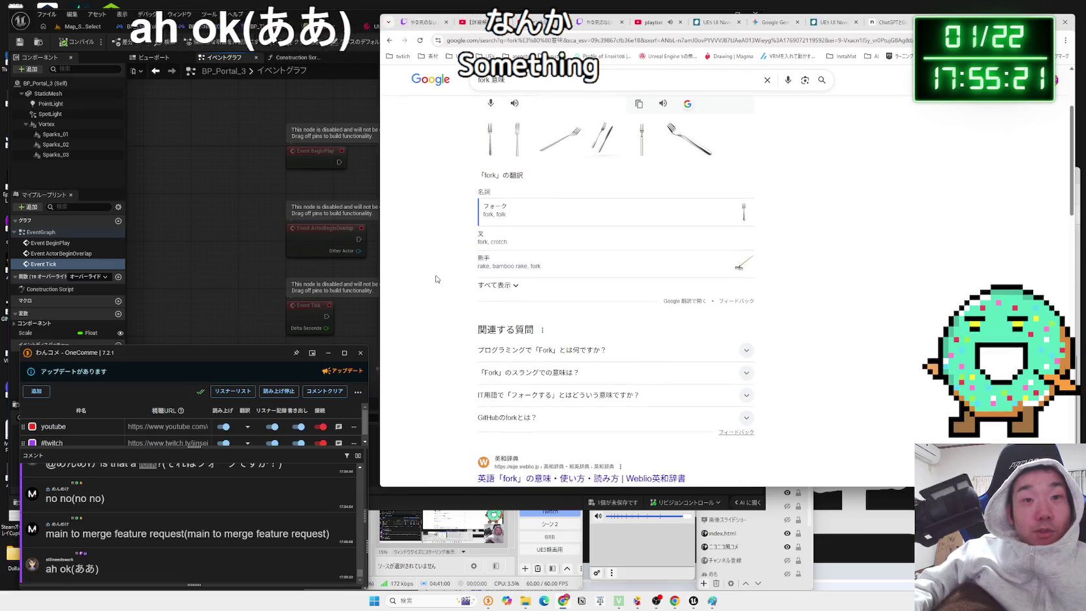
click(542, 308)
mouse_move(548, 324)
mouse_down()
mouse_move(651, 336)
mouse_move(547, 324)
mouse_move(718, 325)
mouse_move(649, 334)
mouse_move(548, 325)
mouse_up()
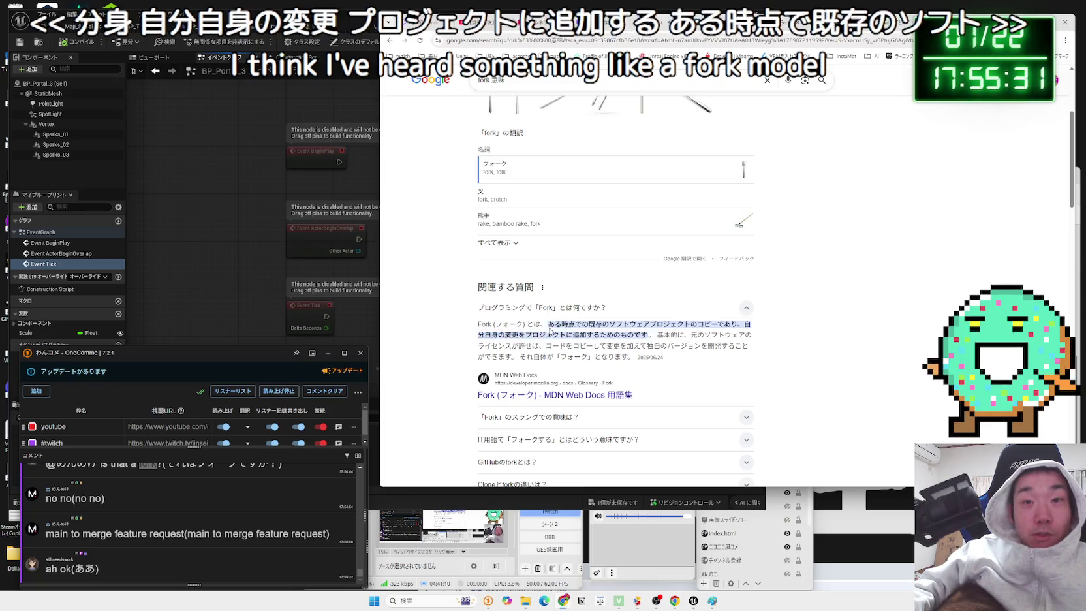
click(573, 126)
- Change the search to 'fork github', read the GitHub fork definition, and return to the note article
click(542, 79)
key(BackSpace)
key(BackSpace)
key(BackSpace)
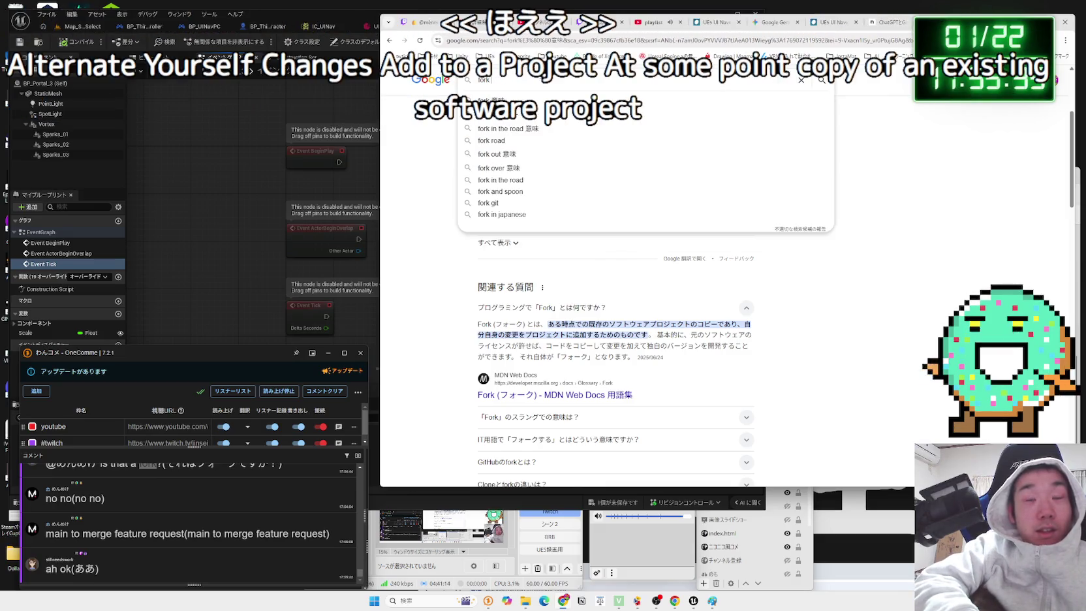
text(git)
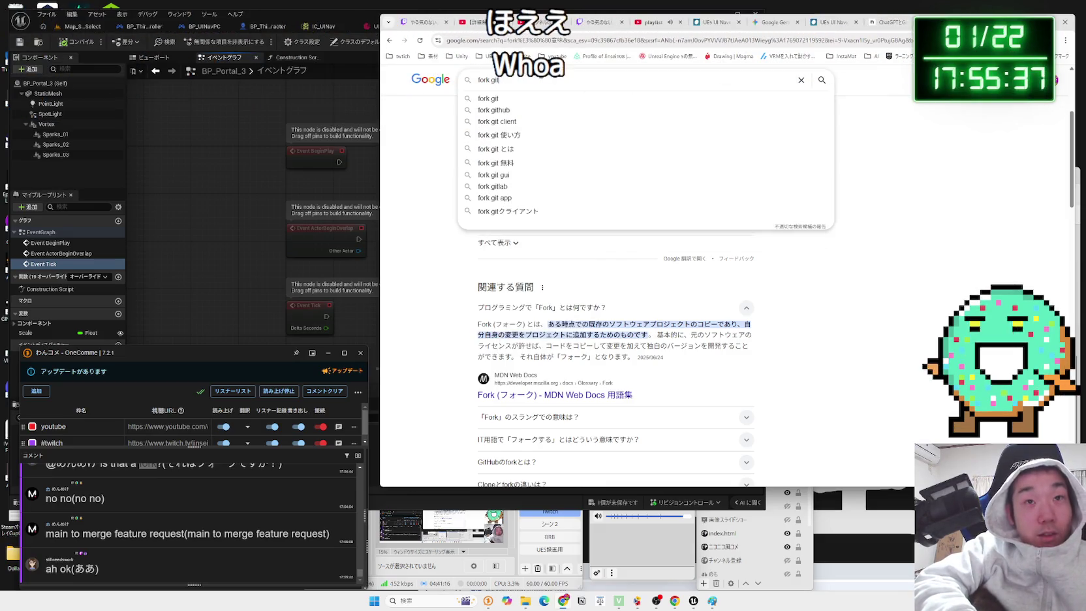
text(hub)
key(Return)
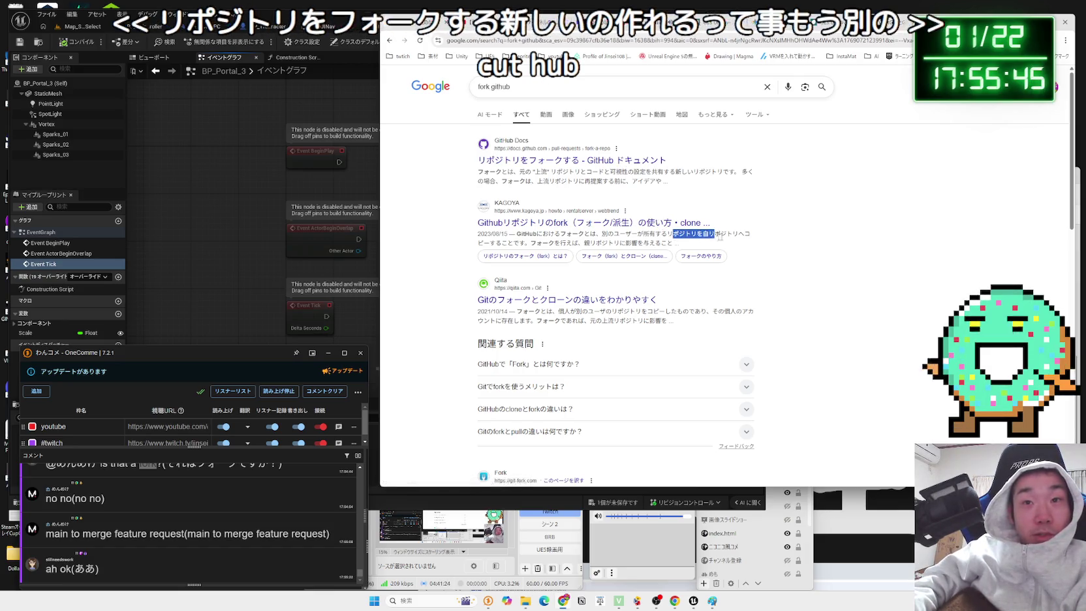
drag(696, 234, 751, 234)
drag(518, 234, 661, 233)
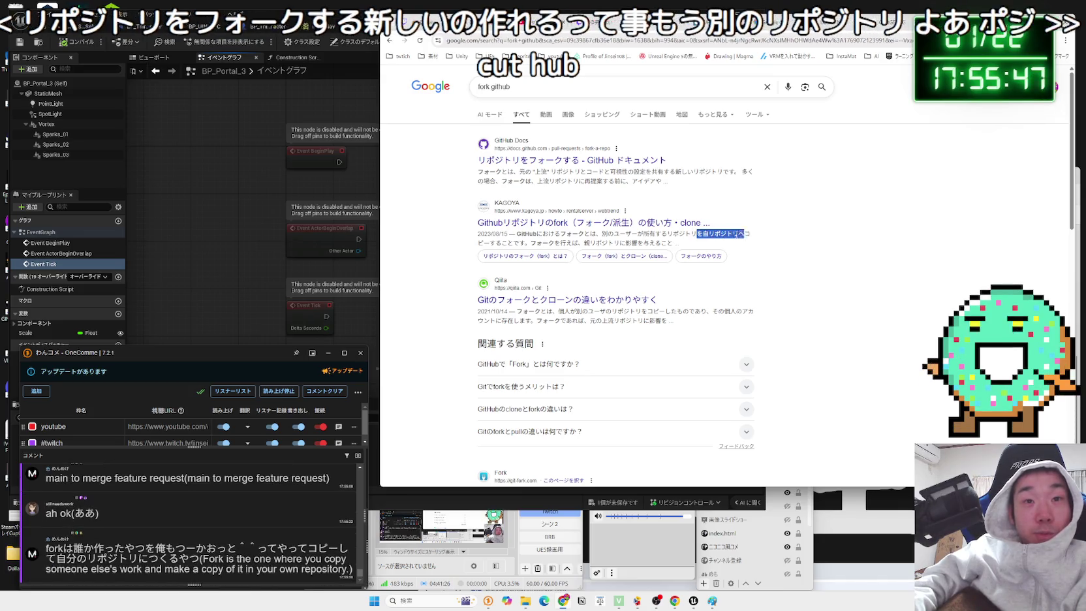
click(659, 235)
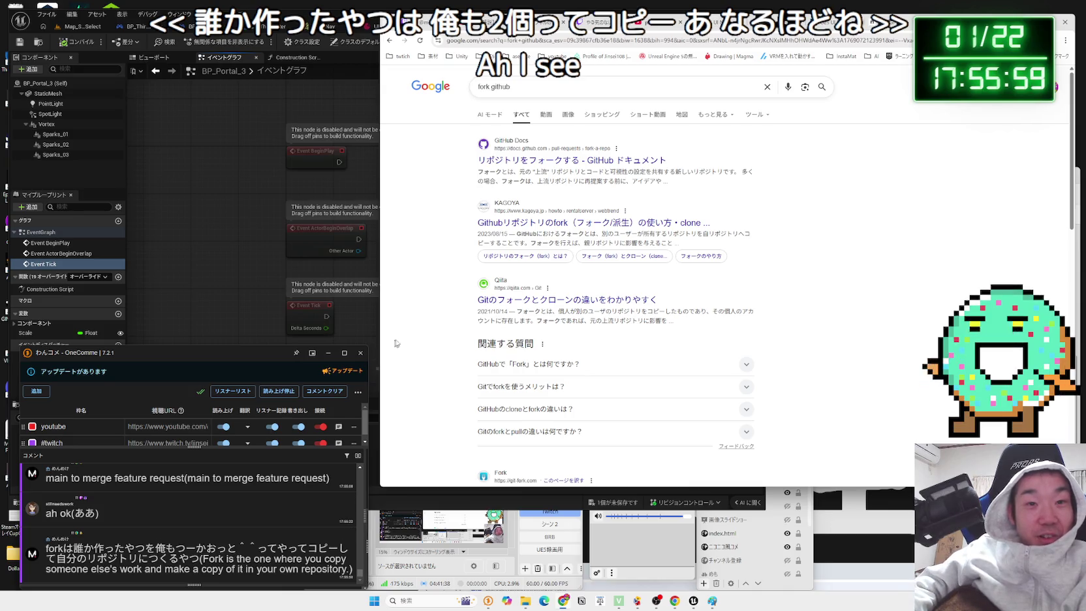
scroll(695, 267, down, 3)
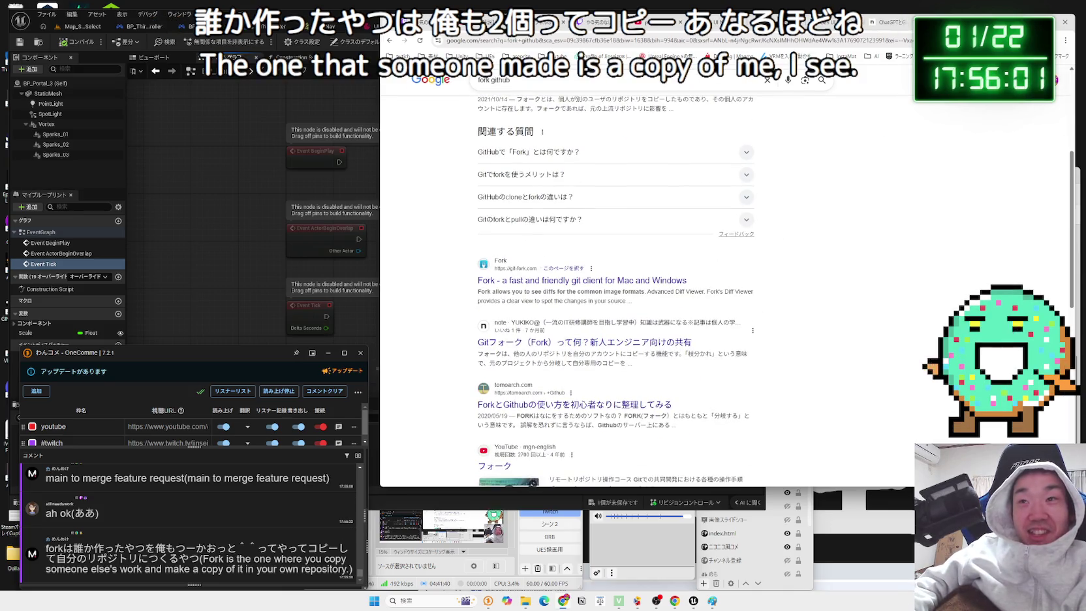
key(ctrl+w)
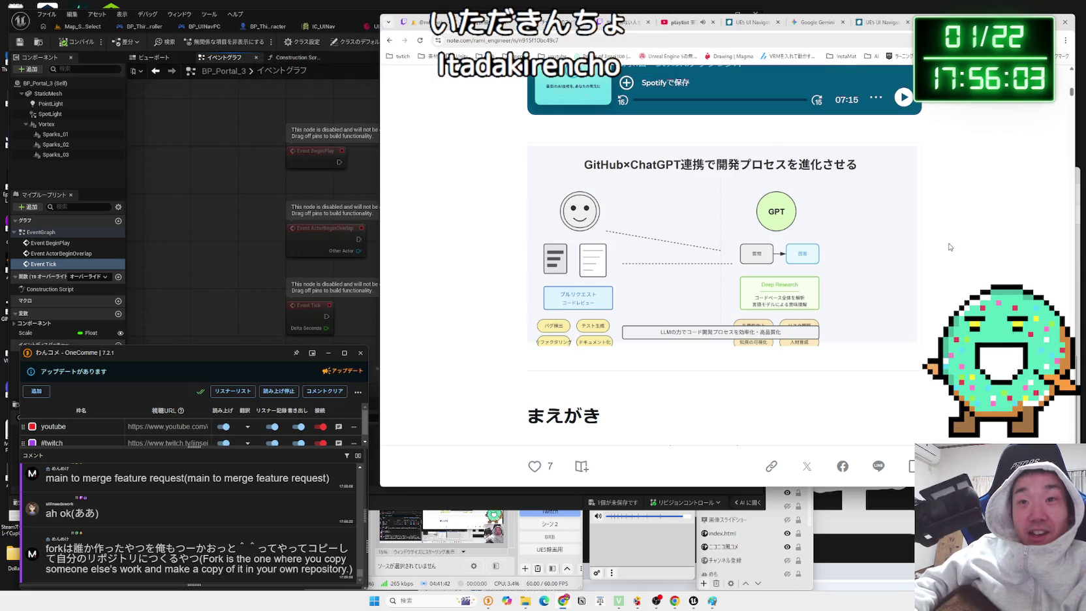
- Read the article's foreword, selecting the GitHub/ChatGPT paragraphs along the way
scroll(803, 254, down, 3)
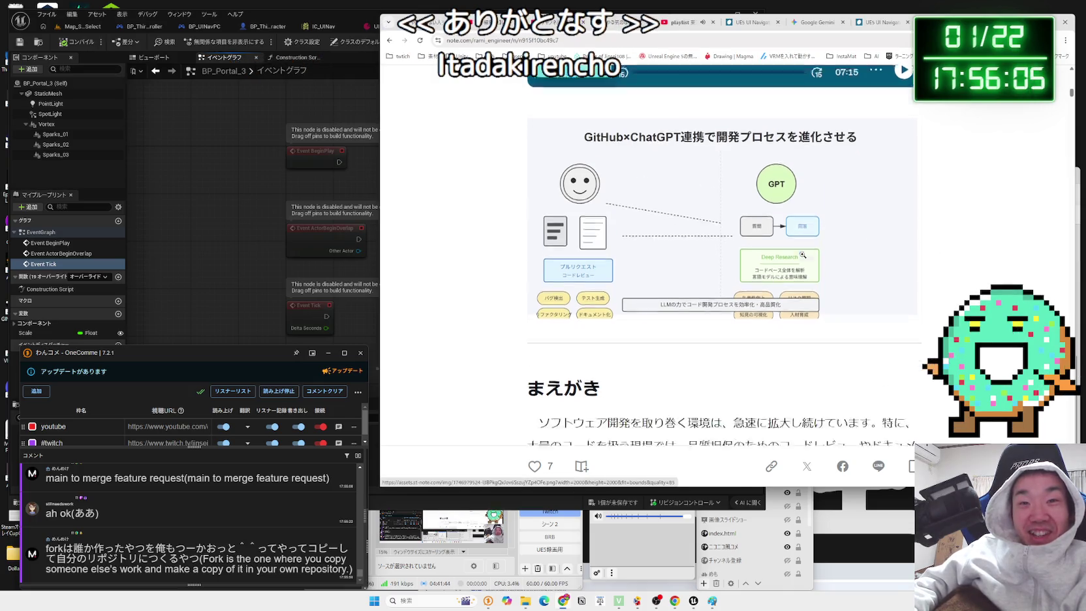
scroll(803, 253, up, 2)
scroll(803, 252, up, 1)
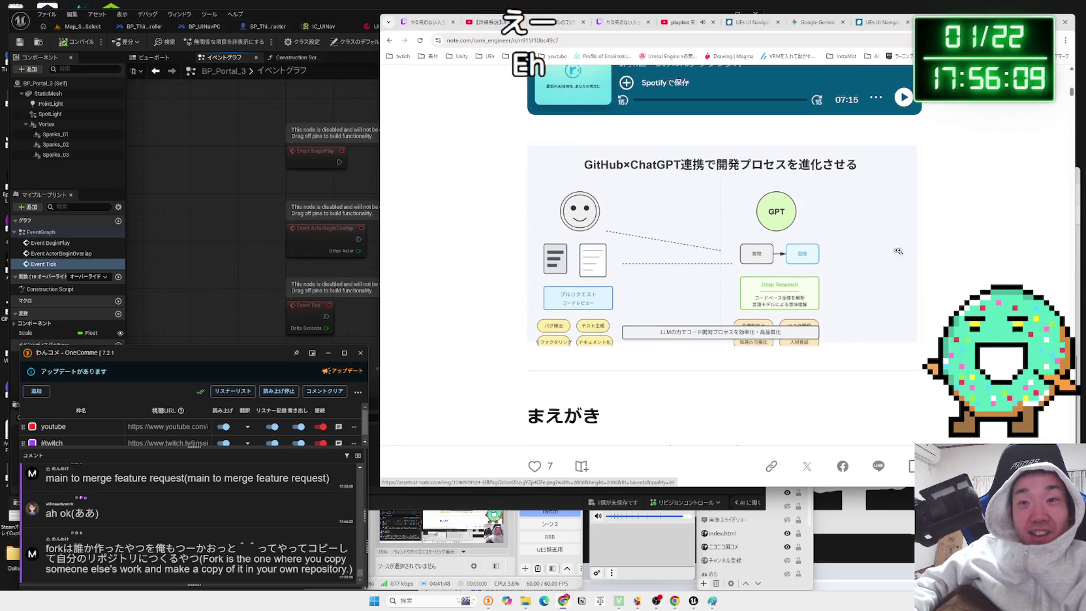
scroll(948, 253, down, 5)
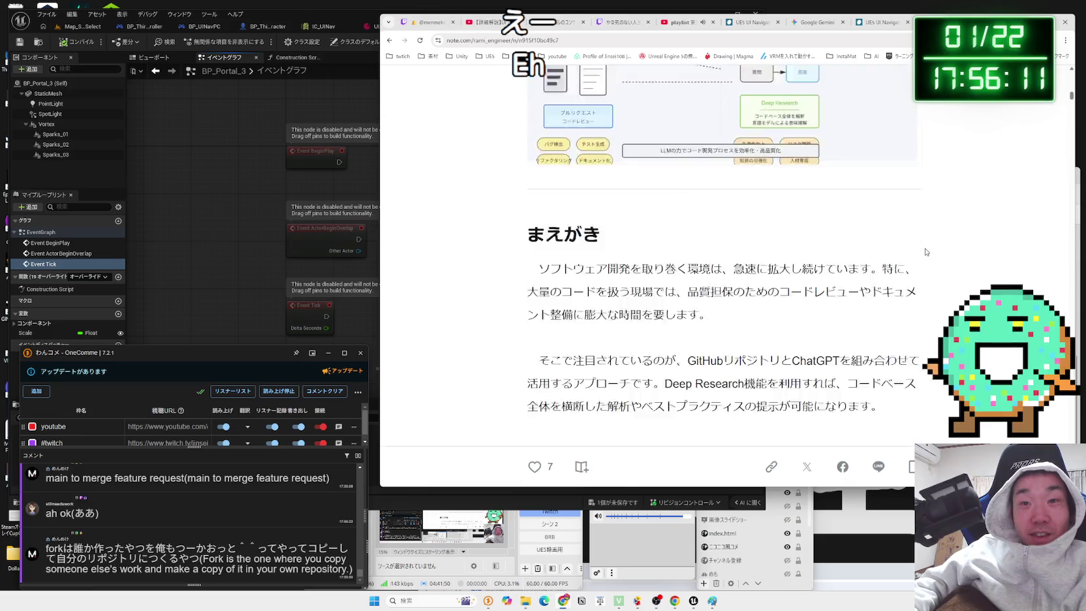
triple_click(901, 294)
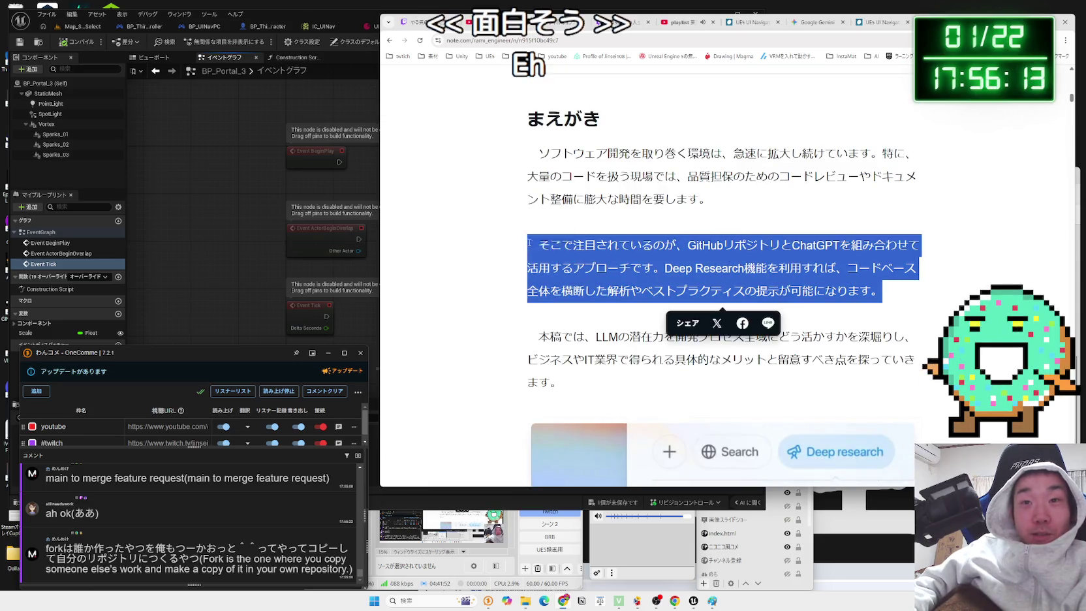
triple_click(901, 292)
click(902, 290)
mouse_move(902, 289)
mouse_down()
mouse_move(572, 268)
mouse_move(530, 152)
mouse_move(584, 199)
mouse_move(883, 302)
mouse_up()
mouse_move(530, 151)
mouse_down()
mouse_move(881, 297)
mouse_move(581, 154)
mouse_move(918, 334)
mouse_move(869, 361)
mouse_up()
click(539, 153)
mouse_move(558, 383)
mouse_down()
mouse_move(561, 119)
mouse_move(528, 119)
mouse_move(725, 220)
mouse_up()
click(528, 119)
- Scroll through the repository-analysis section, then search Google for 'redot' from the chat comment
scroll(725, 220, down, 4)
click(960, 203)
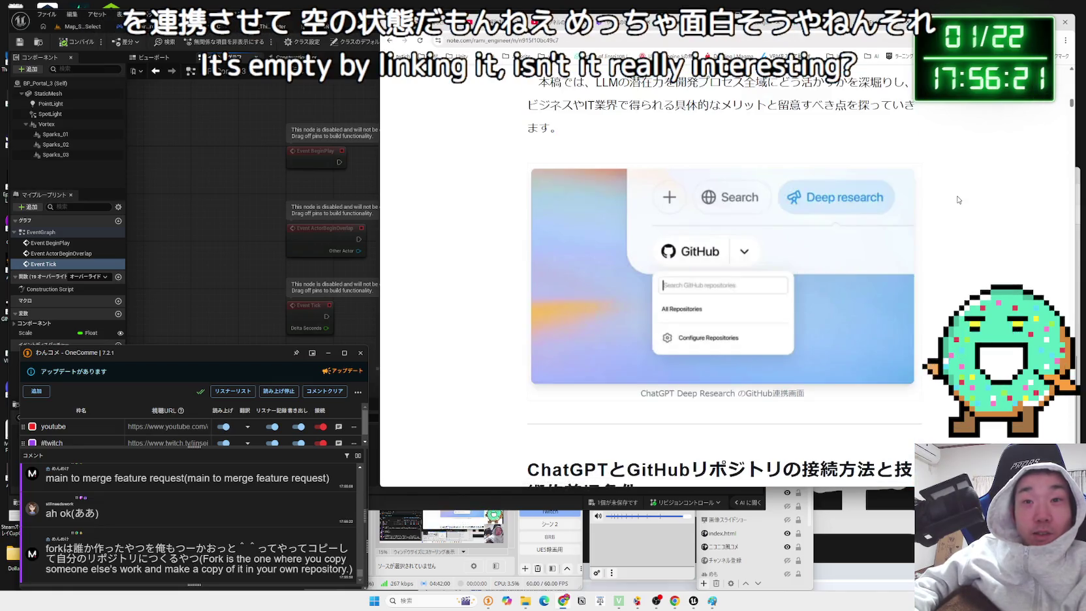
scroll(960, 203, down, 3)
drag(639, 281, 526, 259)
click(524, 261)
scroll(524, 261, down, 4)
scroll(537, 248, down, 12)
scroll(534, 246, down, 8)
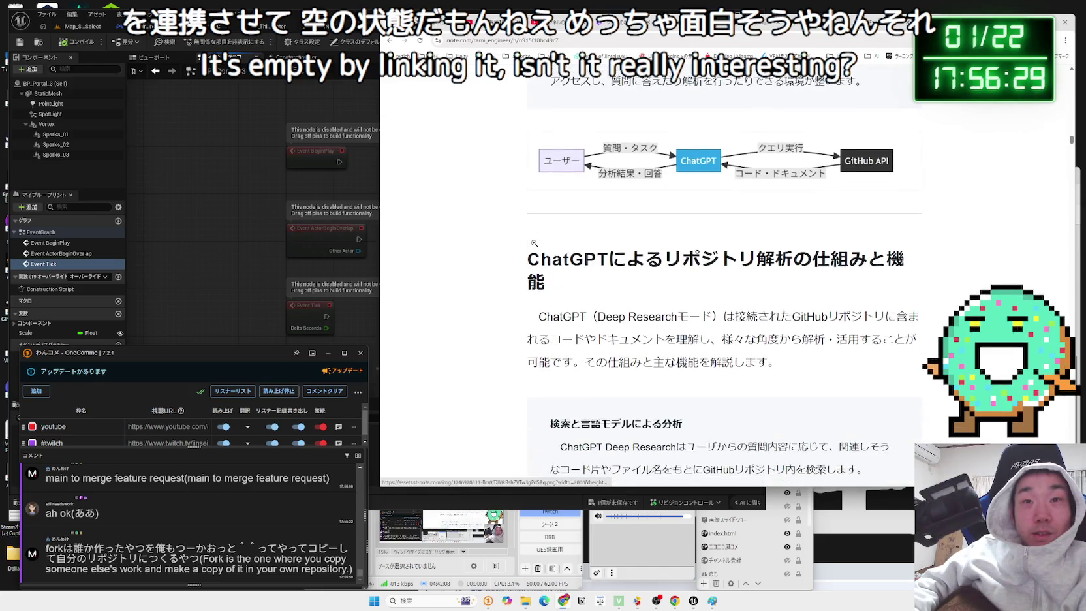
scroll(542, 232, up, 1)
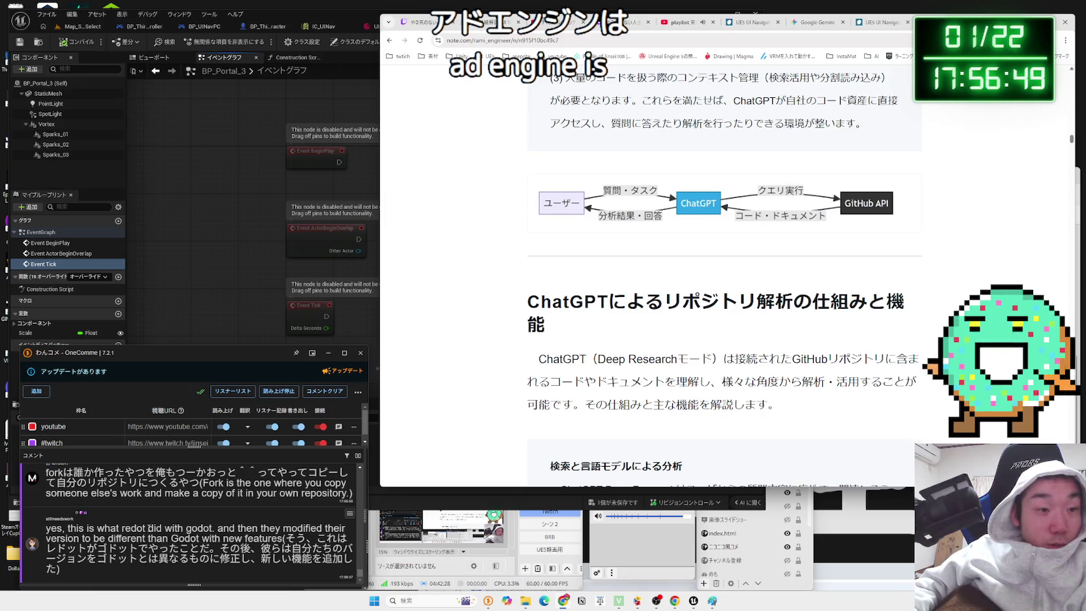
drag(146, 529, 132, 529)
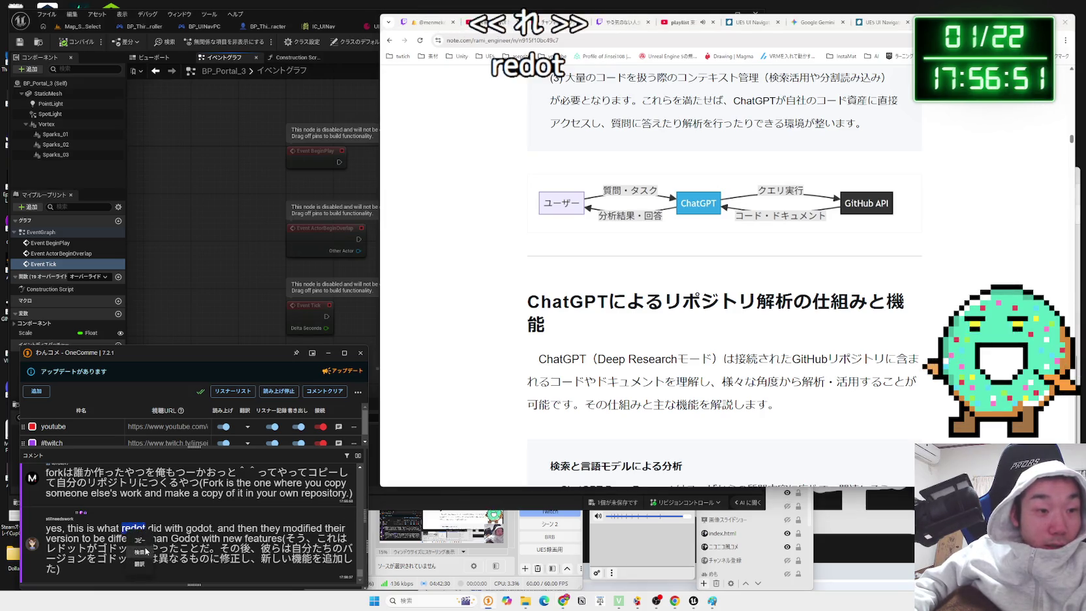
click(146, 551)
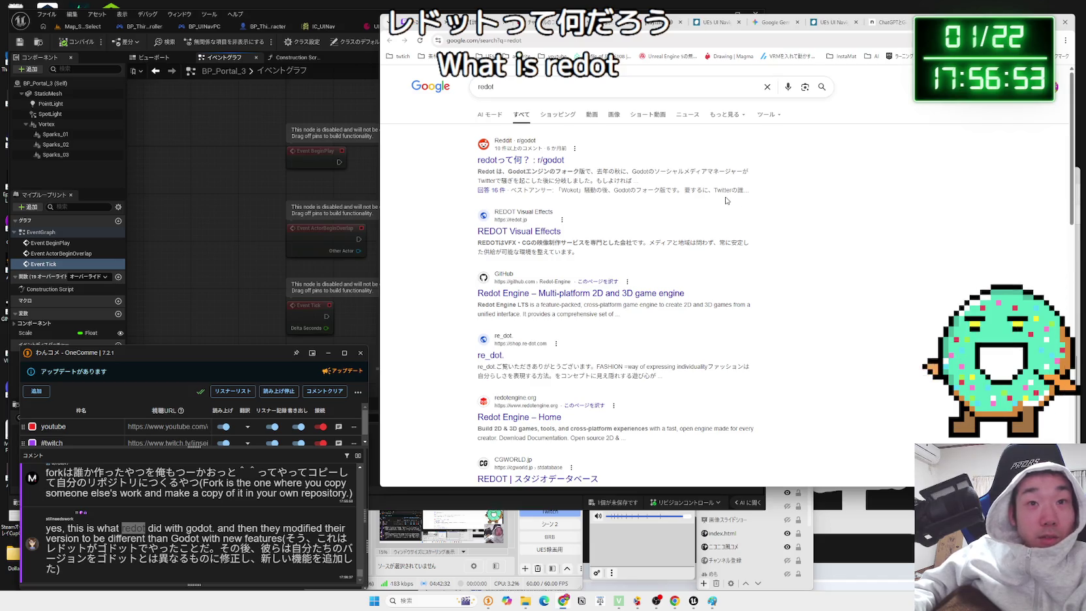
- Open the Redot Engine GitHub repository from the results and scroll through it
click(493, 175)
drag(493, 175, 638, 181)
click(627, 208)
click(628, 295)
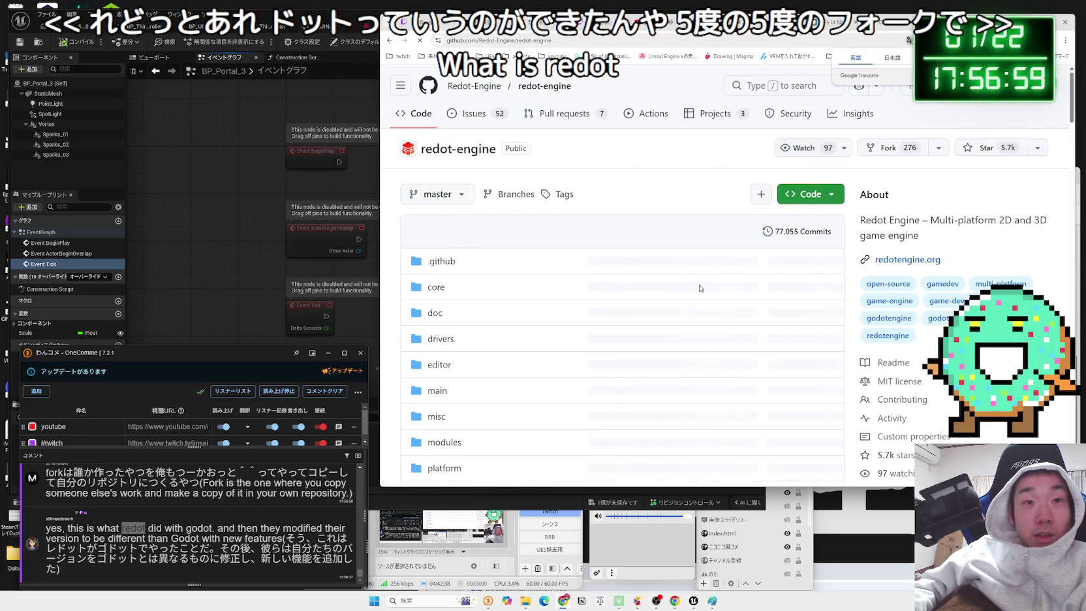
scroll(700, 288, down, 8)
scroll(698, 292, down, 3)
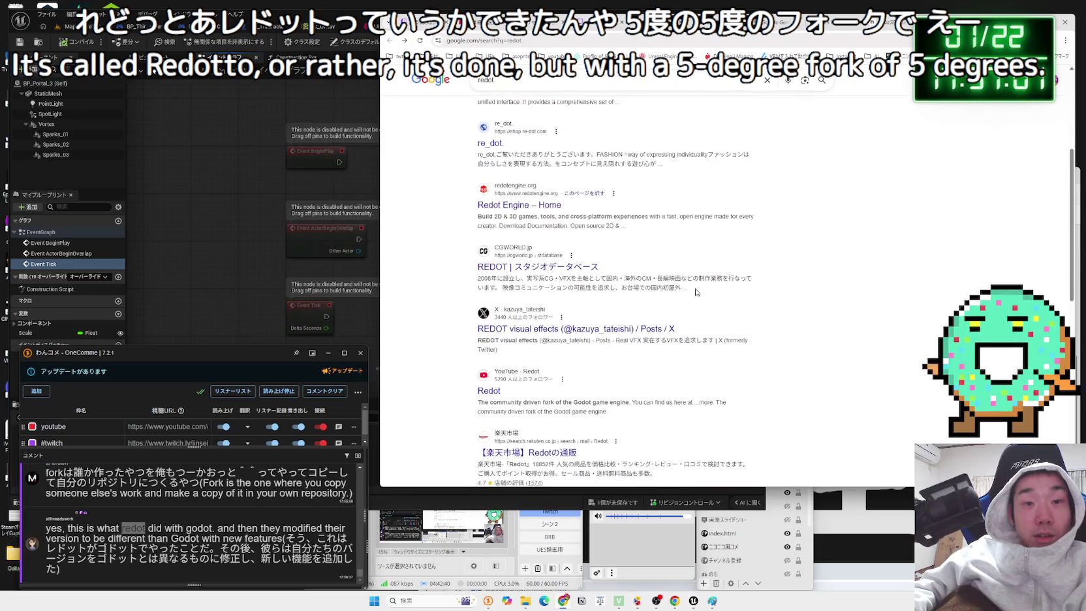
scroll(698, 292, down, 3)
scroll(693, 294, down, 2)
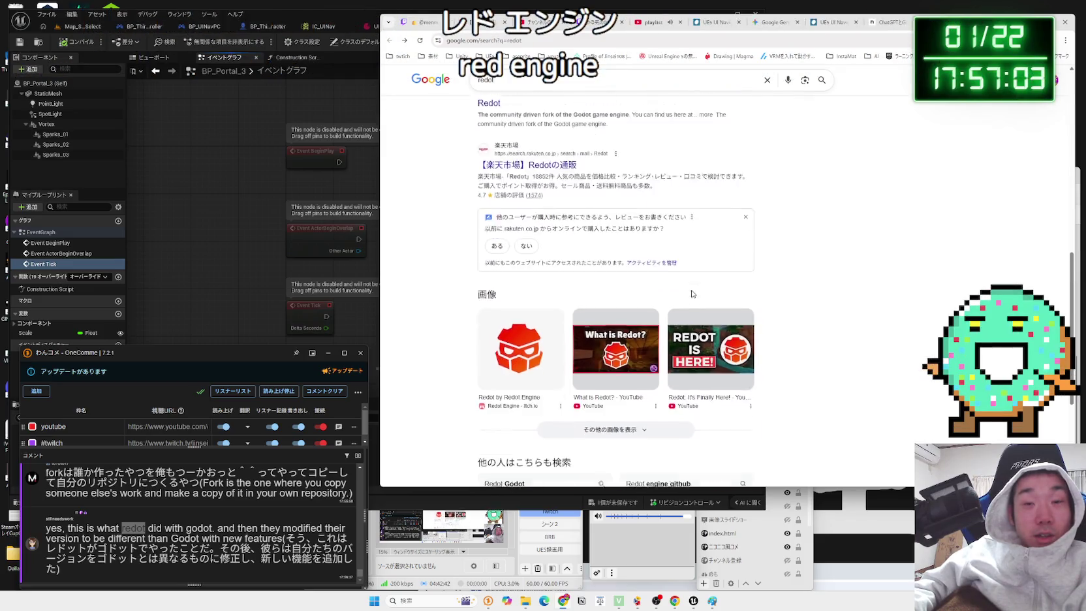
scroll(632, 290, down, 2)
- Search the related query 'Redot Engine', browse the Godot results, and return to the note article
click(534, 306)
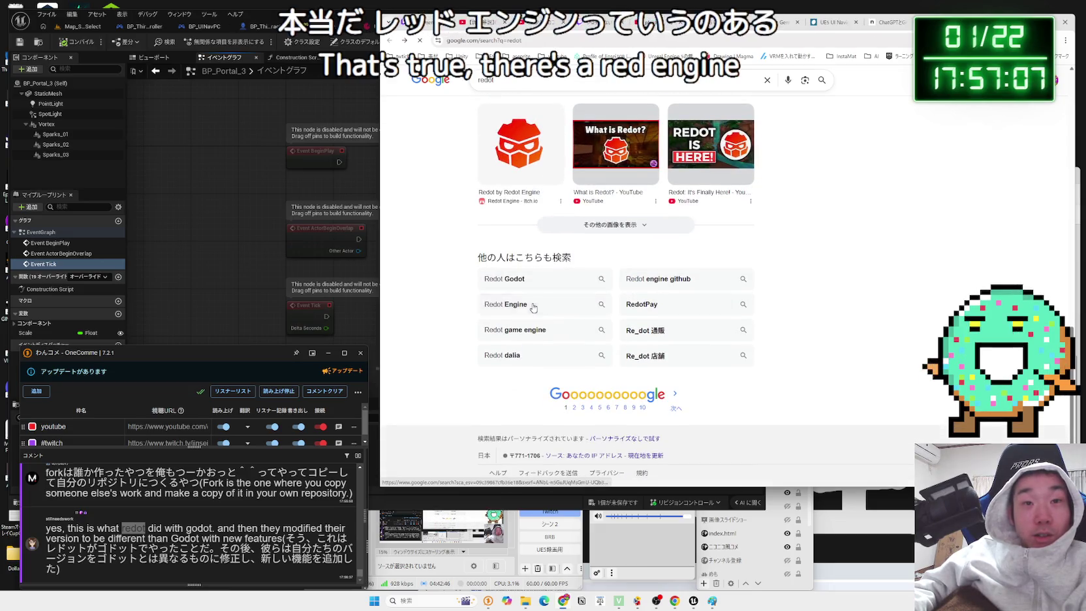
scroll(555, 279, down, 5)
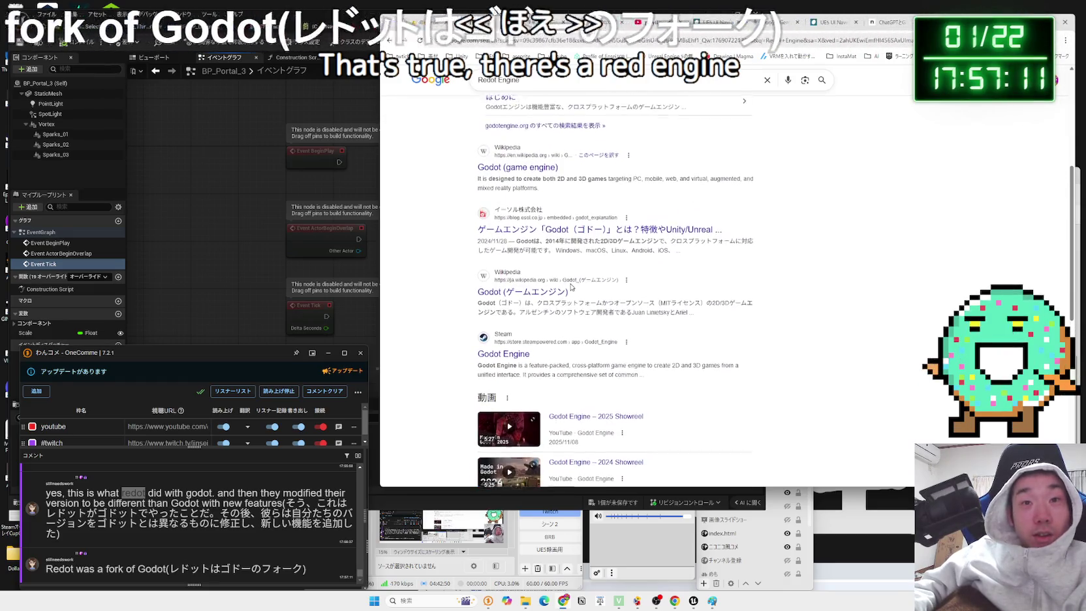
scroll(571, 287, down, 6)
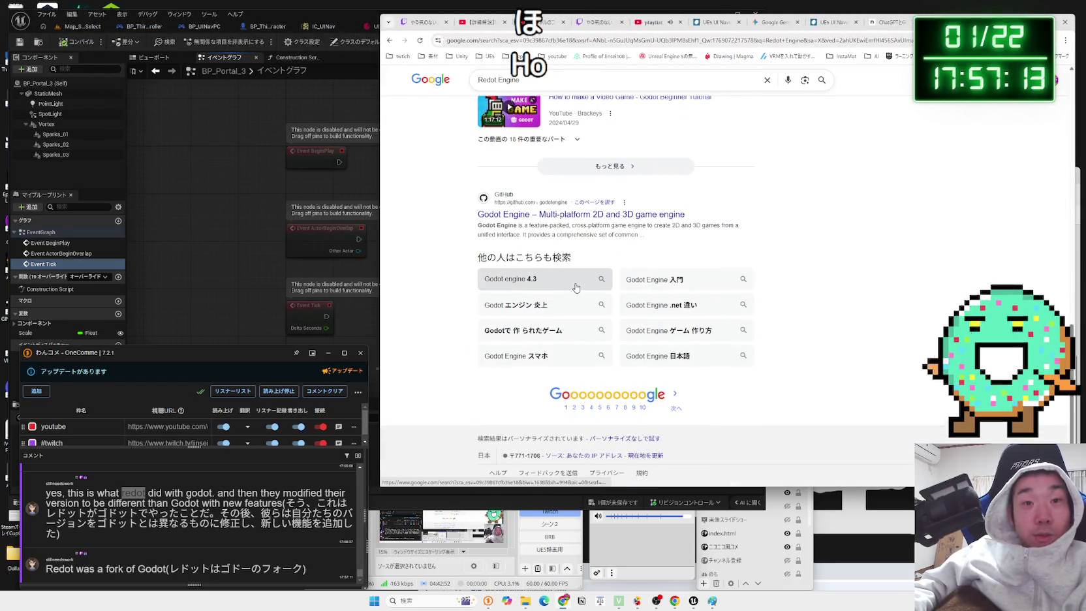
key(ctrl+Tab)
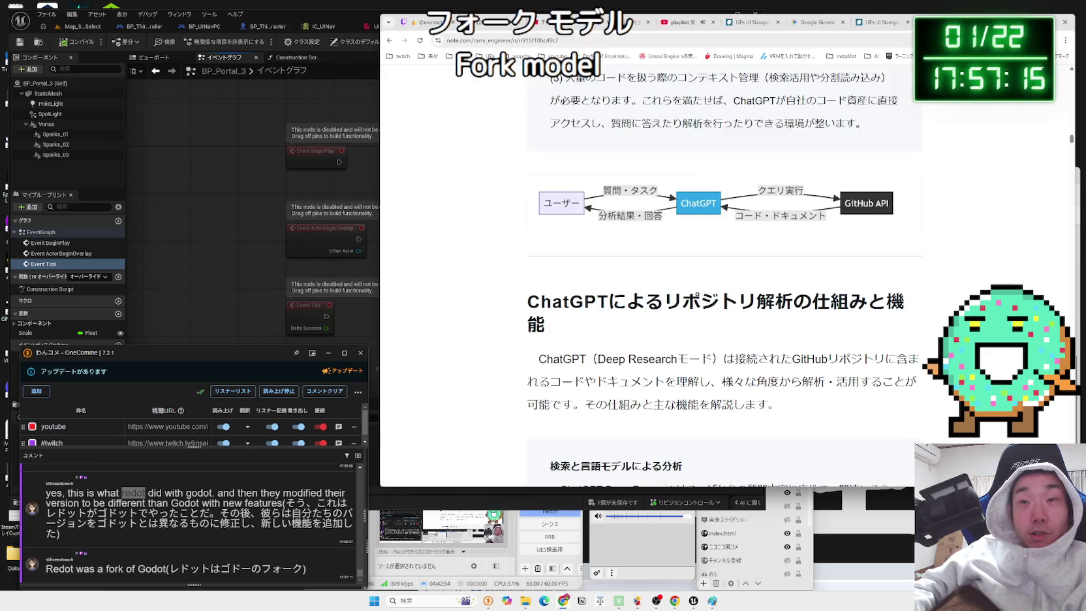
- Scroll the note article and highlight the multi-file support paragraph, then clear it
scroll(775, 237, down, 3)
mouse_move(529, 131)
mouse_down()
mouse_move(679, 190)
mouse_move(568, 134)
mouse_move(802, 212)
mouse_move(607, 182)
mouse_move(545, 154)
mouse_move(638, 180)
mouse_up()
click(771, 229)
scroll(769, 228, down, 10)
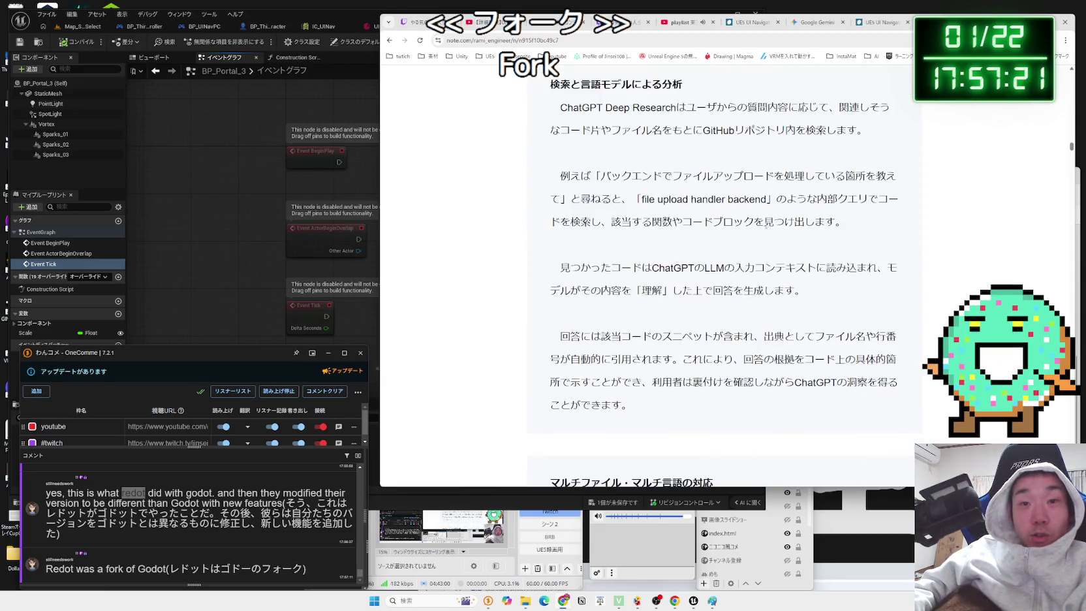
drag(676, 278, 690, 240)
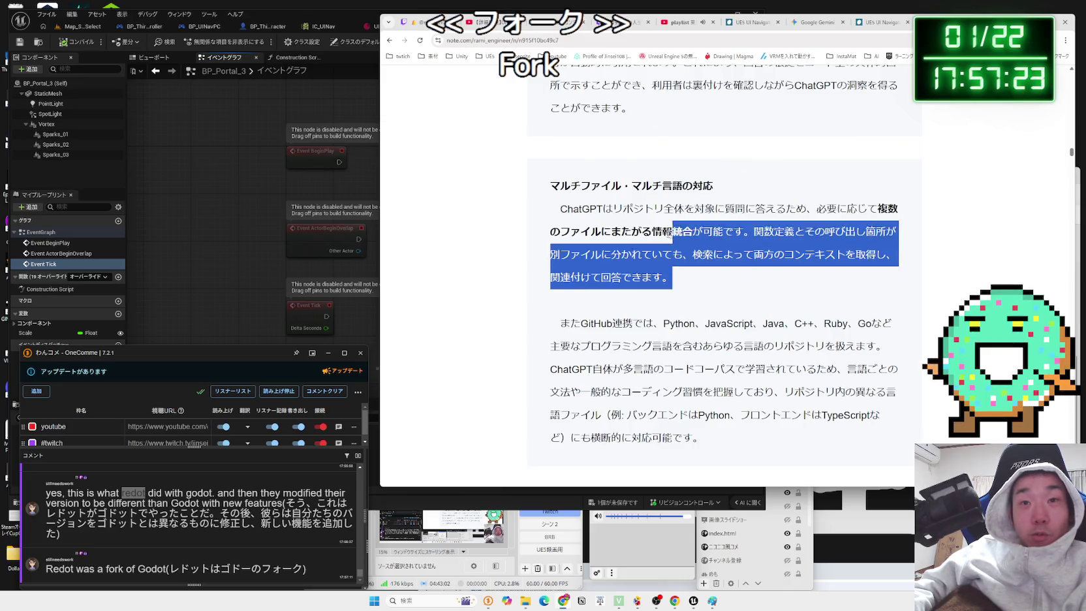
mouse_move(541, 195)
mouse_down()
mouse_move(675, 278)
mouse_move(691, 254)
mouse_move(553, 220)
mouse_up()
click(552, 221)
- Highlight the SQL injection example paragraph through 可能です, then dismiss the selection
scroll(553, 220, down, 10)
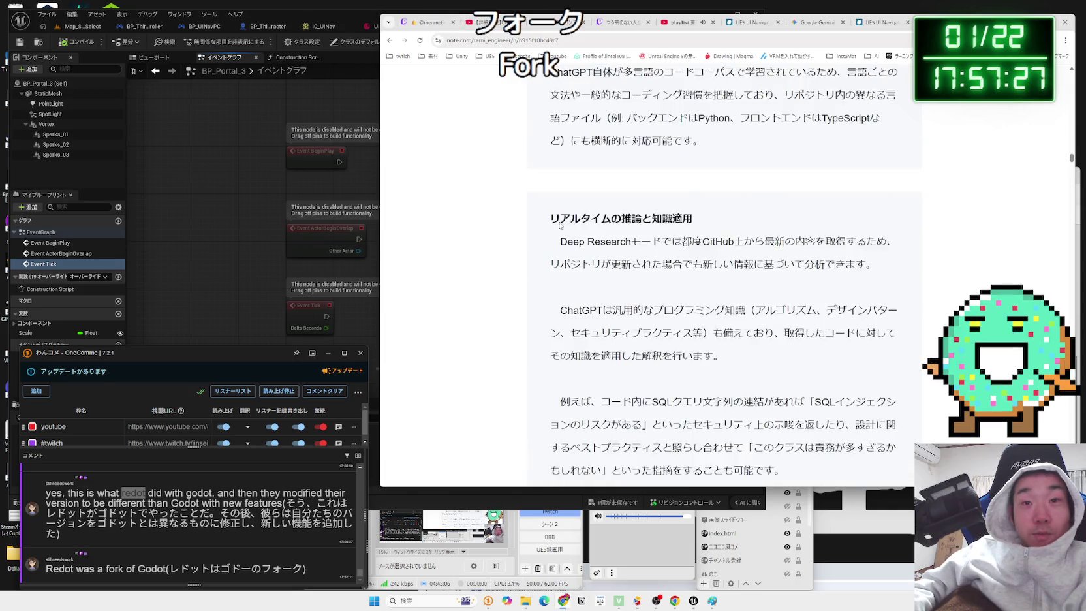
scroll(571, 226, up, 3)
scroll(574, 225, up, 2)
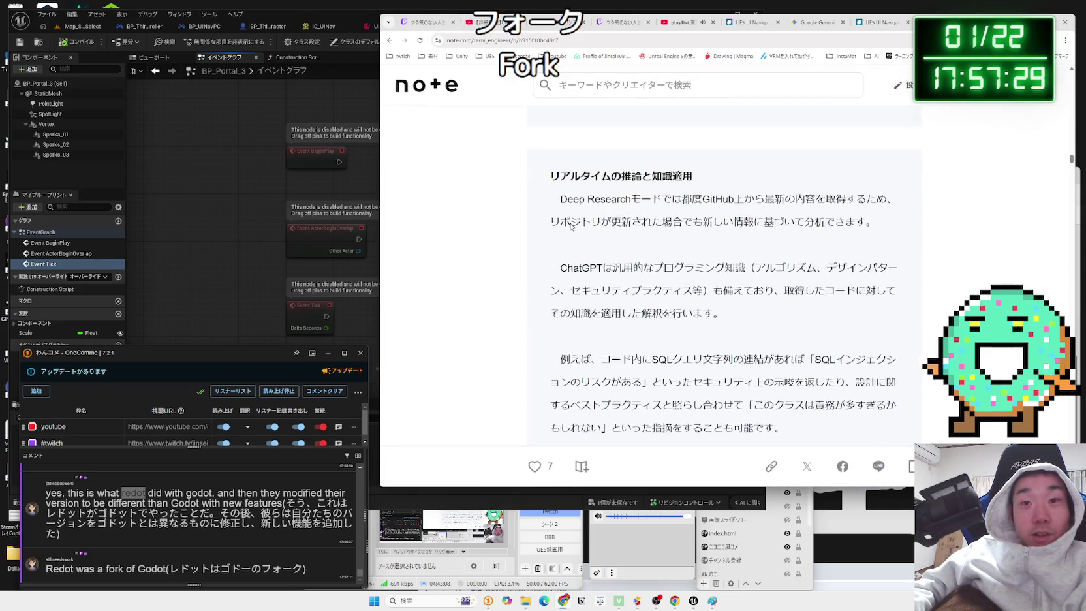
scroll(584, 222, down, 1)
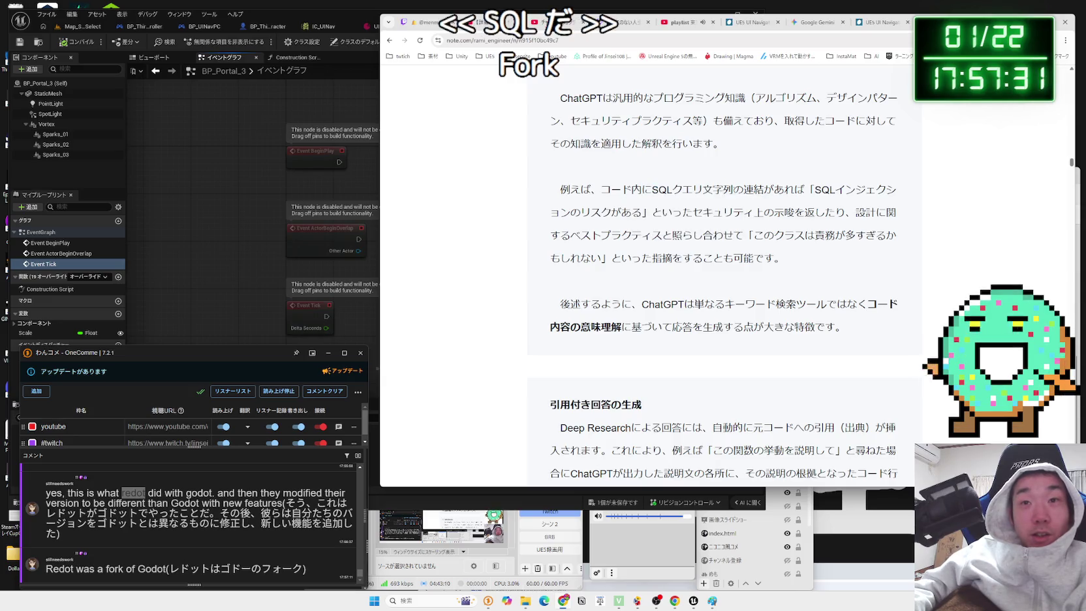
click(597, 188)
drag(597, 189, 898, 215)
drag(596, 188, 775, 258)
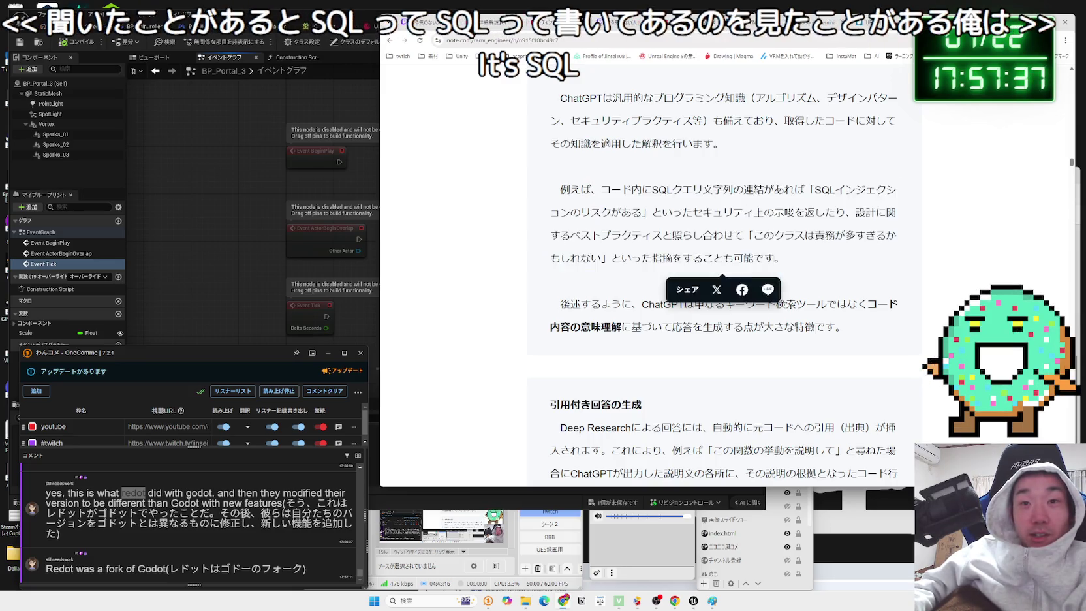
click(775, 258)
- Scroll past the remaining sections and go back to the 'github gpt 連携' results
scroll(722, 239, down, 10)
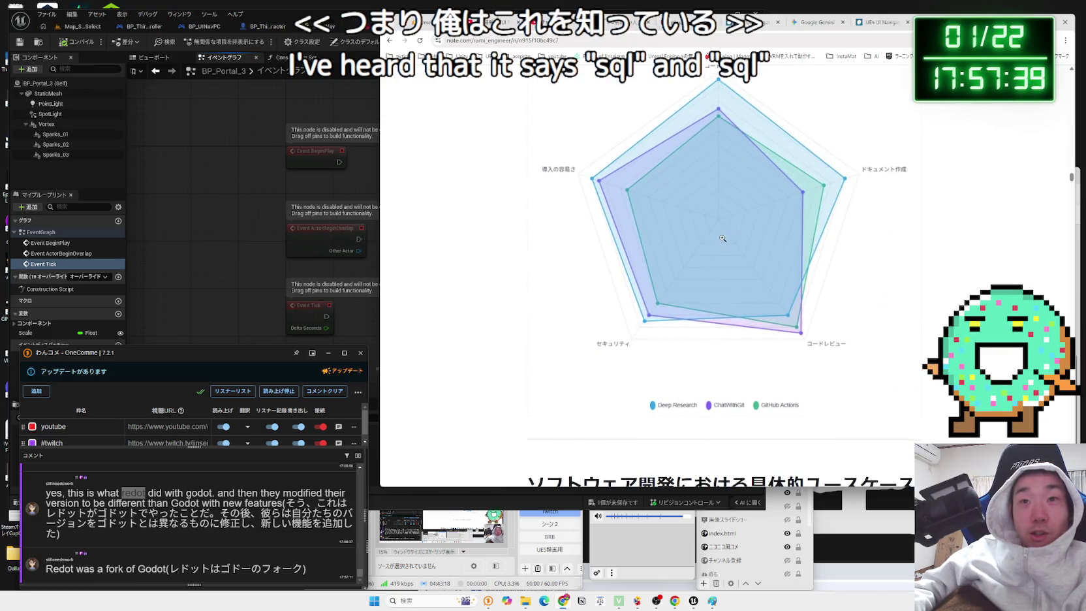
scroll(722, 238, up, 1)
scroll(721, 236, down, 6)
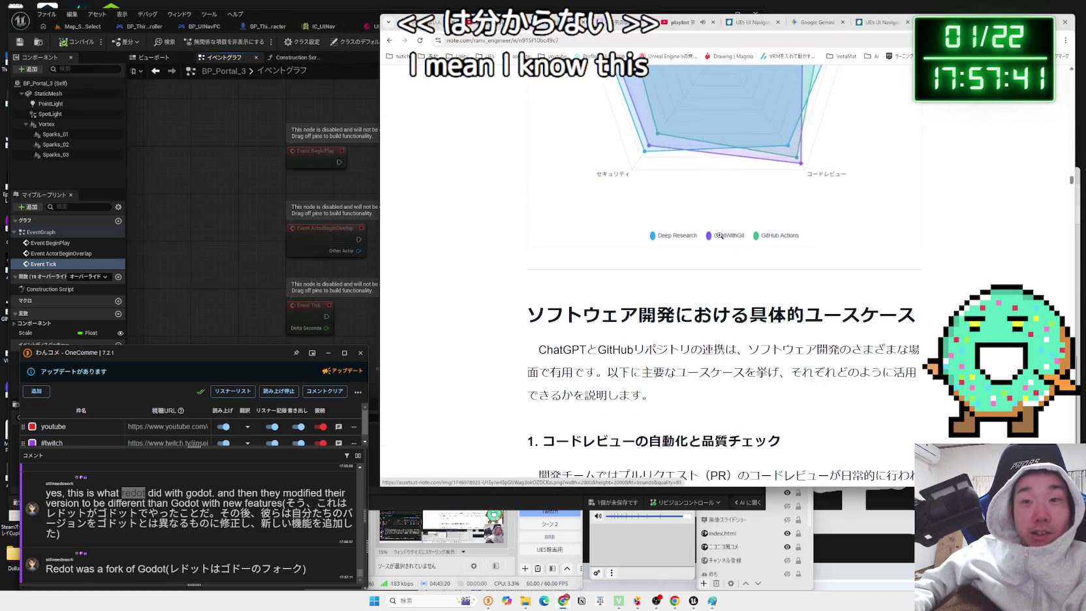
key(alt+Left)
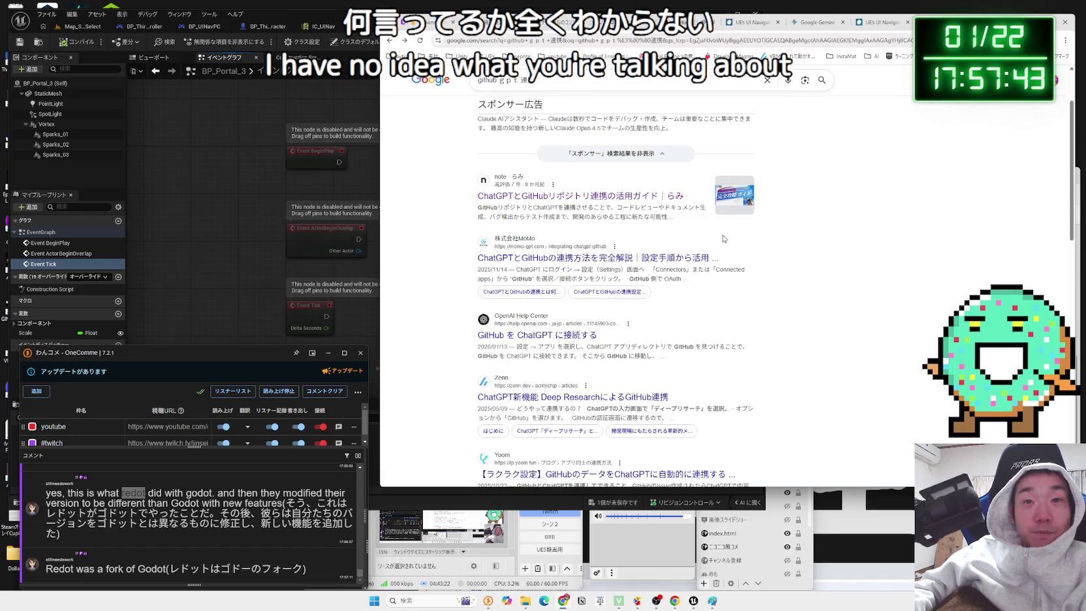
- Move from the results via the Gemini tab to the UINav article, then bring Unreal forward
scroll(798, 254, down, 3)
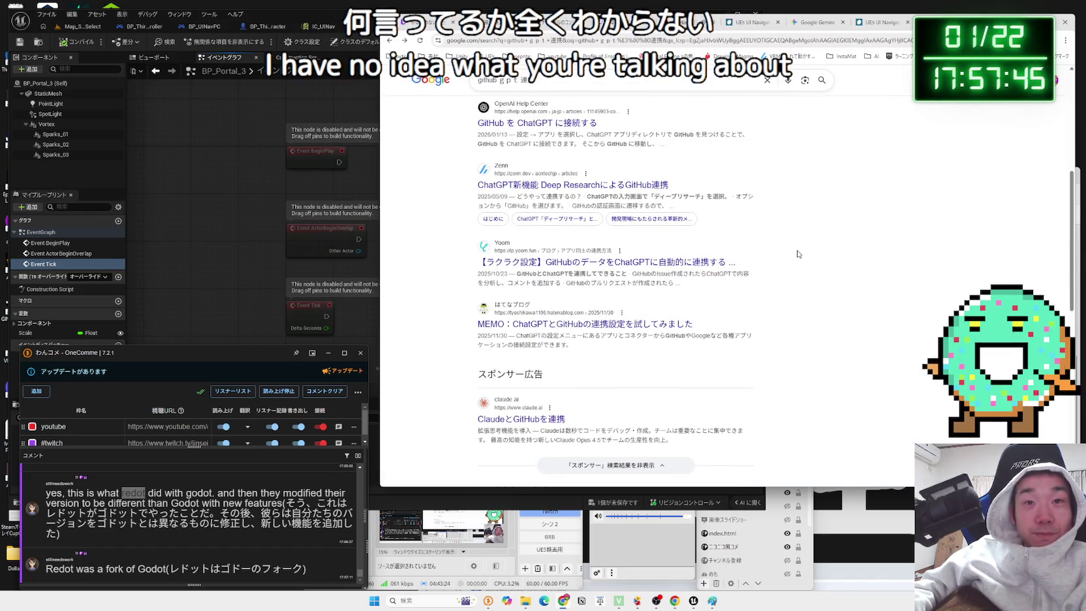
scroll(798, 254, down, 6)
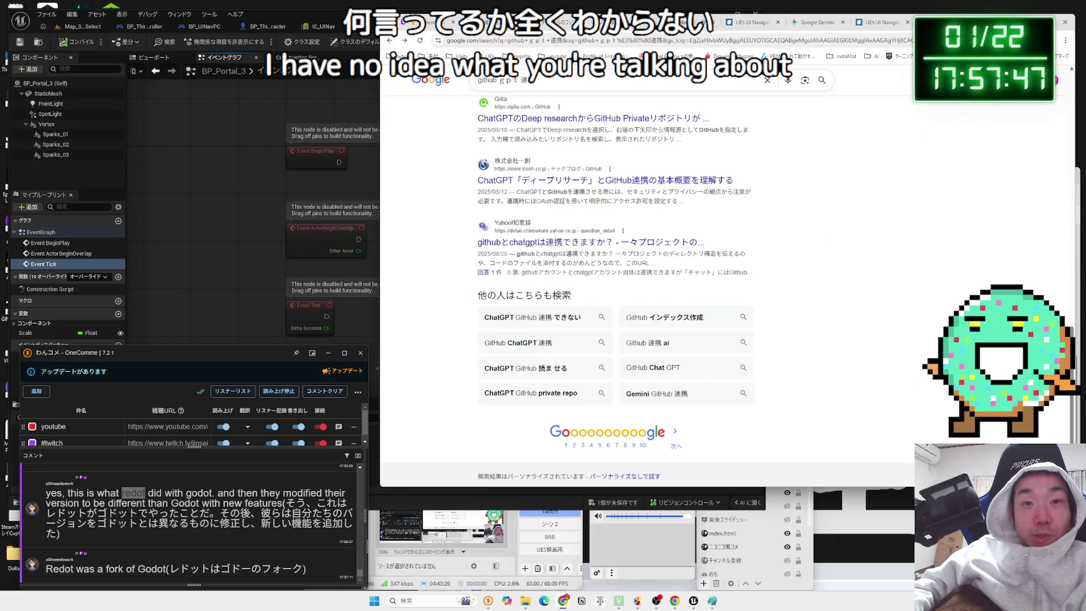
click(867, 25)
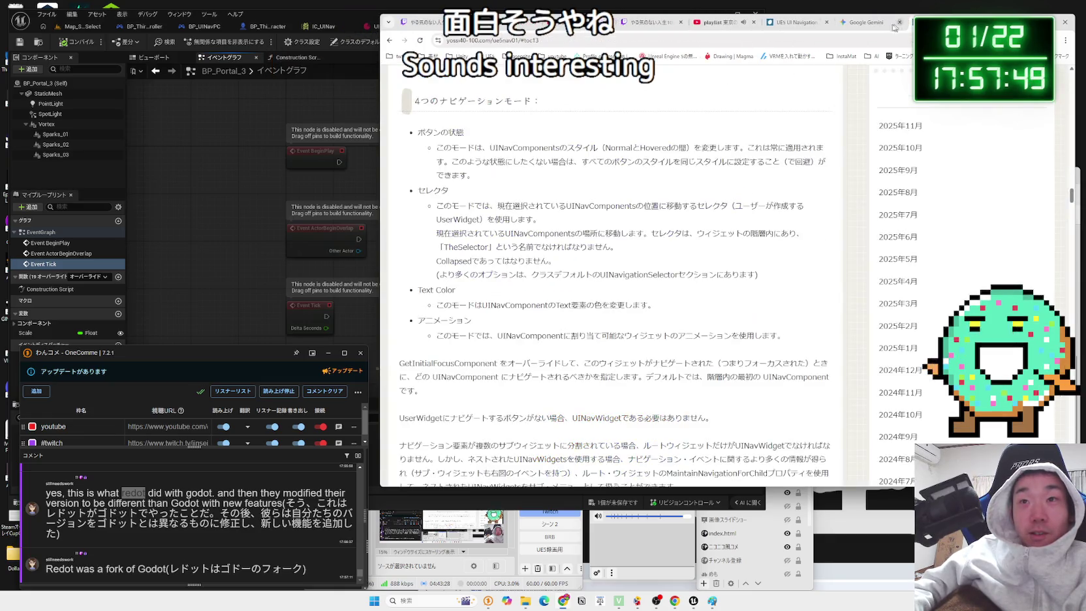
key(ctrl+shift+Tab)
click(239, 285)
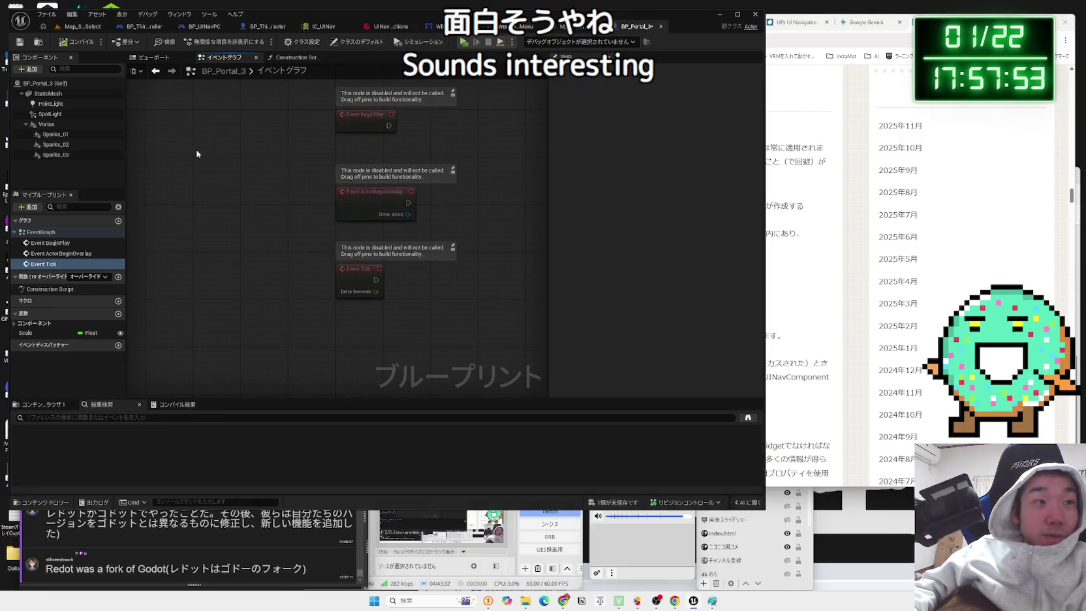
- Inspect the Sparks_01 and Sparks_03 particle components' settings in BP_Portal_3
click(65, 155)
click(56, 134)
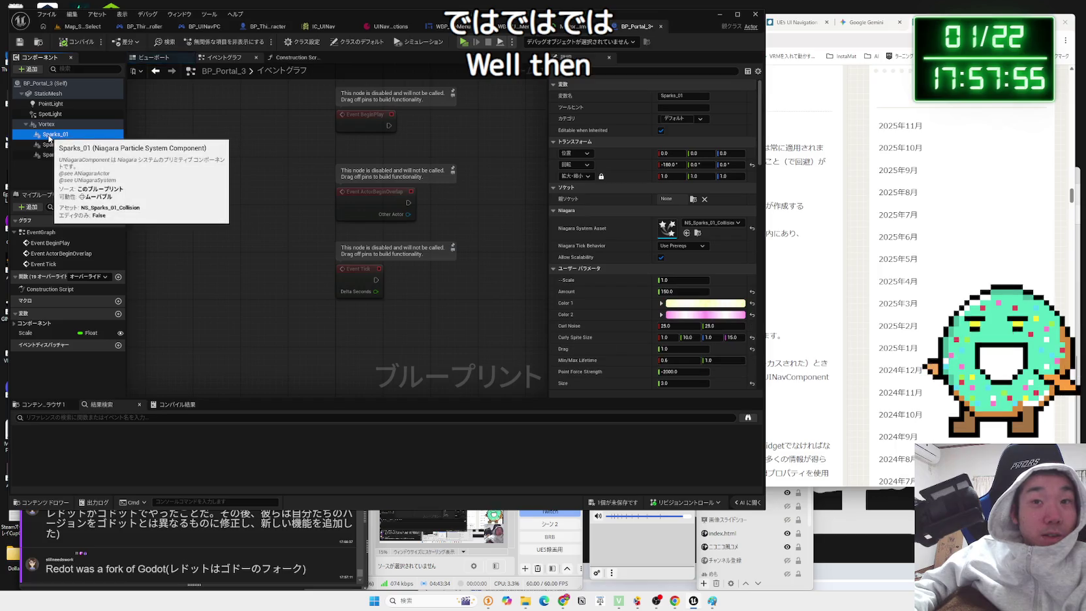
click(58, 155)
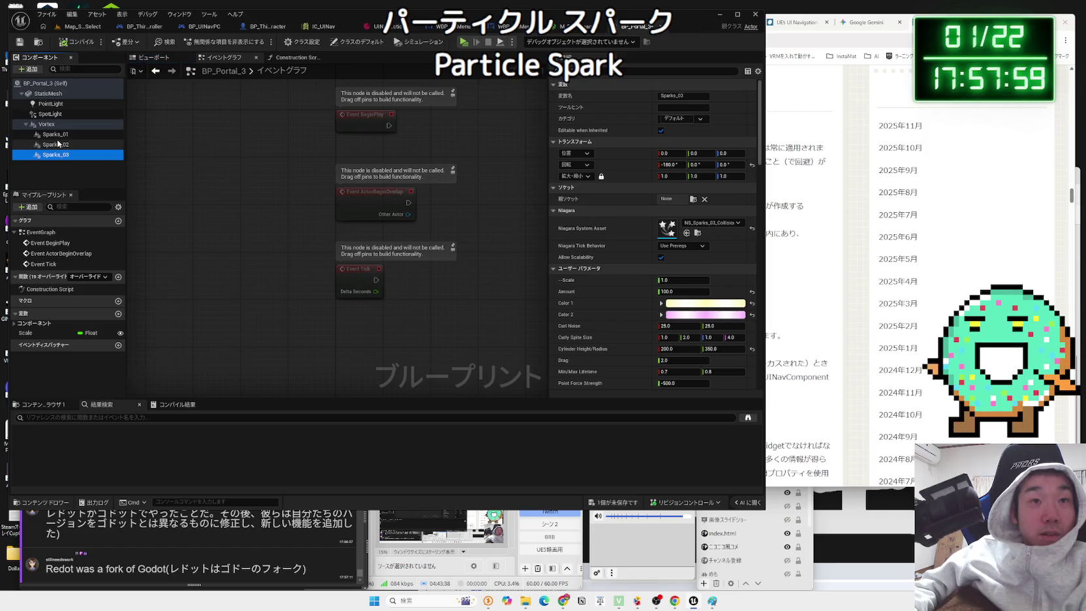
click(56, 144)
click(56, 135)
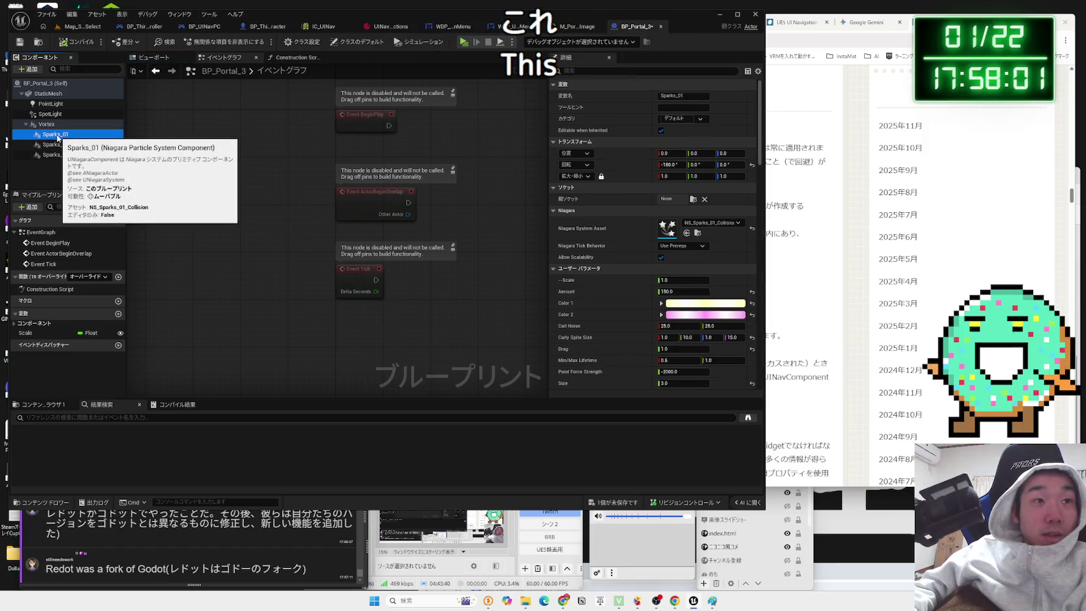
- Open the Construction Script graph, then switch to Chrome and open a new blank tab
click(41, 288)
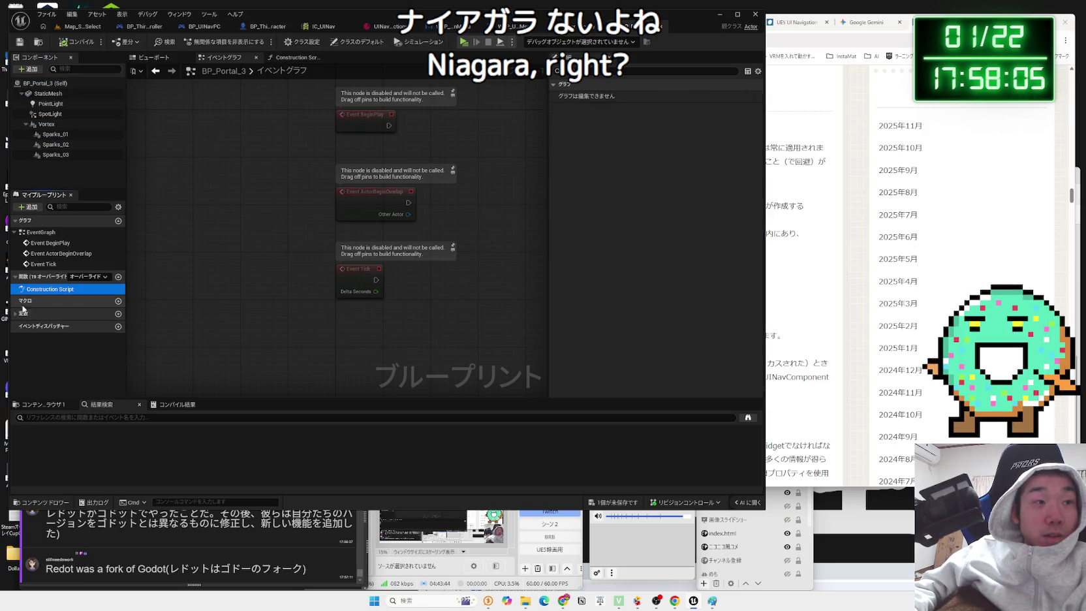
click(292, 57)
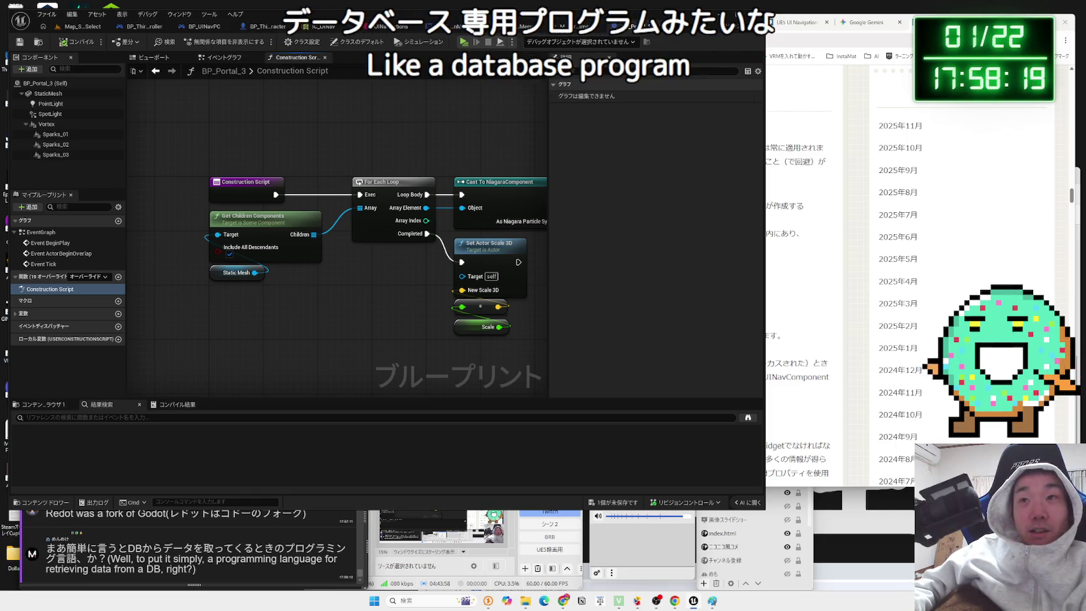
key(alt+Tab)
key(ctrl+t)
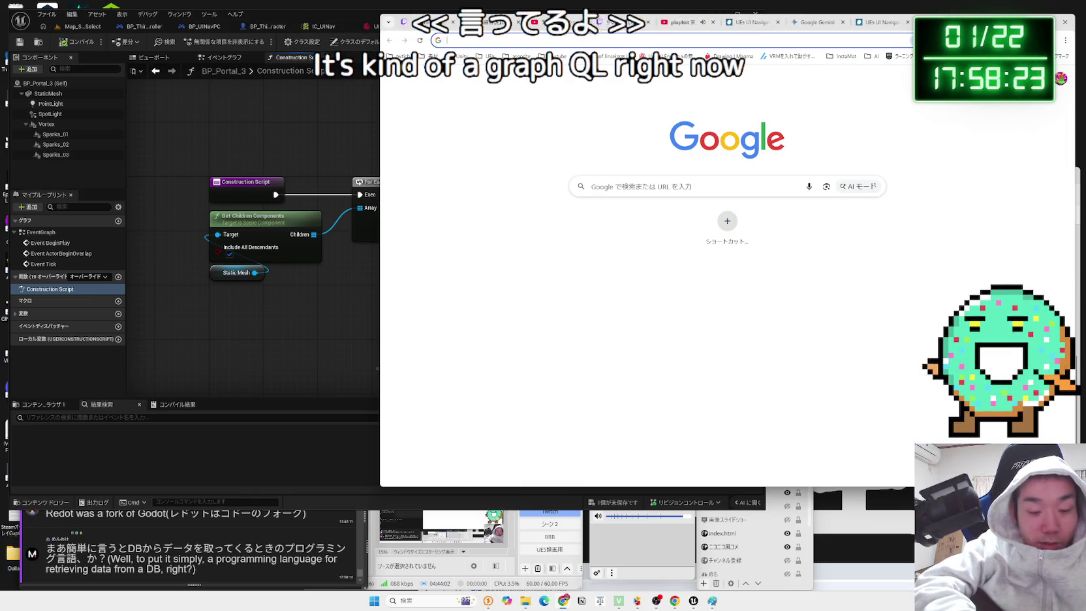
- Search Google for 'graphQL', correcting the misspelled 'grapo' query
text(graph)
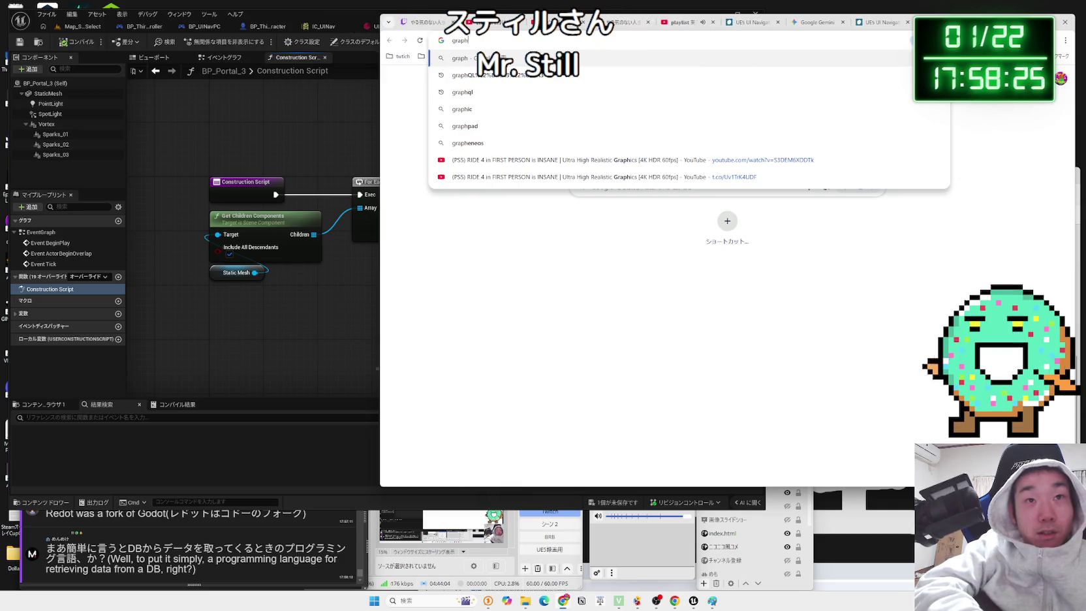
text(o)
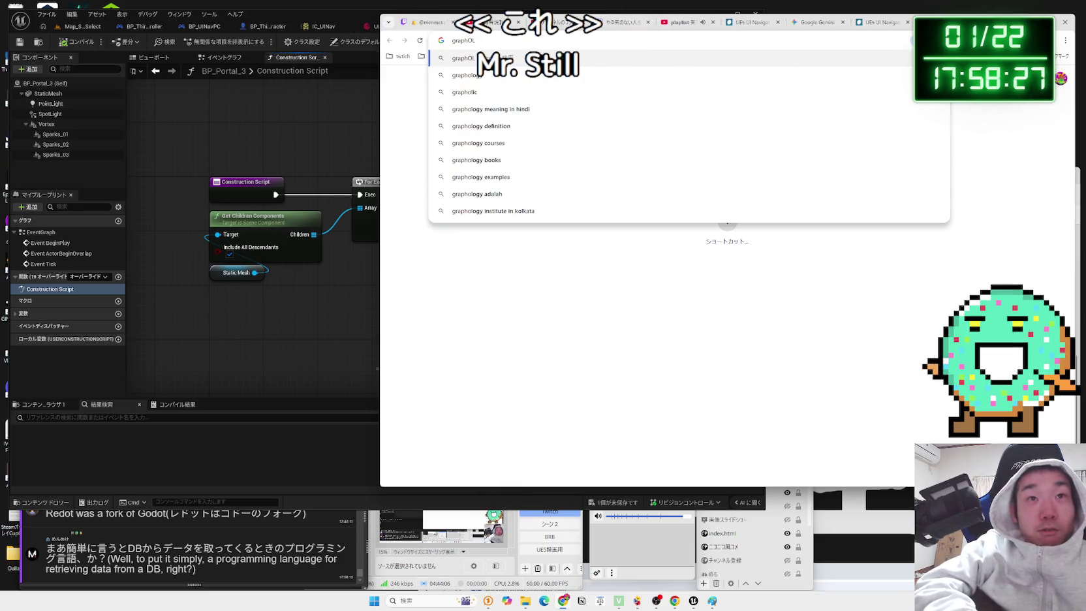
key(Return)
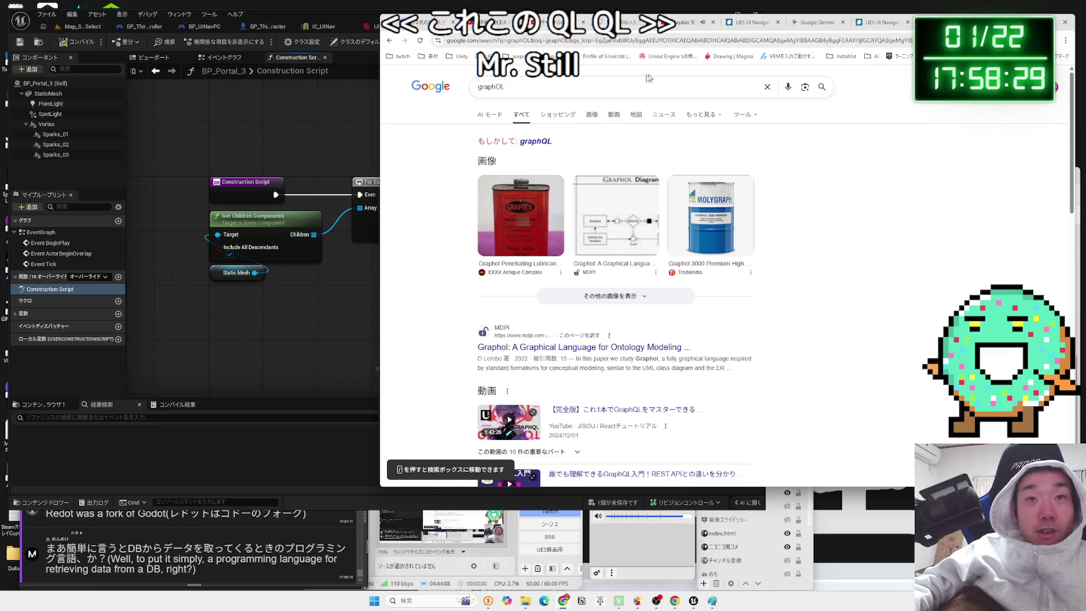
click(655, 77)
key(BackSpace)
key(BackSpace)
text(QL)
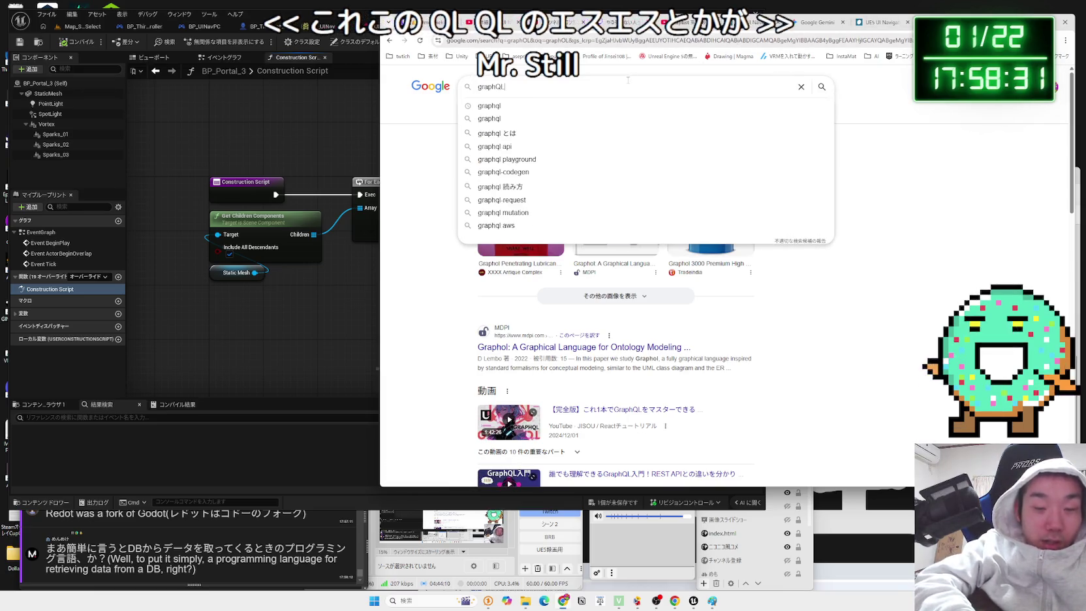
key(Return)
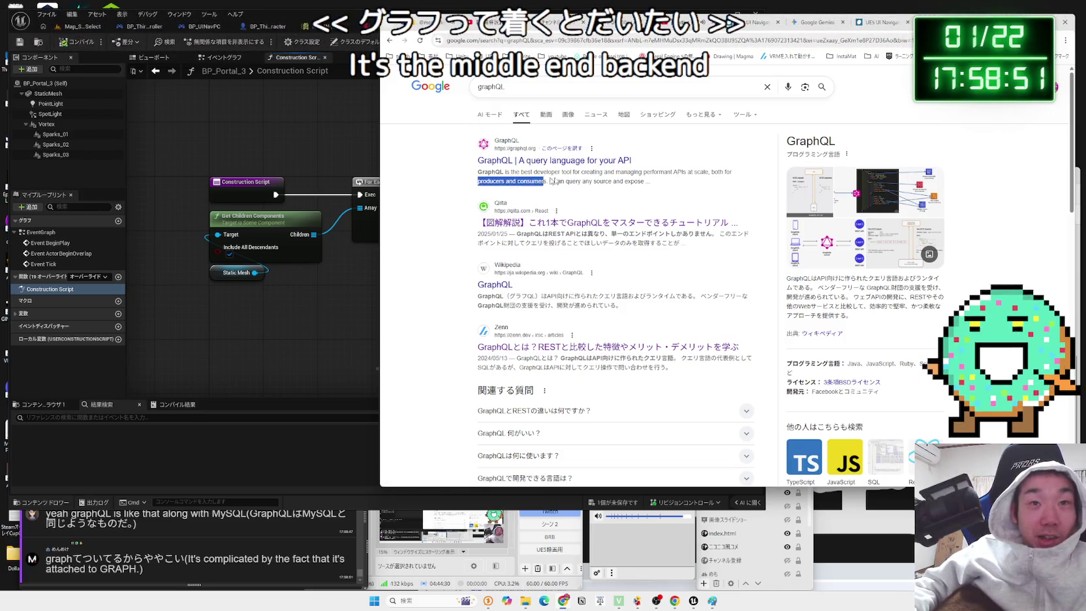
- Read the graphQL results, viewing the API call diagram and highlighting the Qiita single-endpoint sentence
drag(477, 181, 680, 186)
click(465, 175)
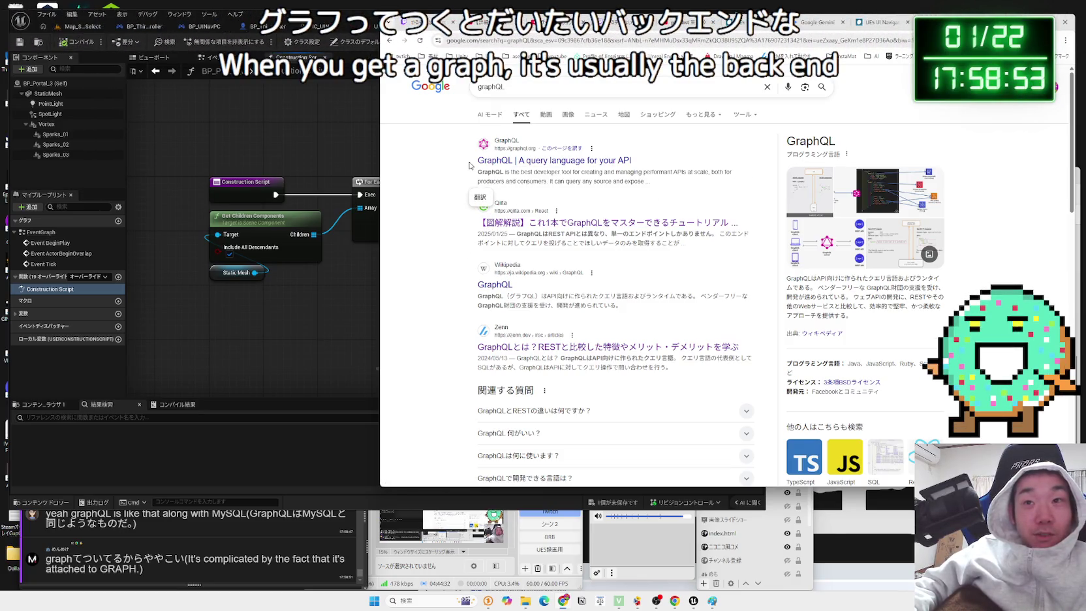
click(911, 211)
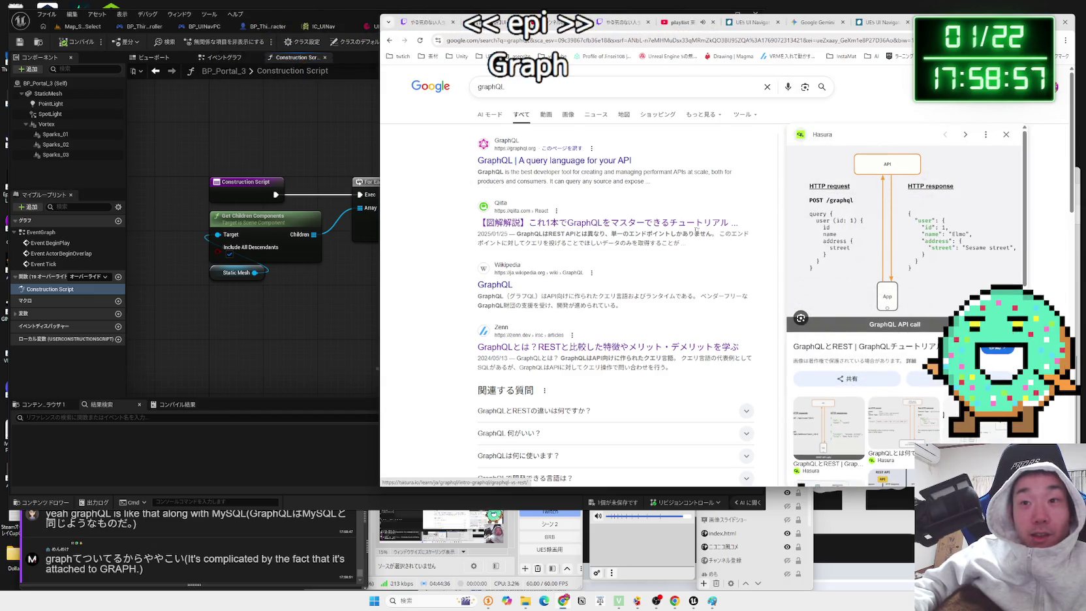
mouse_move(685, 243)
mouse_down()
mouse_move(548, 234)
mouse_move(645, 234)
mouse_up()
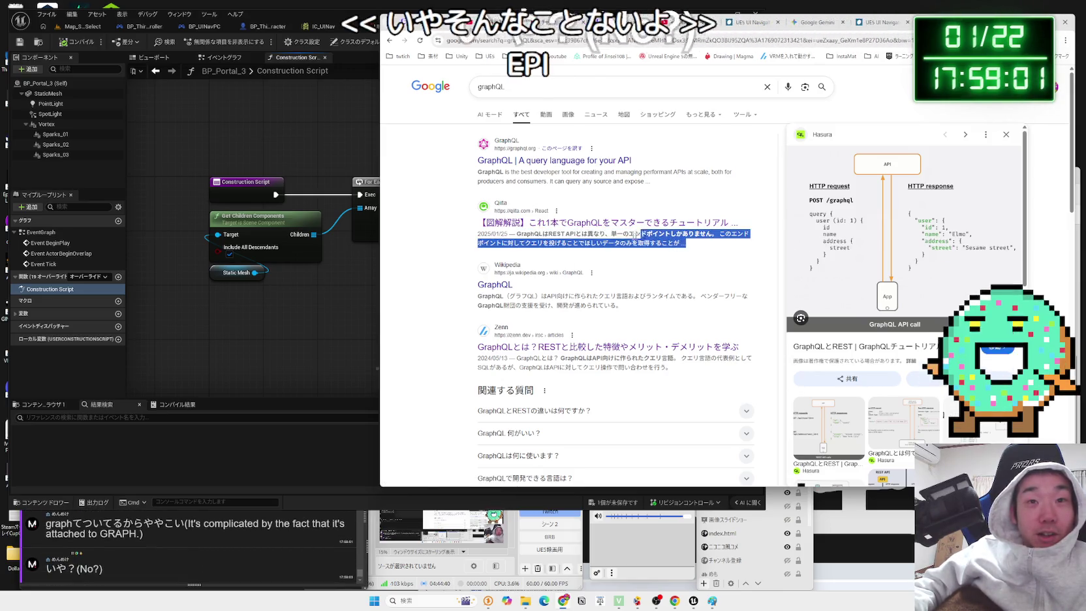
drag(517, 234, 606, 234)
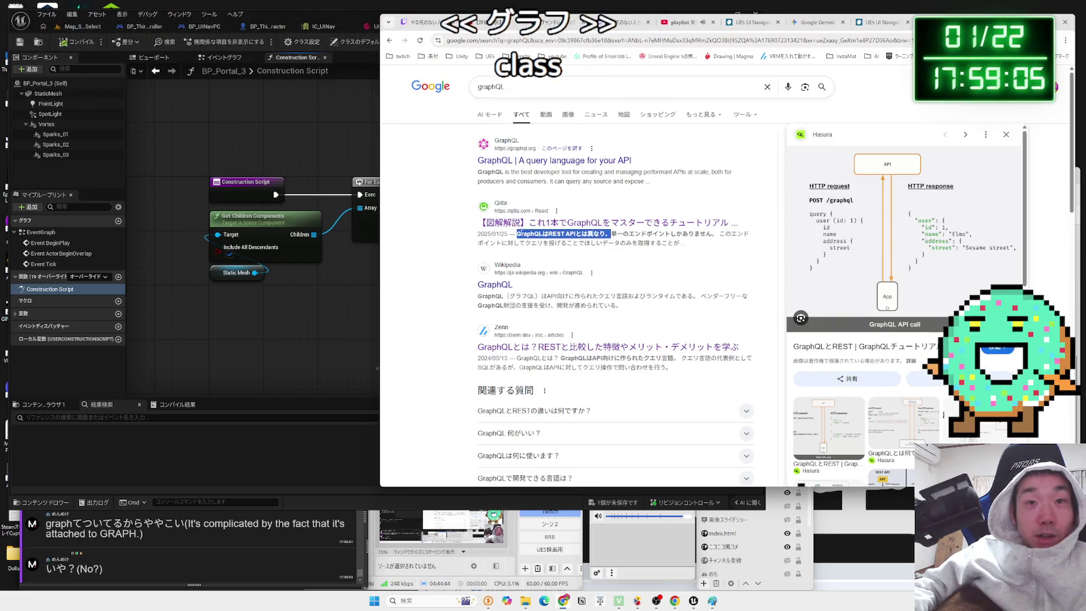
click(513, 233)
mouse_move(711, 234)
mouse_down()
mouse_move(614, 233)
mouse_move(713, 233)
mouse_up()
click(713, 234)
drag(521, 234, 725, 233)
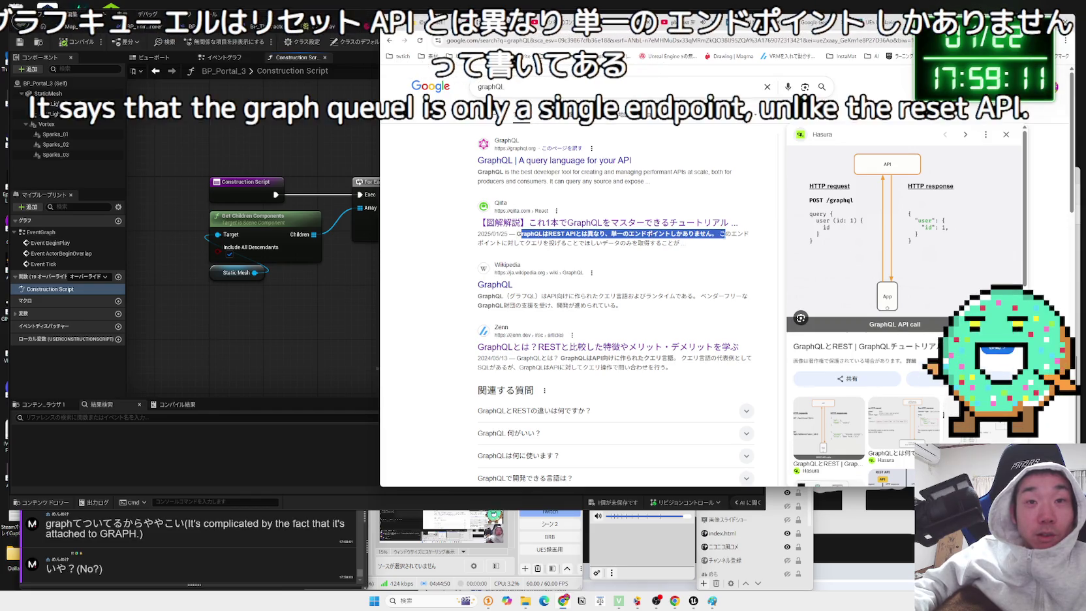
- Expand and collapse the GraphQLとRESTの違いは何ですか？ answer and highlight the Red Hat snippet
scroll(687, 244, down, 3)
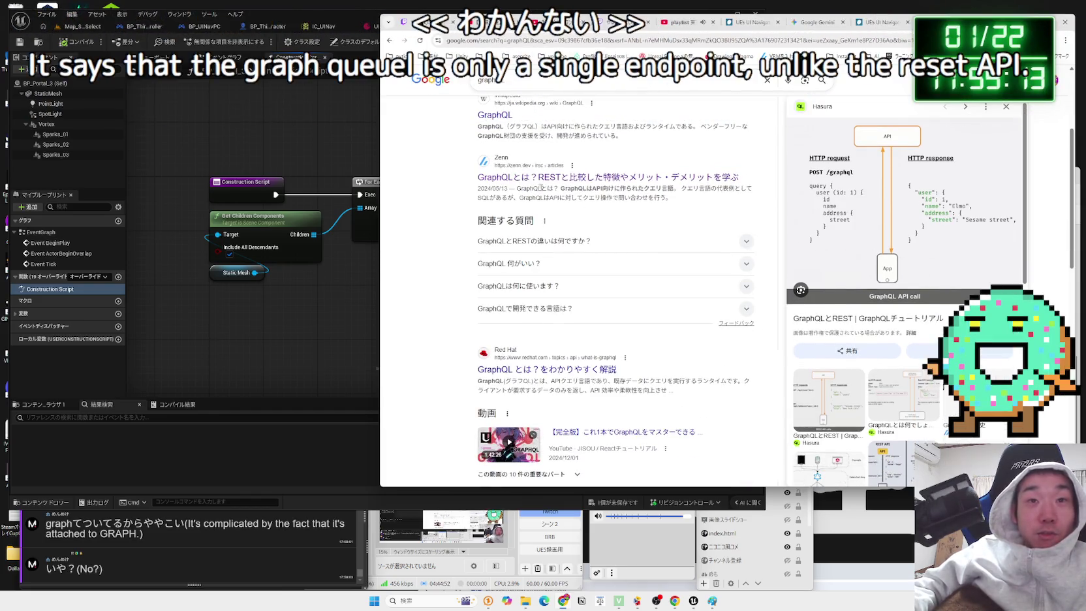
drag(517, 188, 670, 197)
click(612, 243)
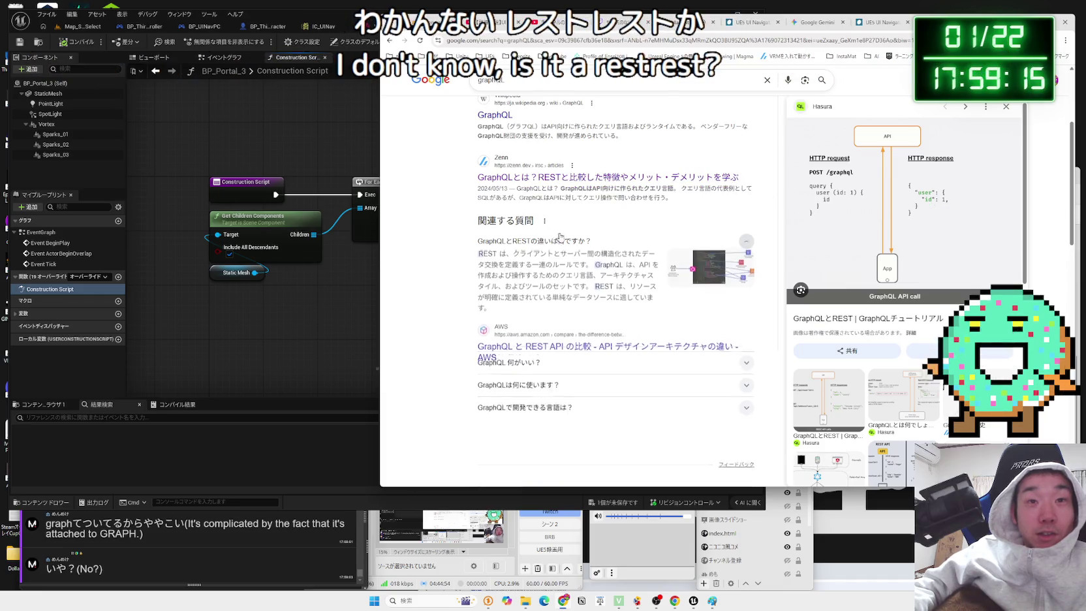
click(612, 242)
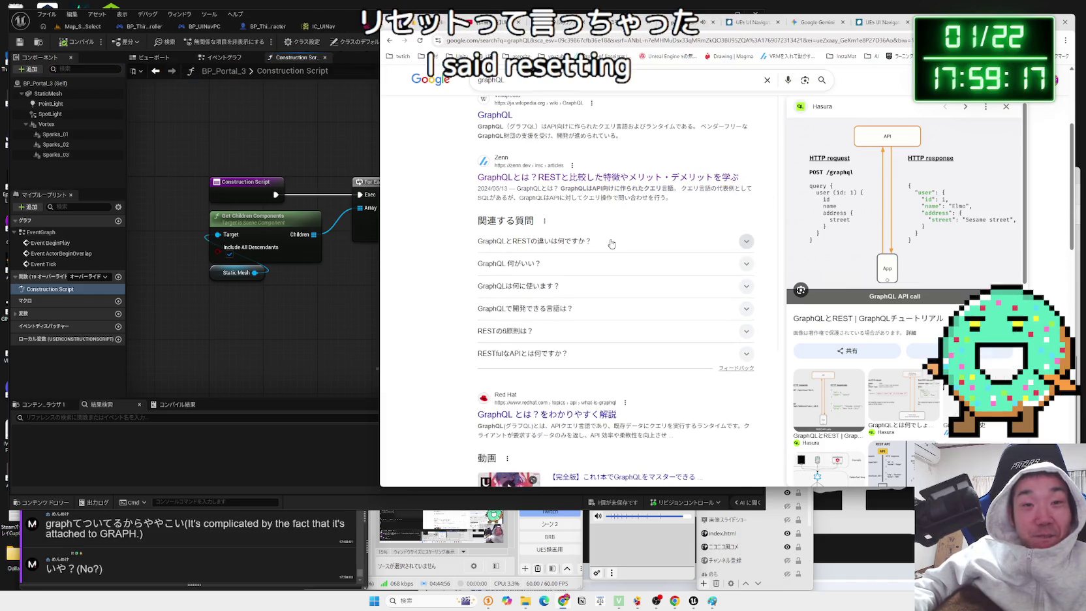
scroll(611, 243, down, 4)
scroll(612, 243, up, 1)
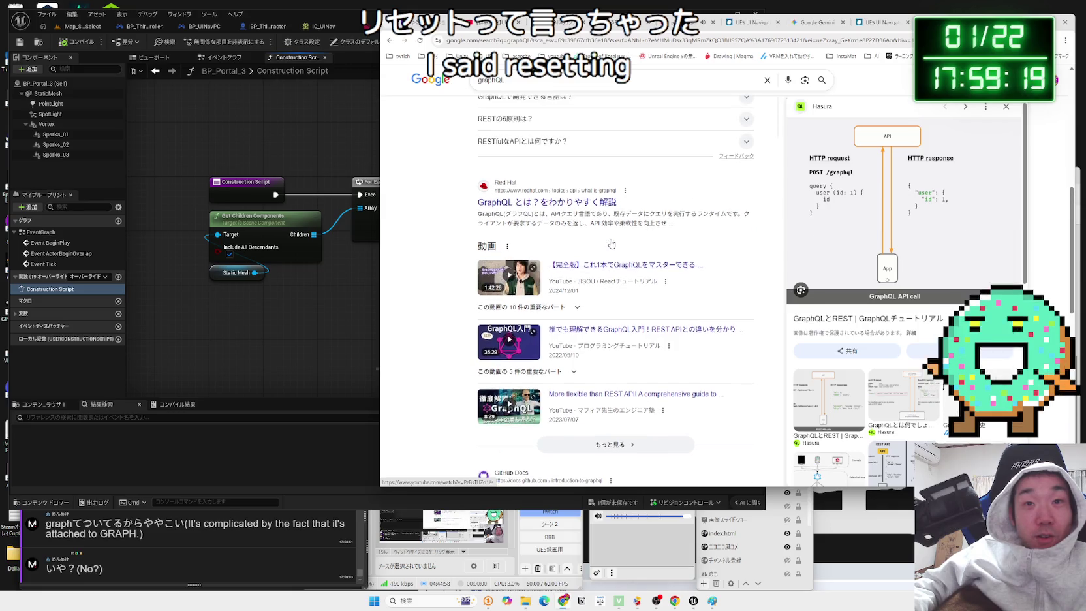
drag(702, 233, 479, 212)
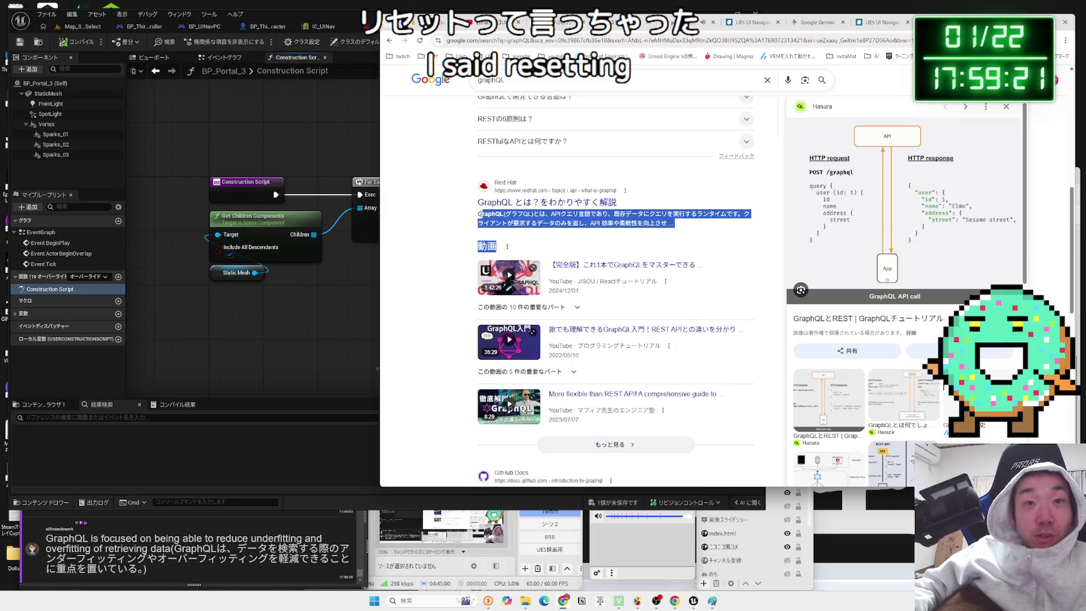
click(480, 214)
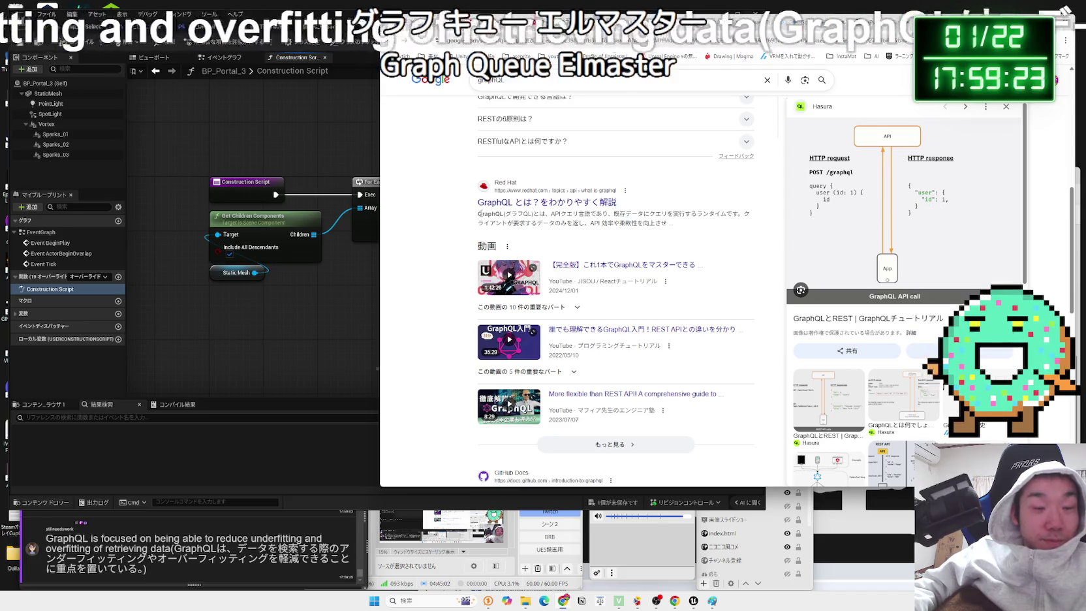
scroll(481, 216, up, 4)
scroll(484, 218, up, 2)
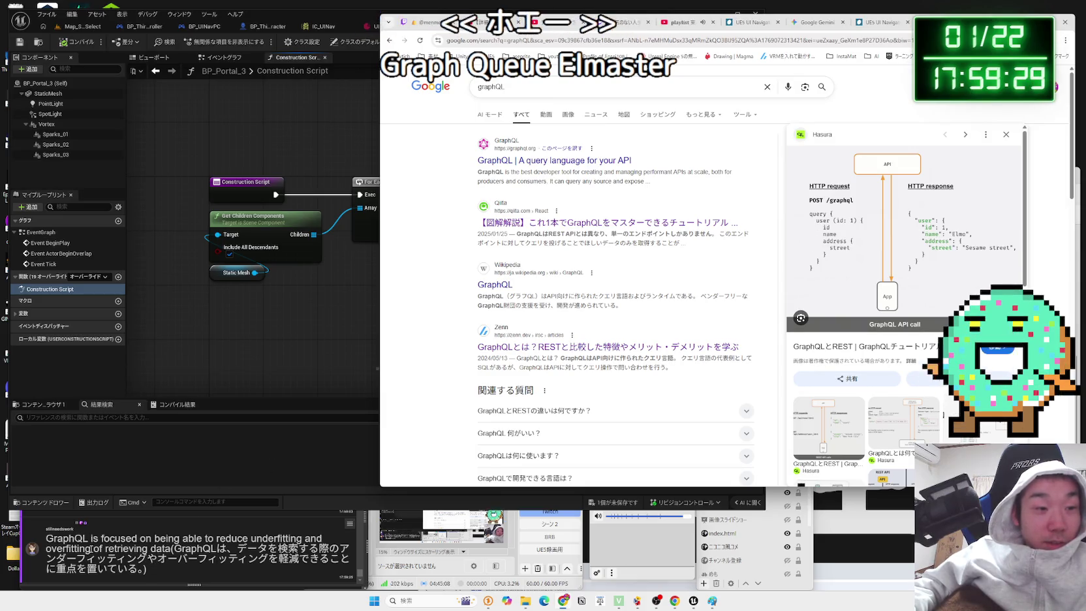
- Search アンダーフィッティング from the chat comment and read its expanded AI overview
drag(92, 549, 49, 549)
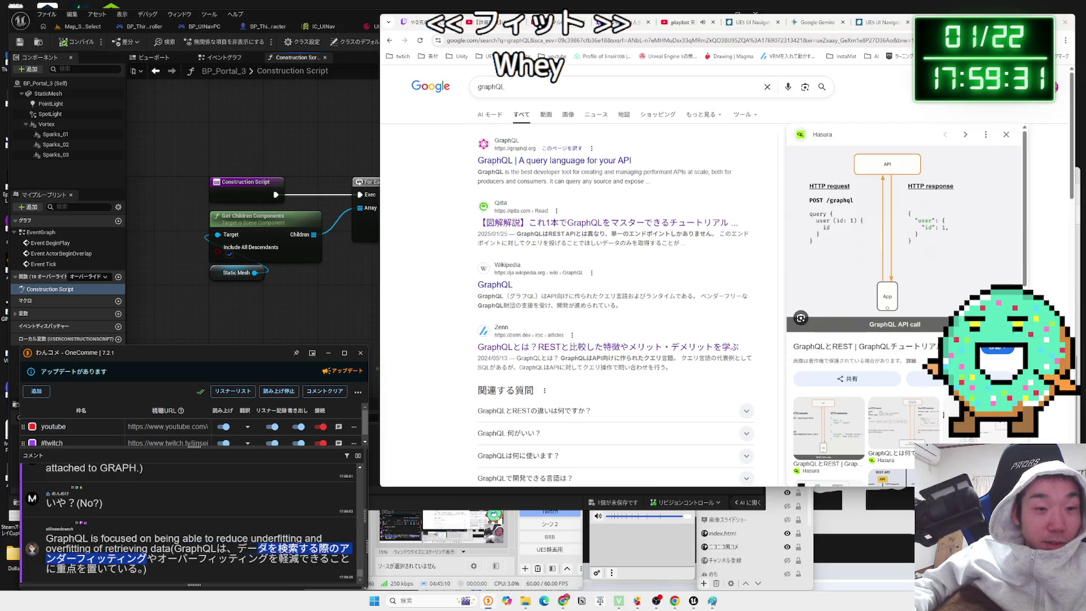
click(348, 567)
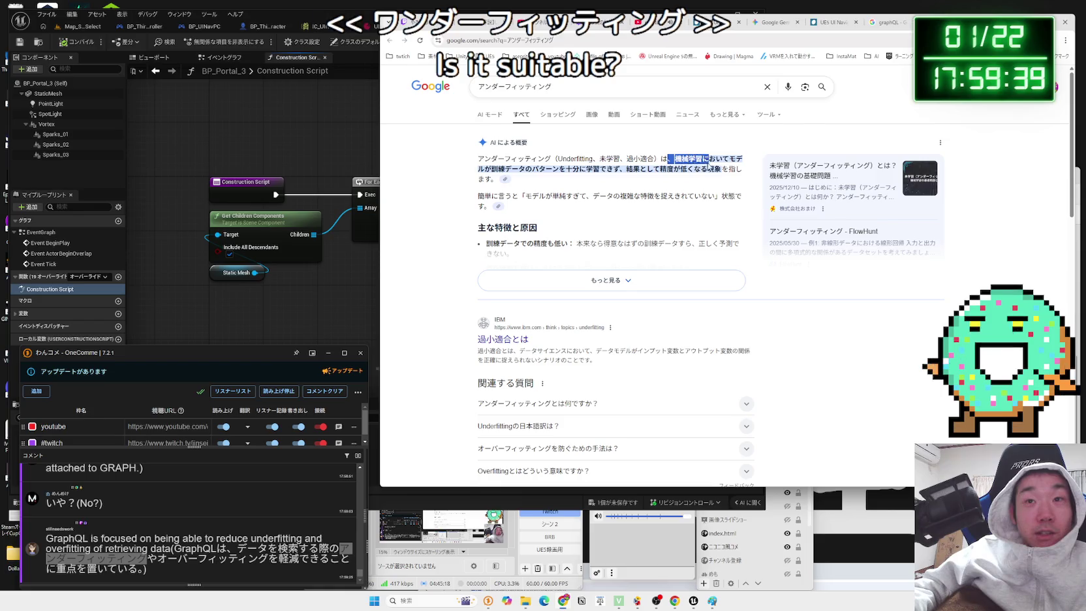
drag(479, 169, 720, 169)
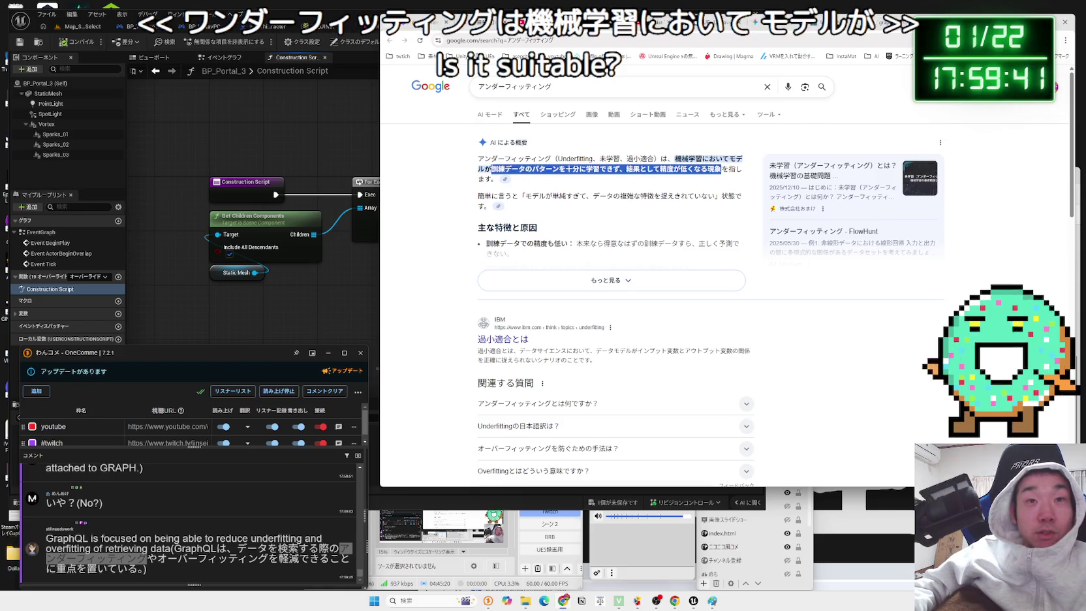
drag(504, 168, 715, 169)
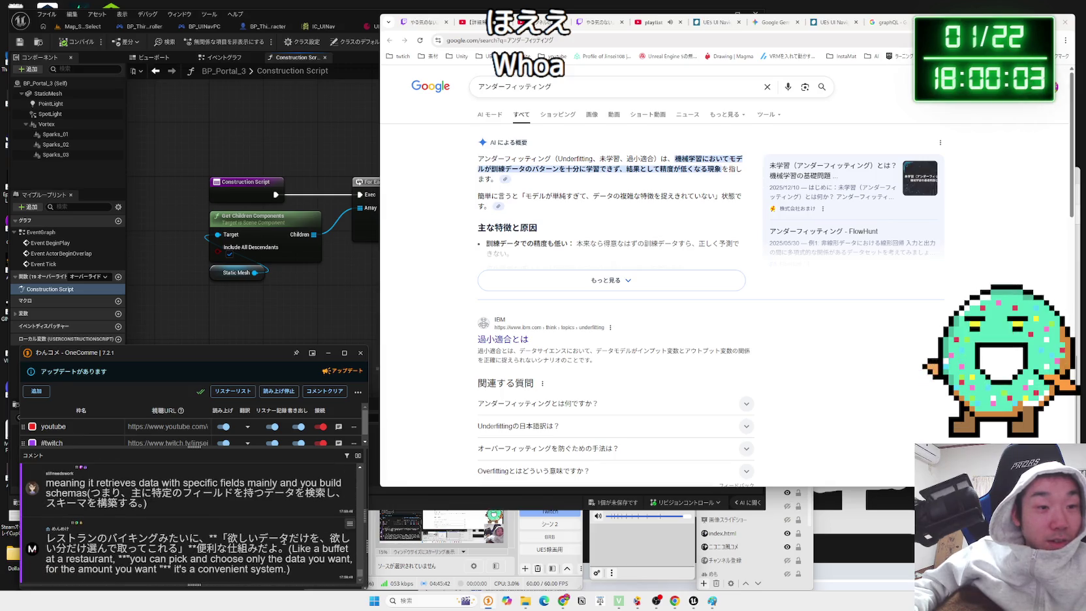
click(661, 280)
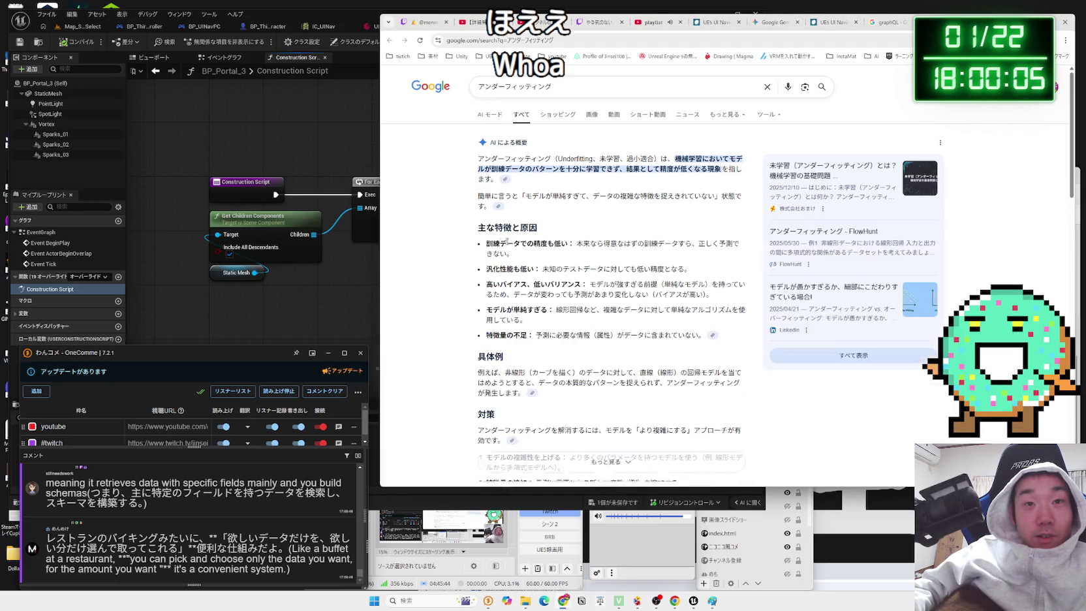
scroll(475, 250, down, 5)
scroll(475, 250, down, 15)
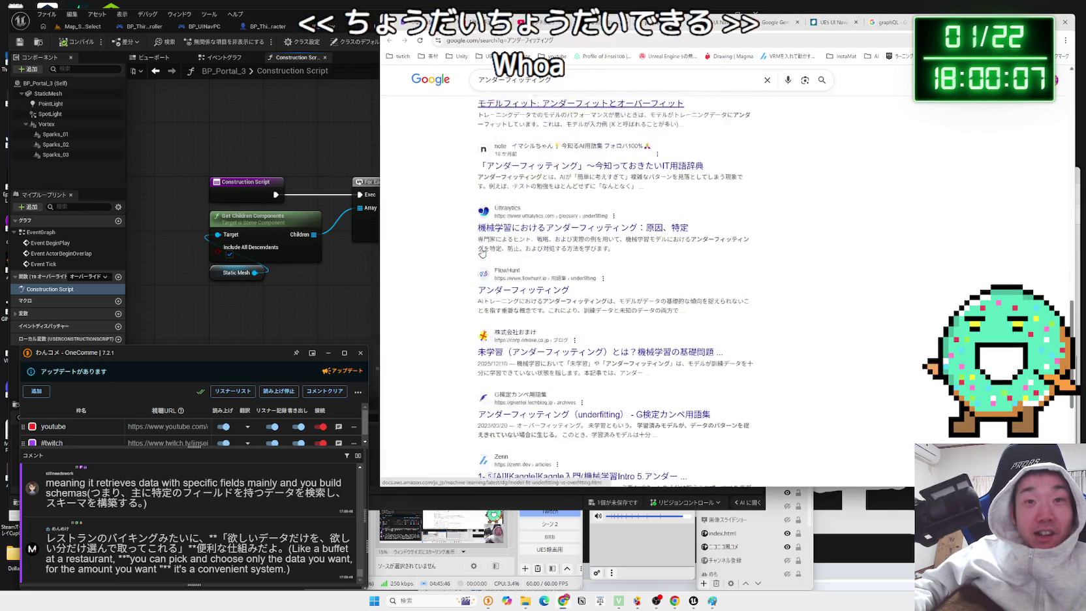
scroll(678, 267, up, 5)
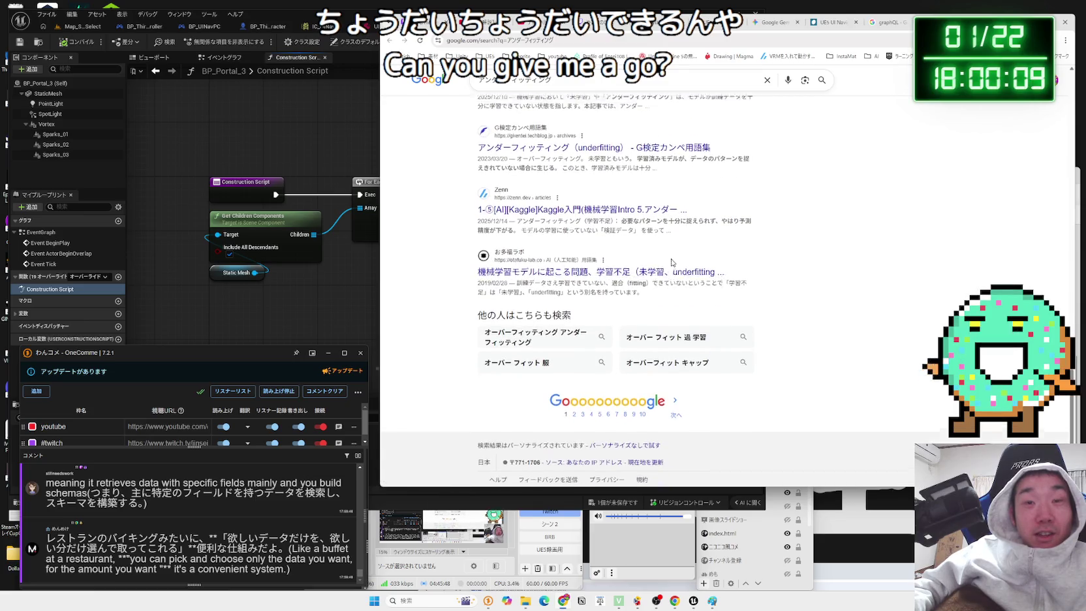
scroll(679, 267, up, 10)
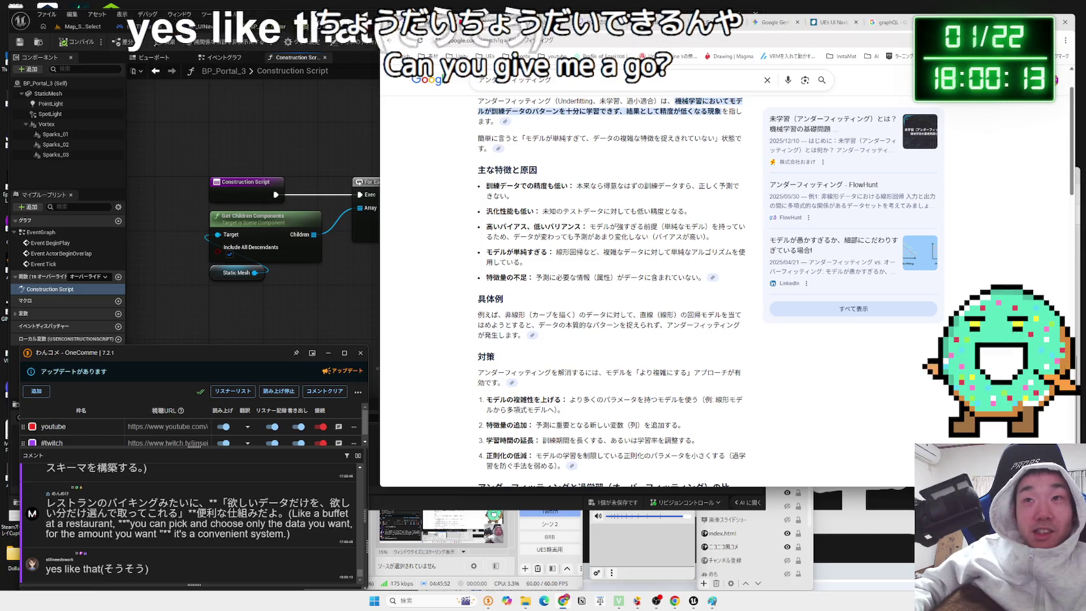
- Cycle through the open tabs to the YouTube Studio channel video list
key(ctrl+Tab)
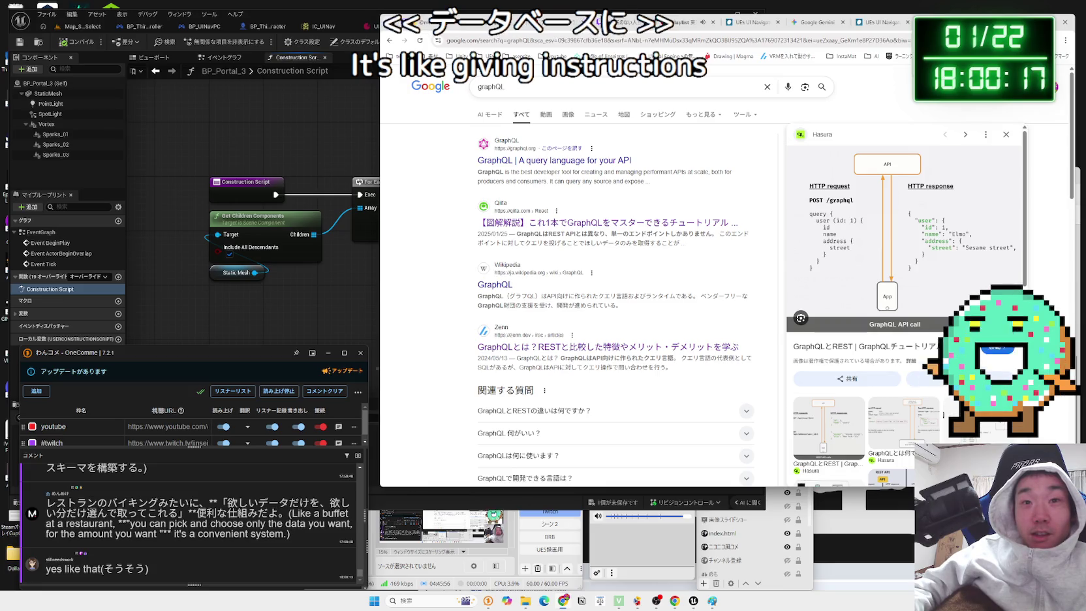
key(ctrl+Tab)
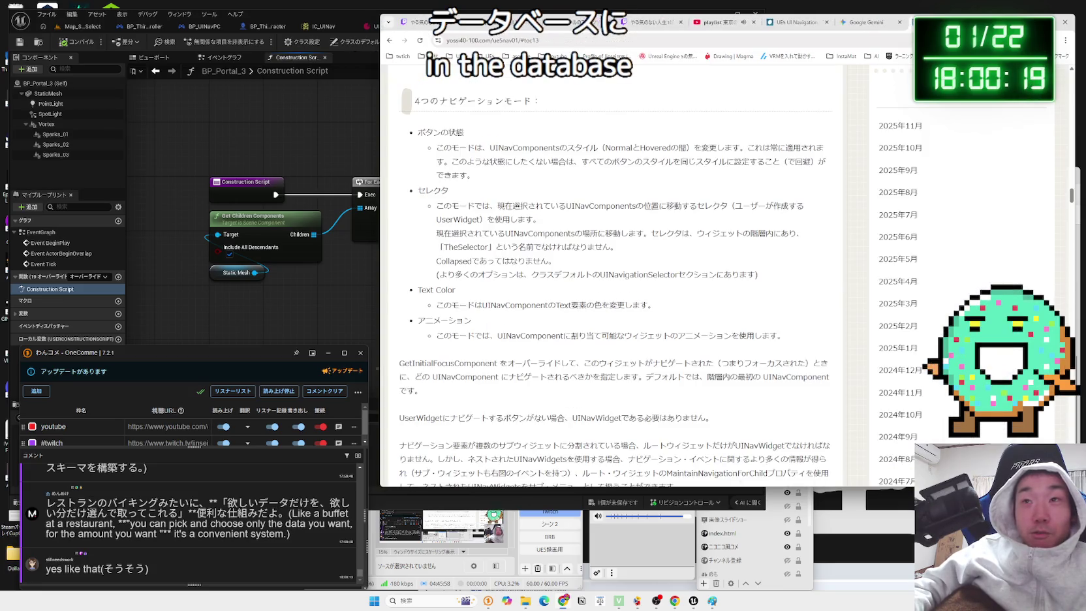
click(891, 26)
click(714, 26)
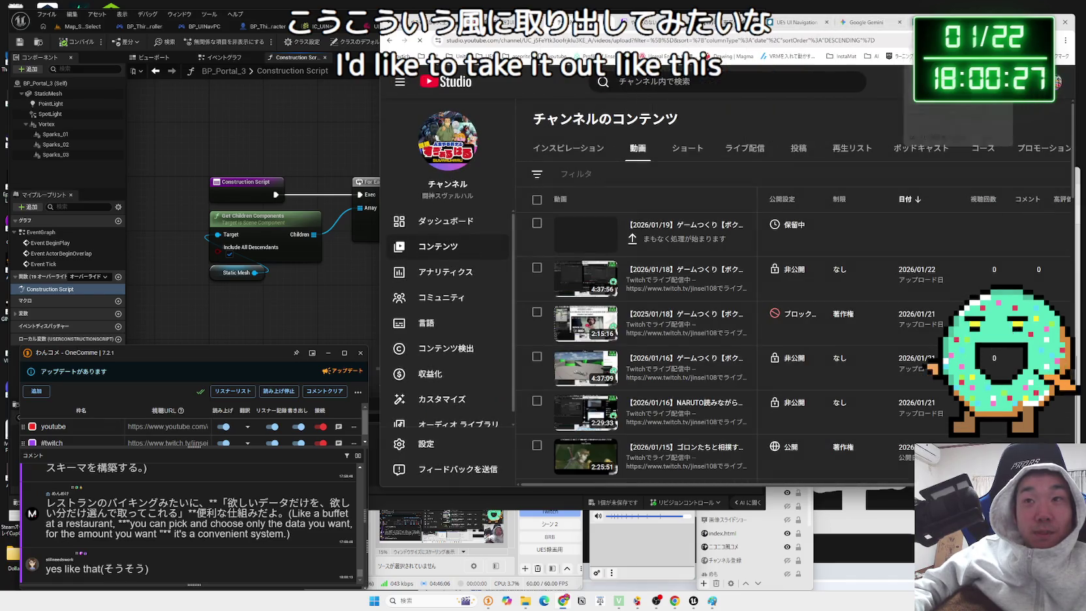
- Bring Unreal forward and switch through the material and controller tabs to Map_StageSelect
click(302, 76)
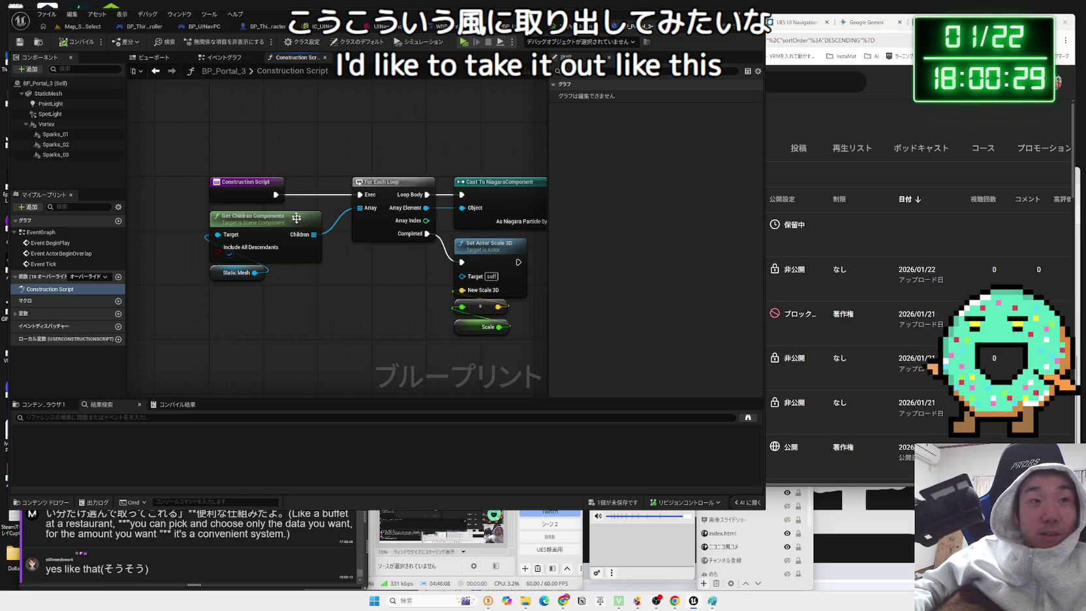
mouse_move(330, 282)
mouse_down()
mouse_move(207, 208)
mouse_move(207, 161)
mouse_up()
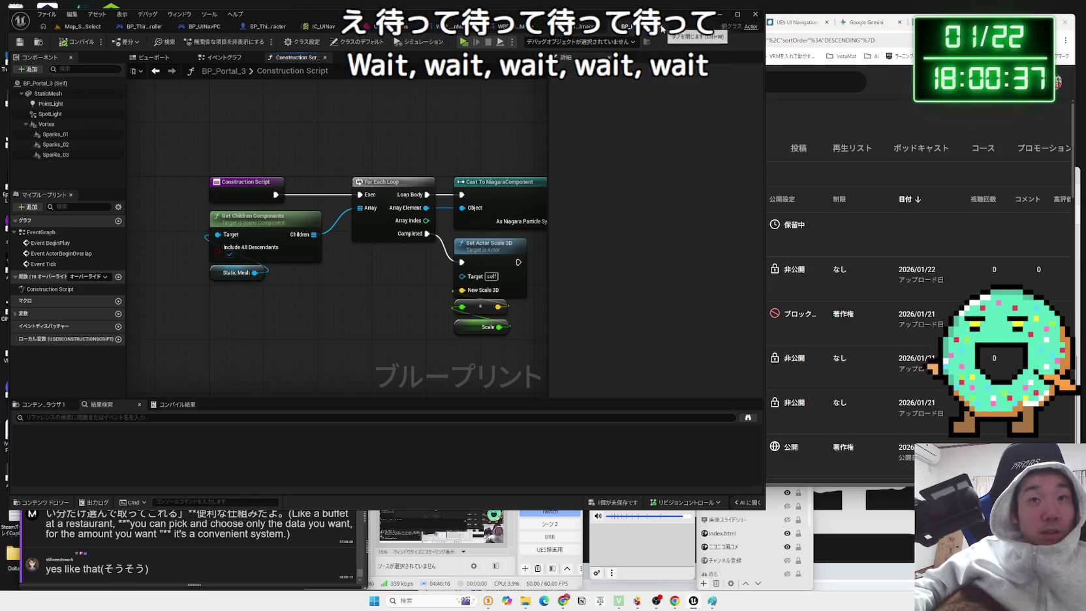
click(568, 26)
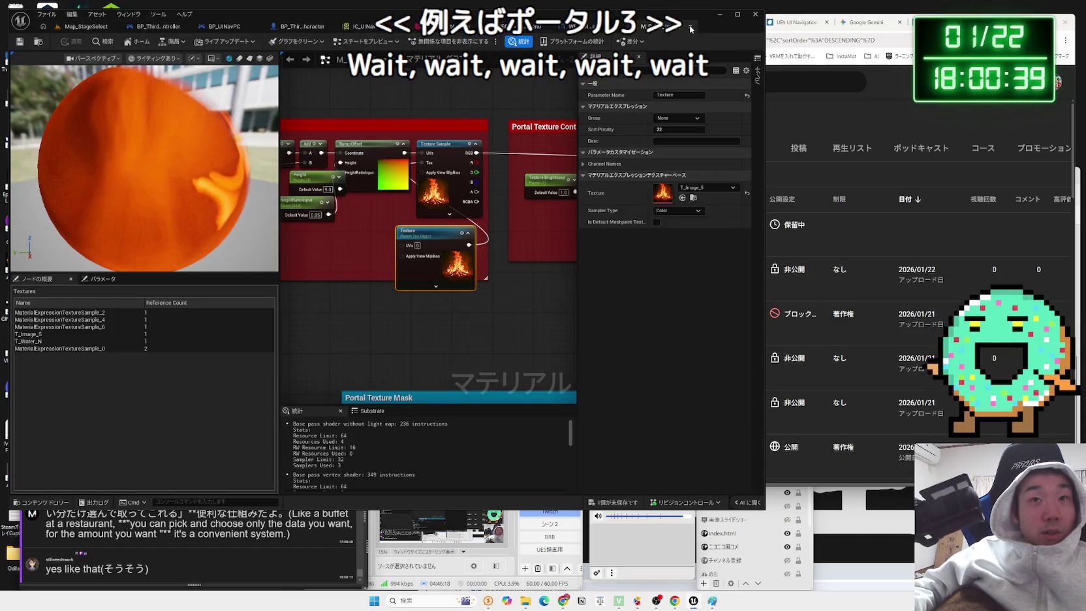
click(150, 27)
click(85, 26)
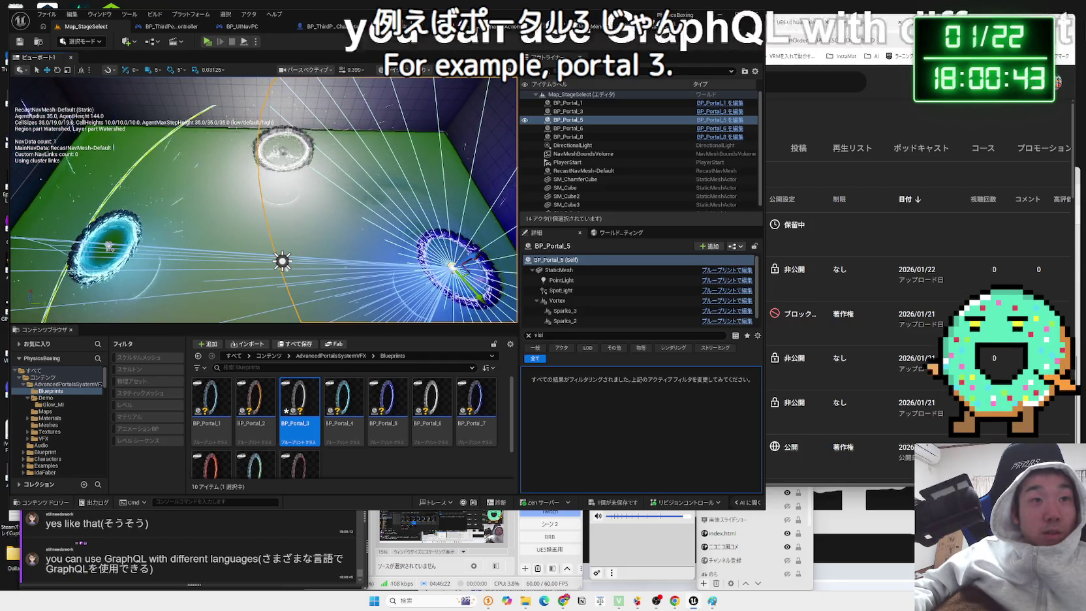
- Clear the Details search filter, orbit the viewport, and select BP_Portal_6
scroll(284, 136, up, 1)
scroll(274, 189, up, 6)
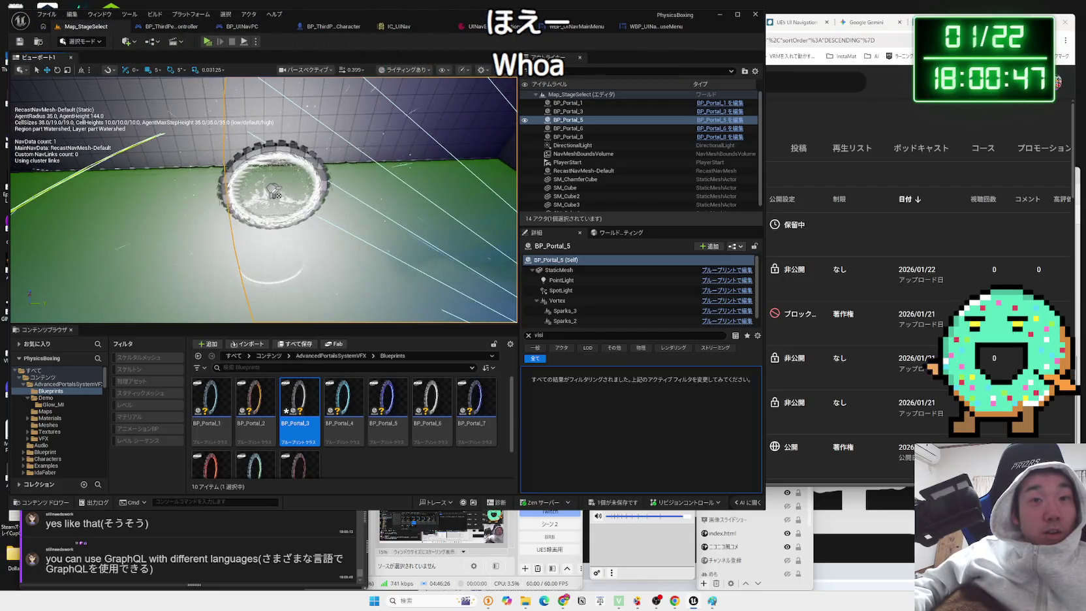
click(528, 334)
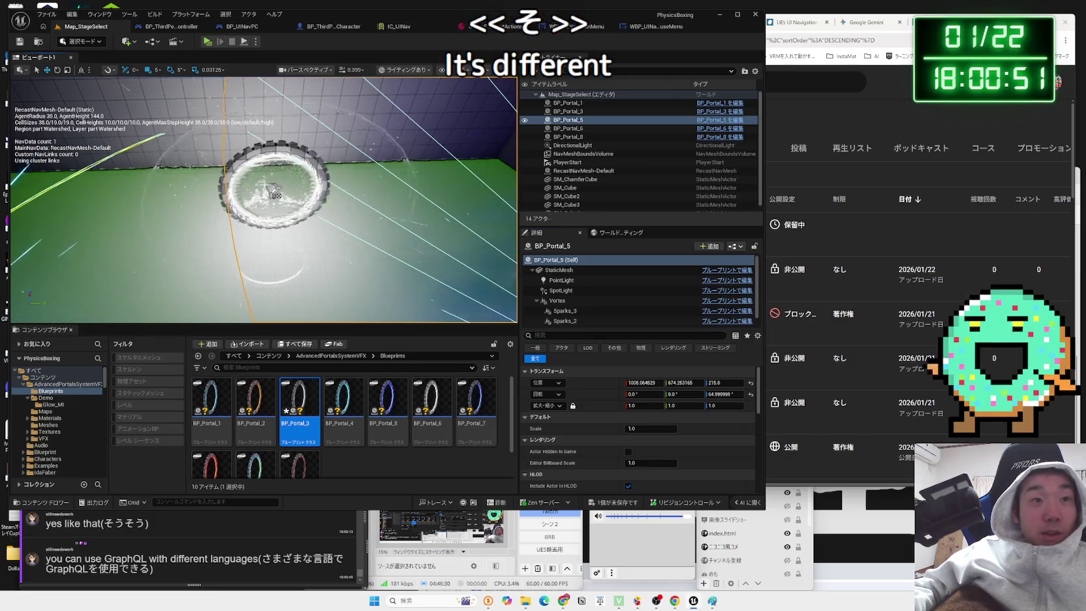
drag(294, 196, 255, 196)
drag(346, 203, 418, 143)
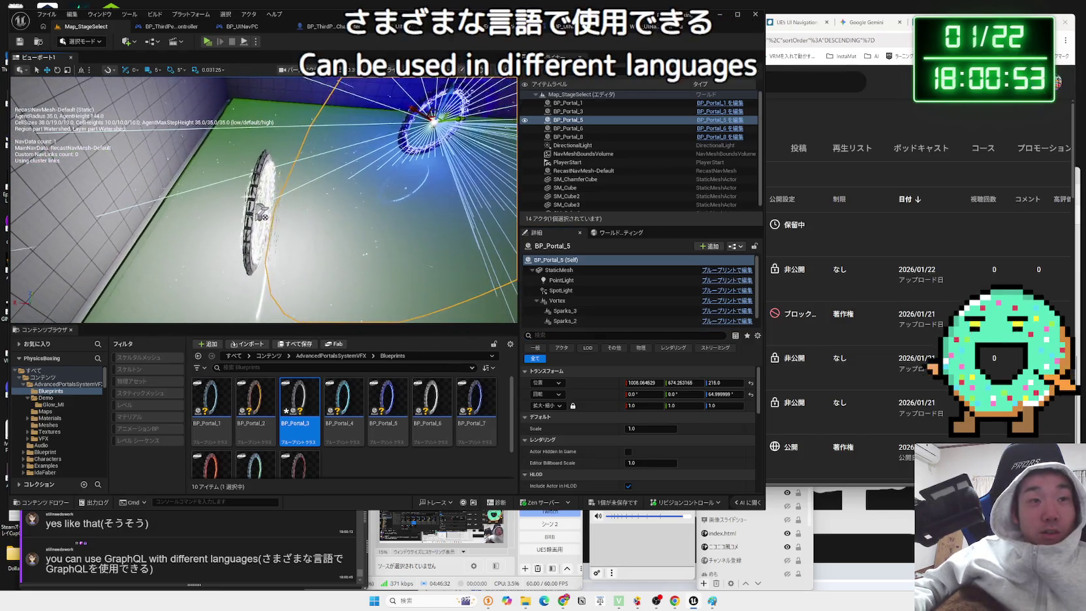
click(434, 122)
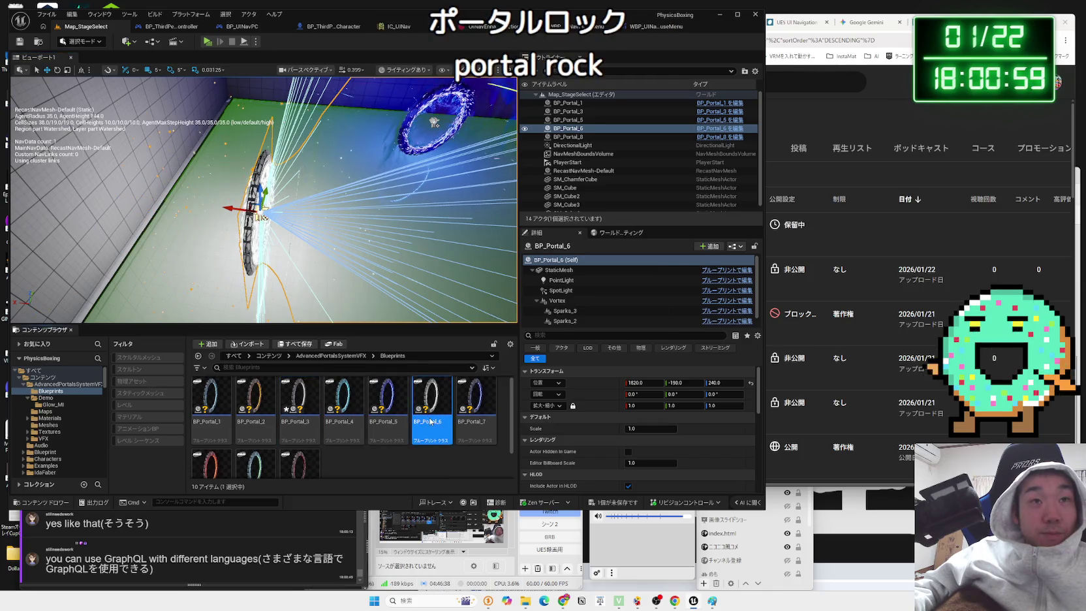
double_click(431, 421)
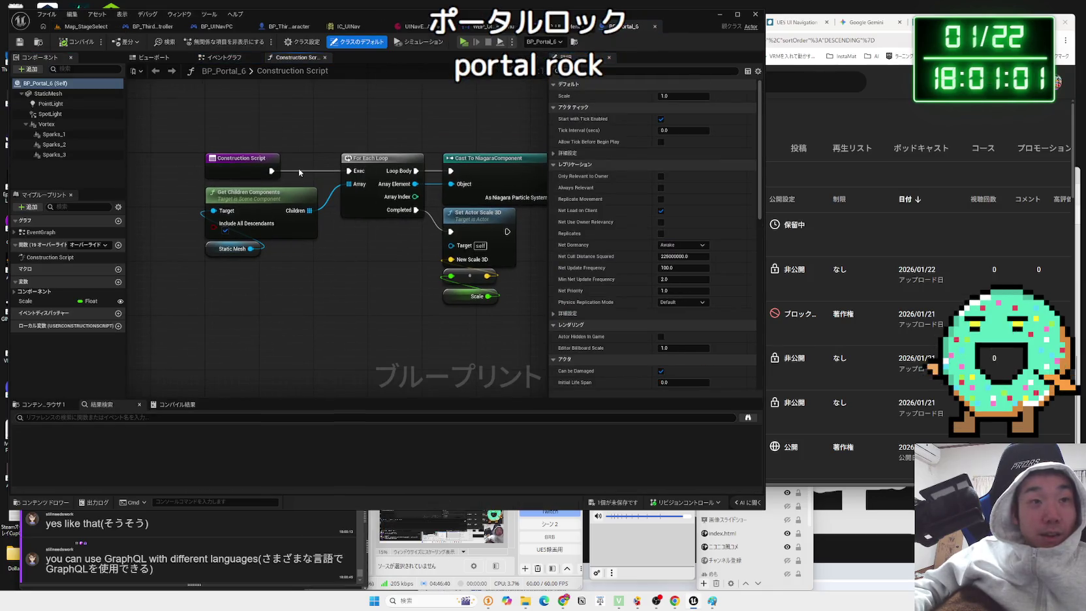
click(78, 30)
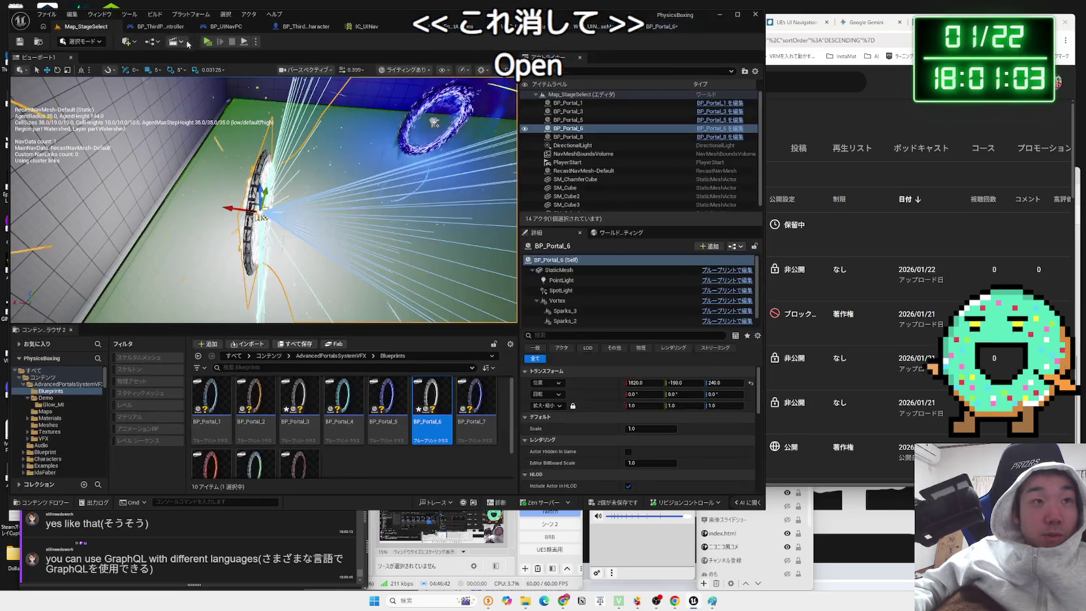
key(alt+p)
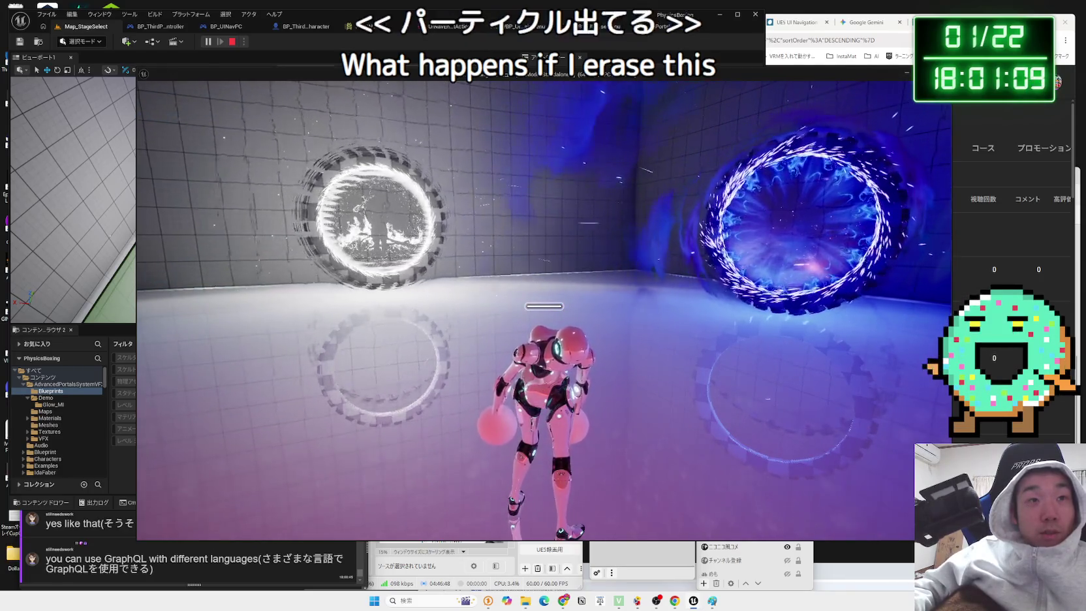
key(Escape)
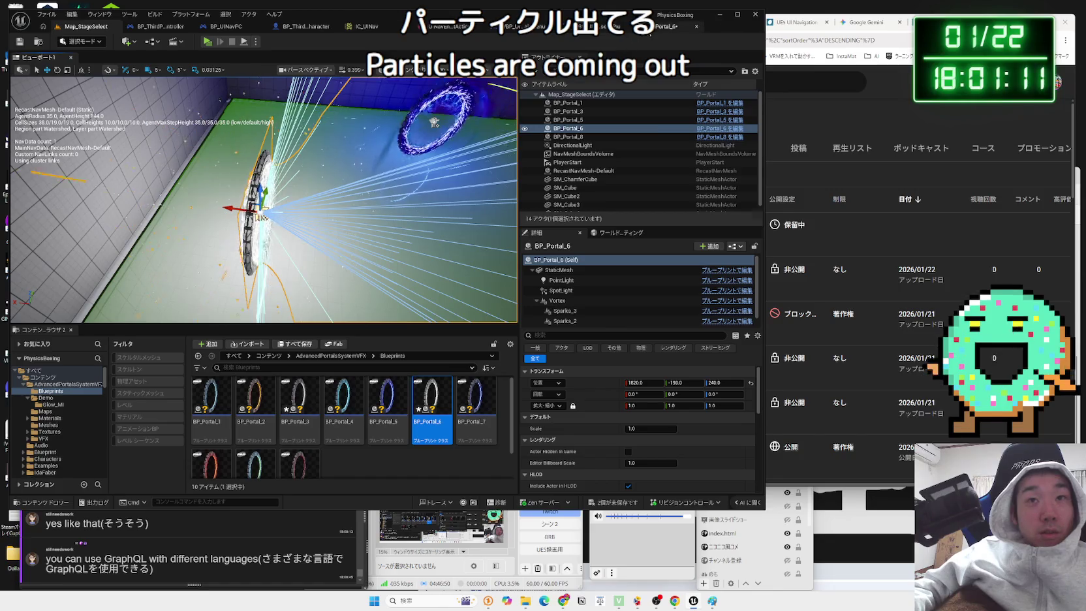
click(651, 30)
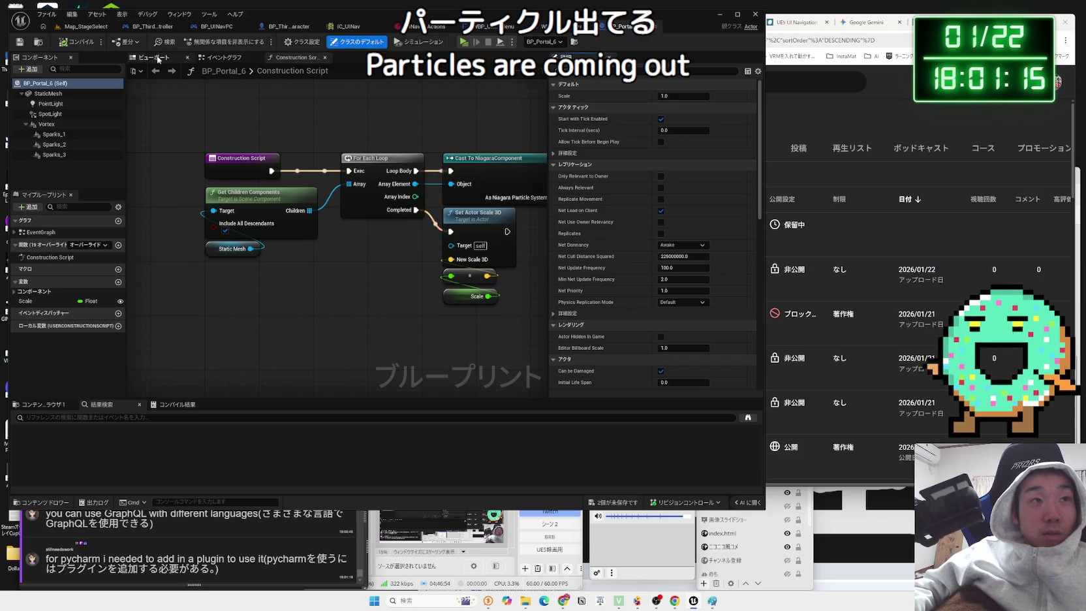
click(86, 27)
key(alt+p)
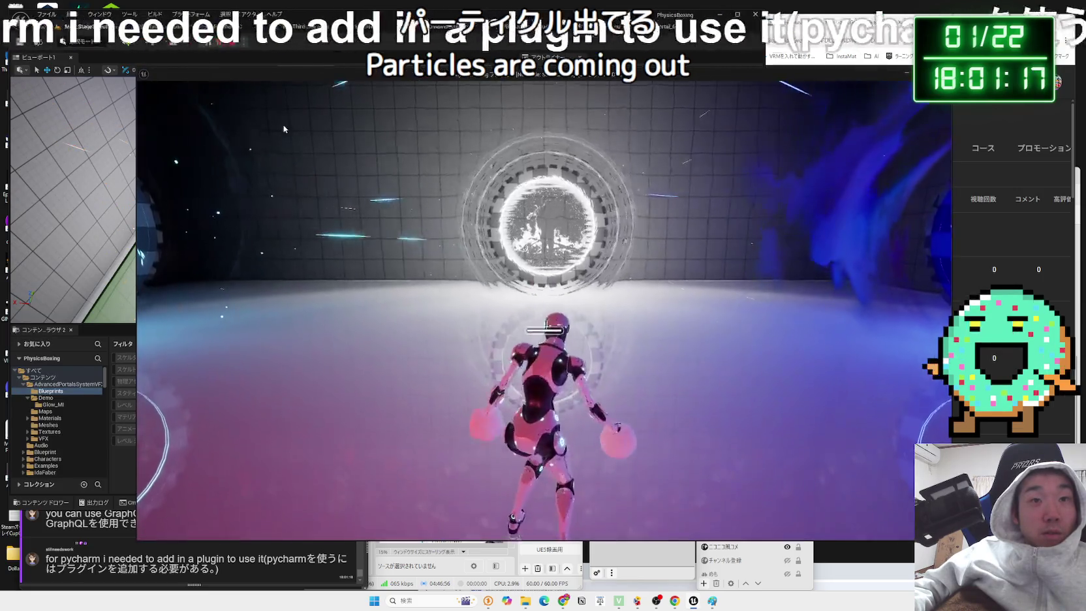
key(Escape)
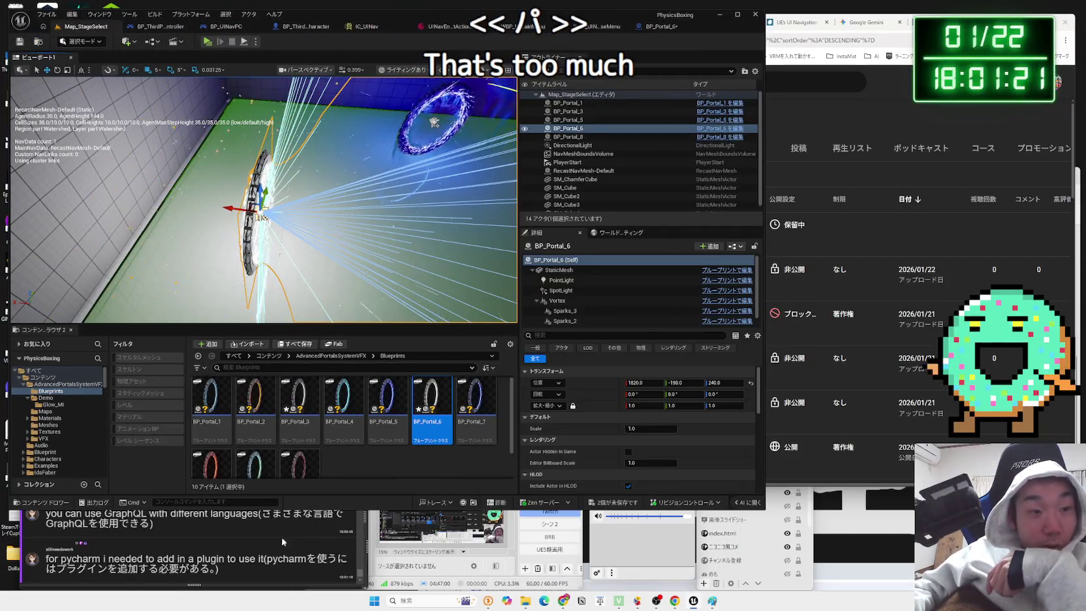
drag(267, 559, 288, 559)
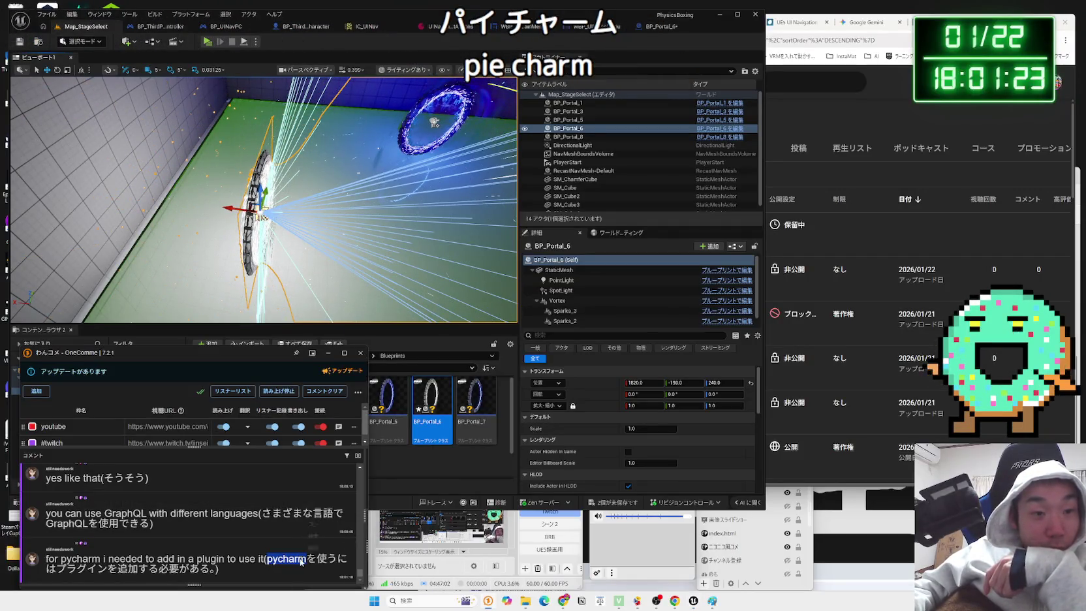
click(310, 537)
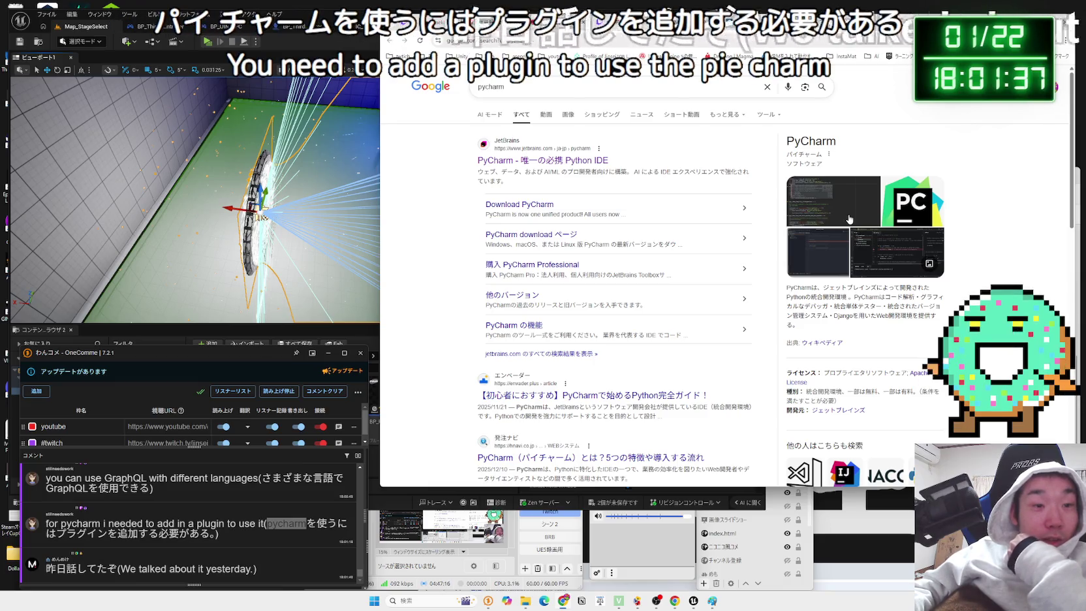
- Open the JetBrains PyCharm result and dismiss its cookie notice
drag(596, 185, 477, 173)
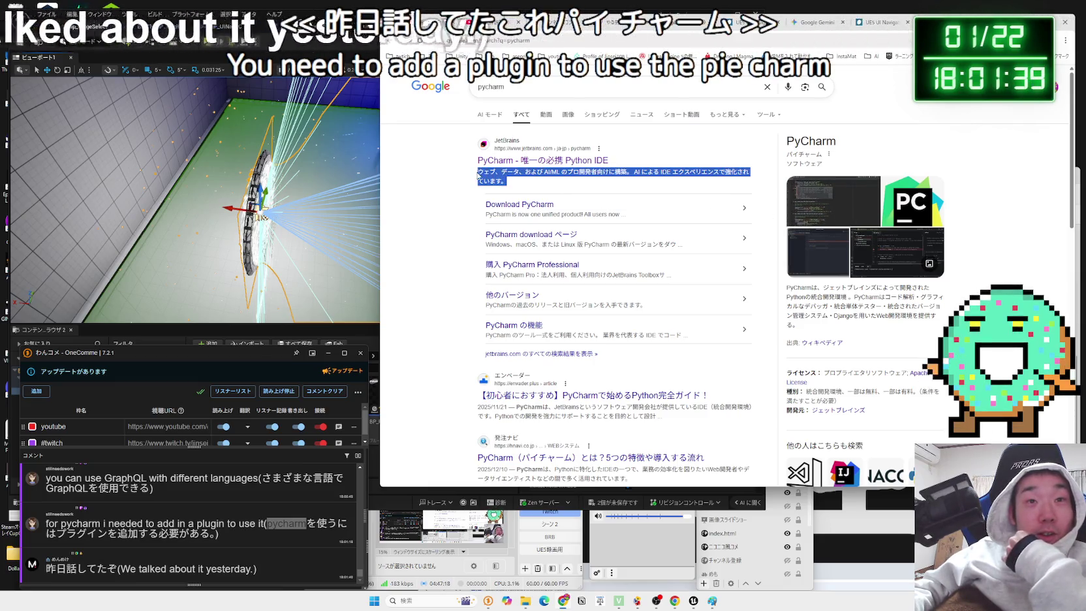
click(478, 173)
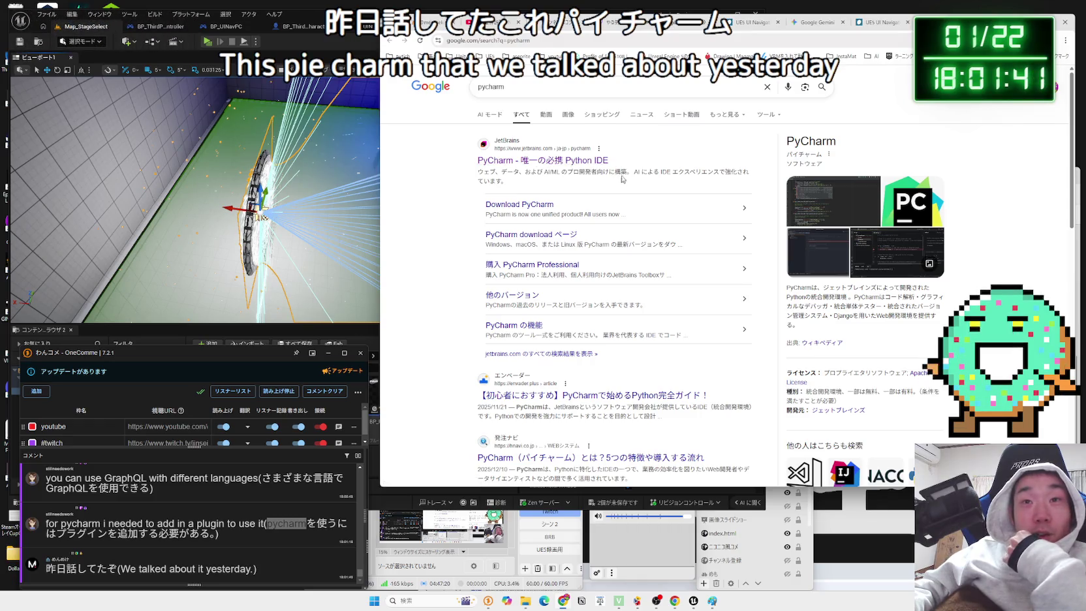
mouse_move(640, 172)
mouse_down()
mouse_move(726, 172)
mouse_move(564, 172)
mouse_up()
click(551, 184)
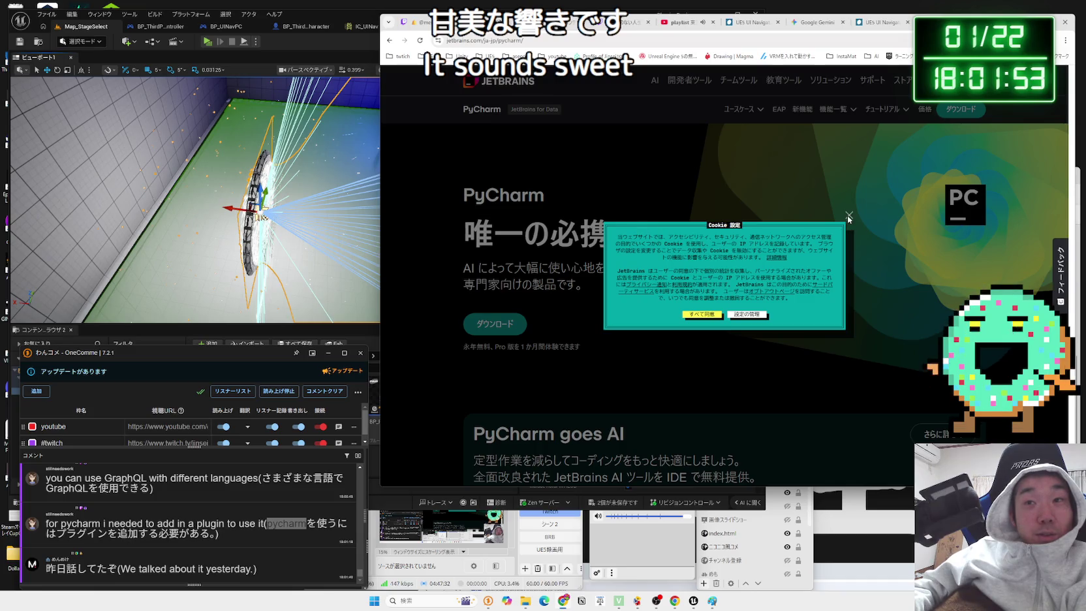
click(849, 215)
- Scroll the PyCharm page and highlight parts of the GraphQL and pycharm chat comments
scroll(847, 216, down, 4)
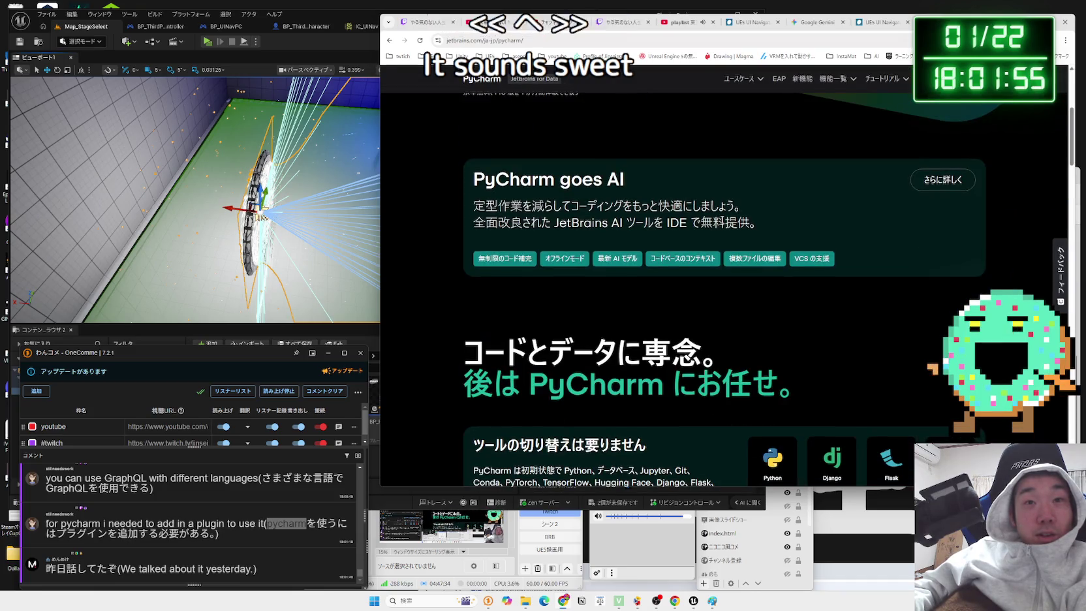
scroll(722, 222, down, 3)
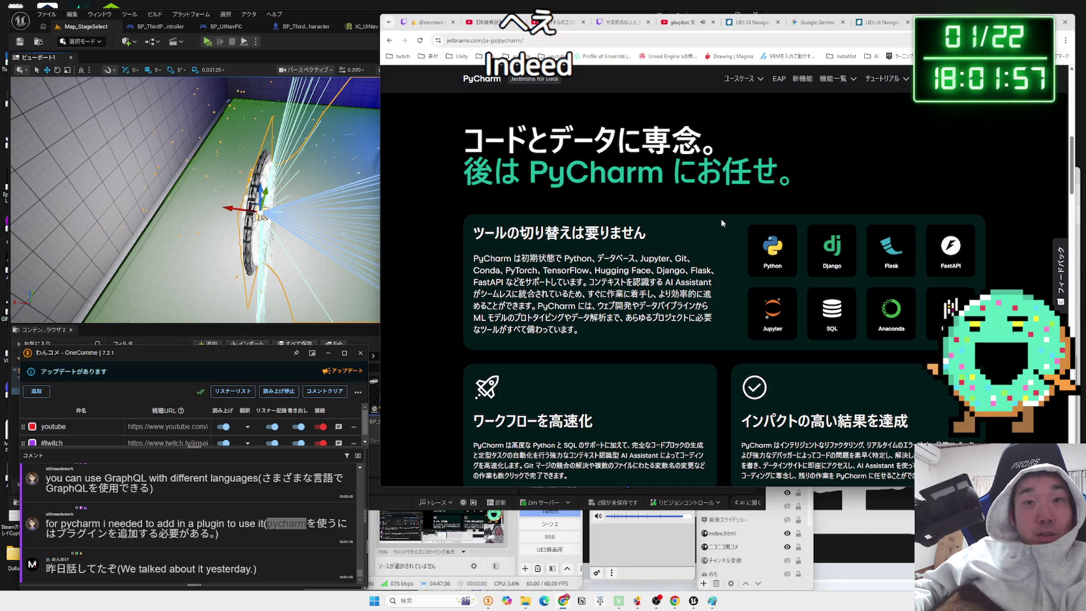
scroll(722, 223, down, 8)
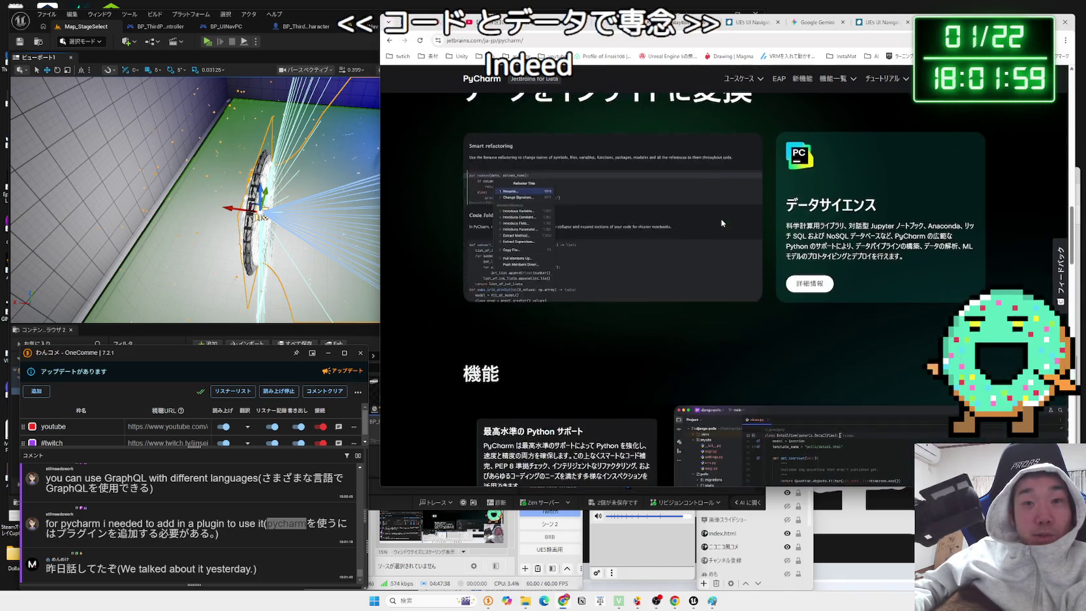
scroll(722, 222, down, 15)
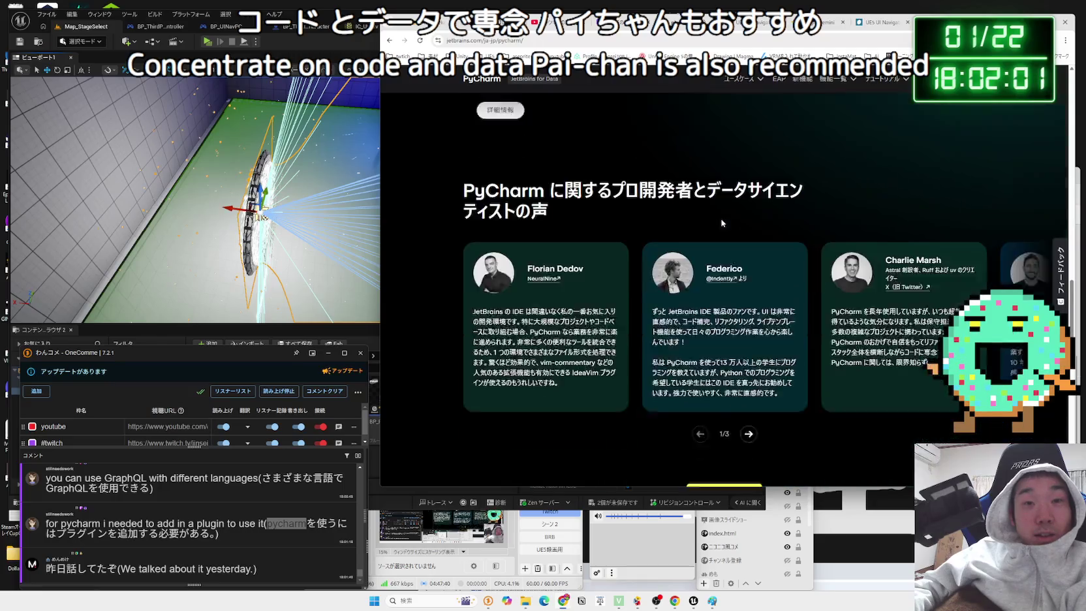
drag(259, 478, 239, 482)
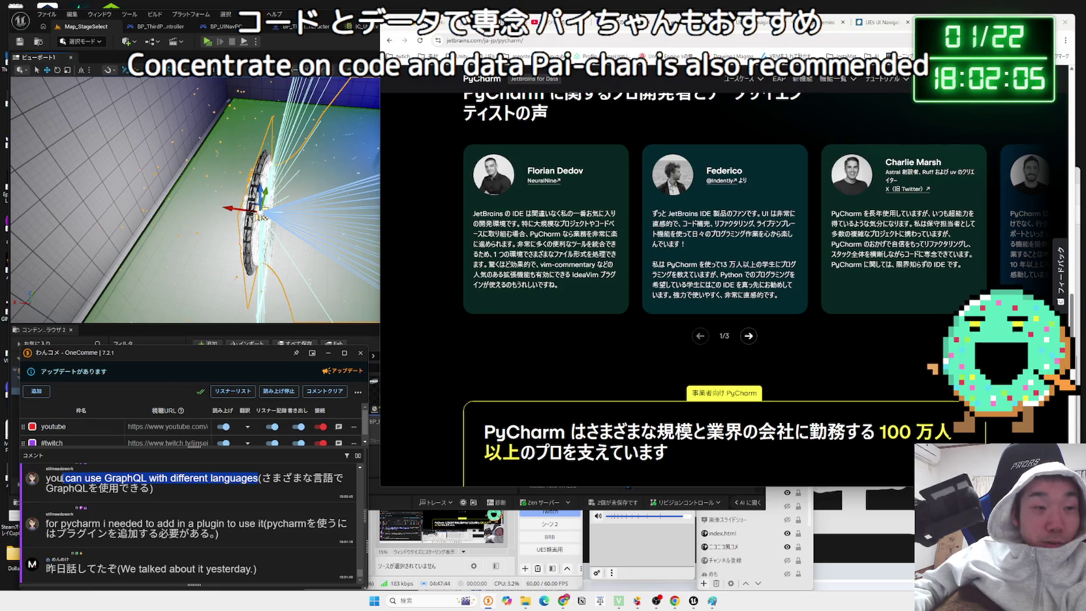
click(64, 478)
click(264, 478)
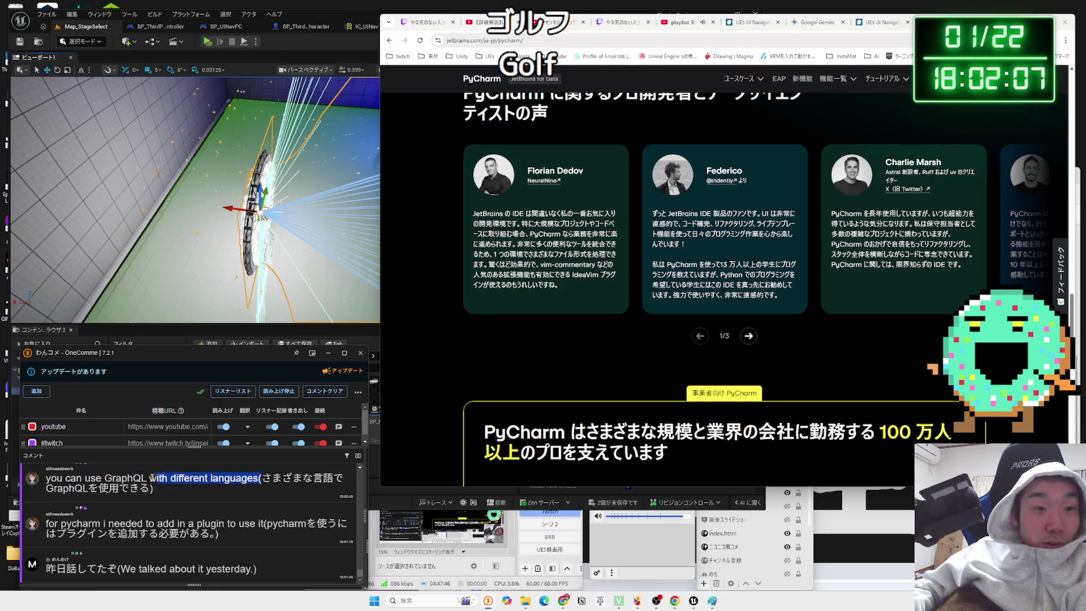
mouse_move(54, 478)
mouse_down()
mouse_move(209, 479)
mouse_move(189, 490)
mouse_move(63, 486)
mouse_up()
drag(87, 533, 255, 527)
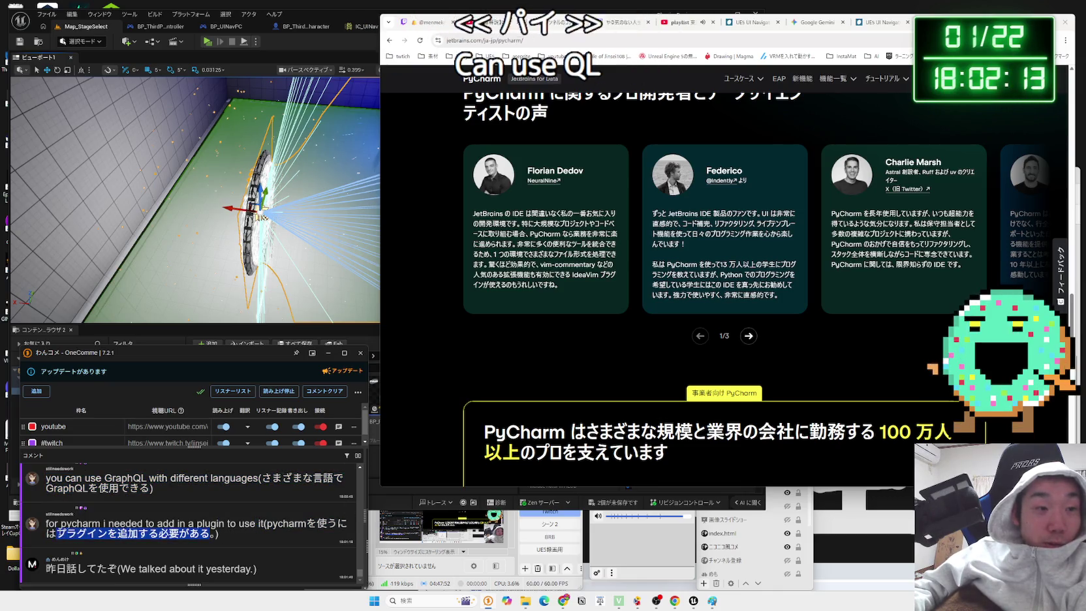
click(186, 533)
- Highlight the data science card description and the plugin phrase in the pycharm comment
scroll(186, 535, up, 2)
scroll(186, 536, up, 2)
scroll(196, 534, down, 4)
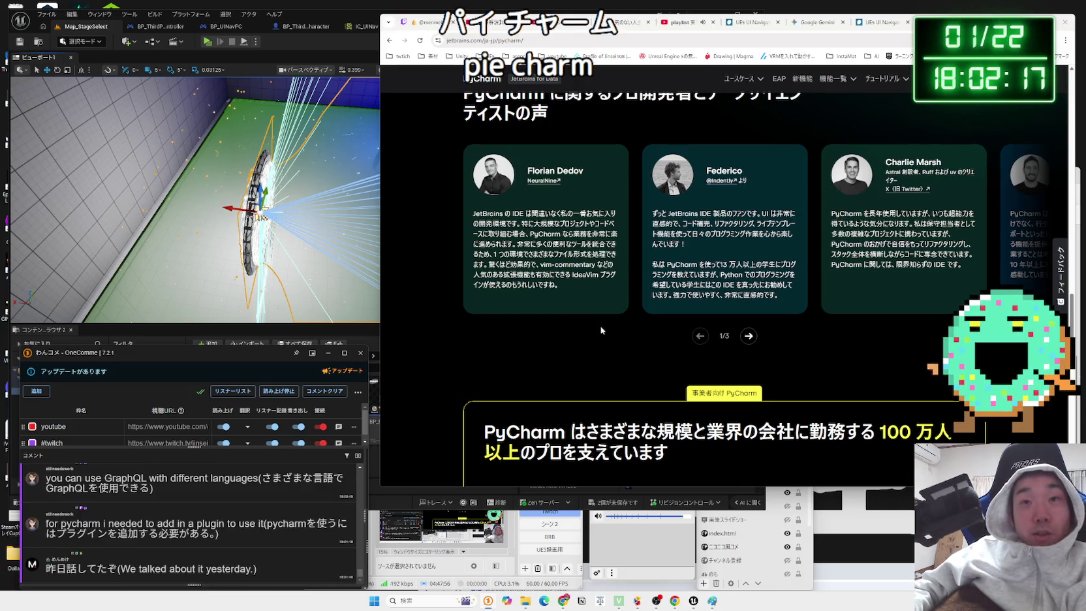
scroll(599, 330, up, 4)
scroll(619, 336, up, 3)
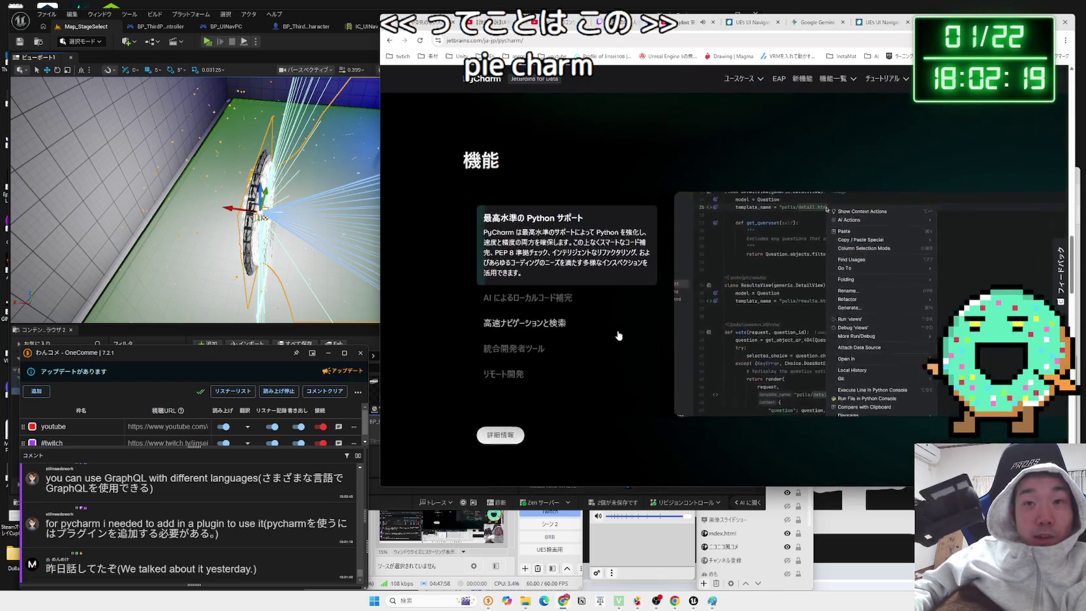
scroll(619, 336, up, 5)
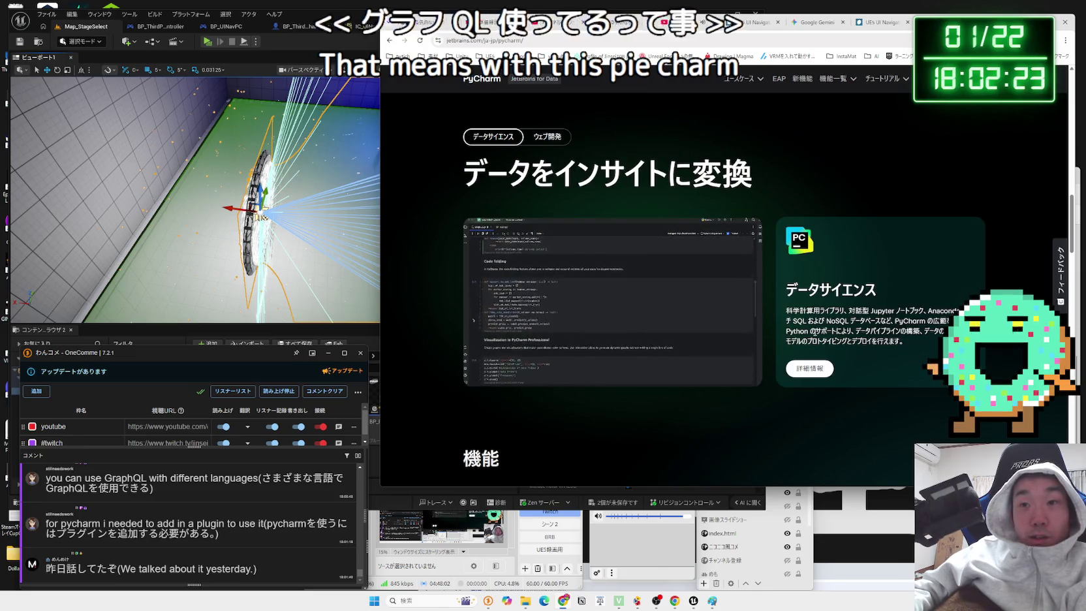
mouse_move(905, 342)
mouse_down()
mouse_move(849, 330)
mouse_move(885, 332)
mouse_up()
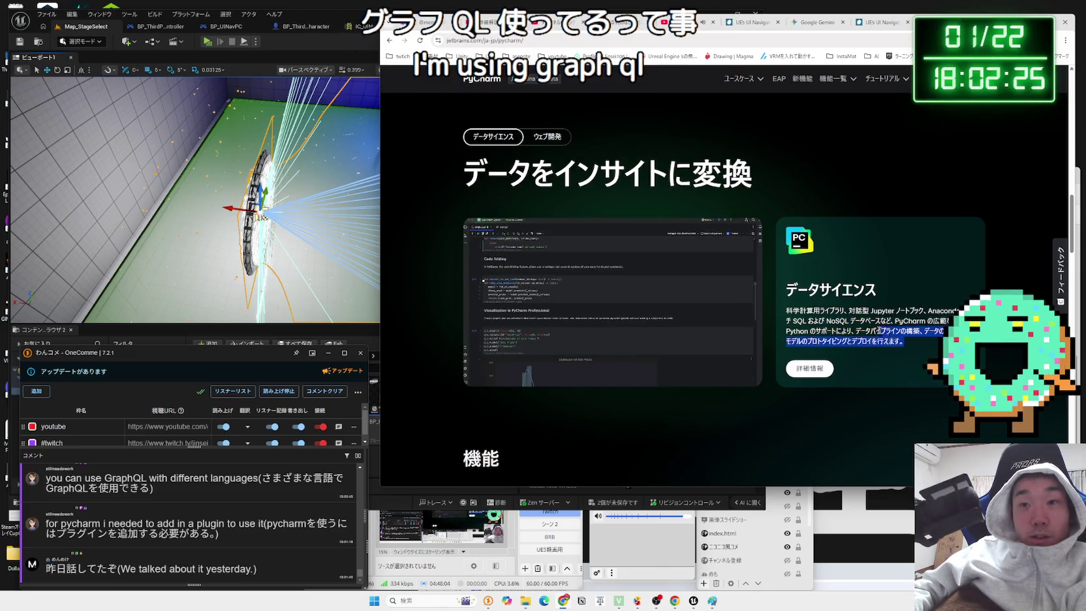
triple_click(883, 330)
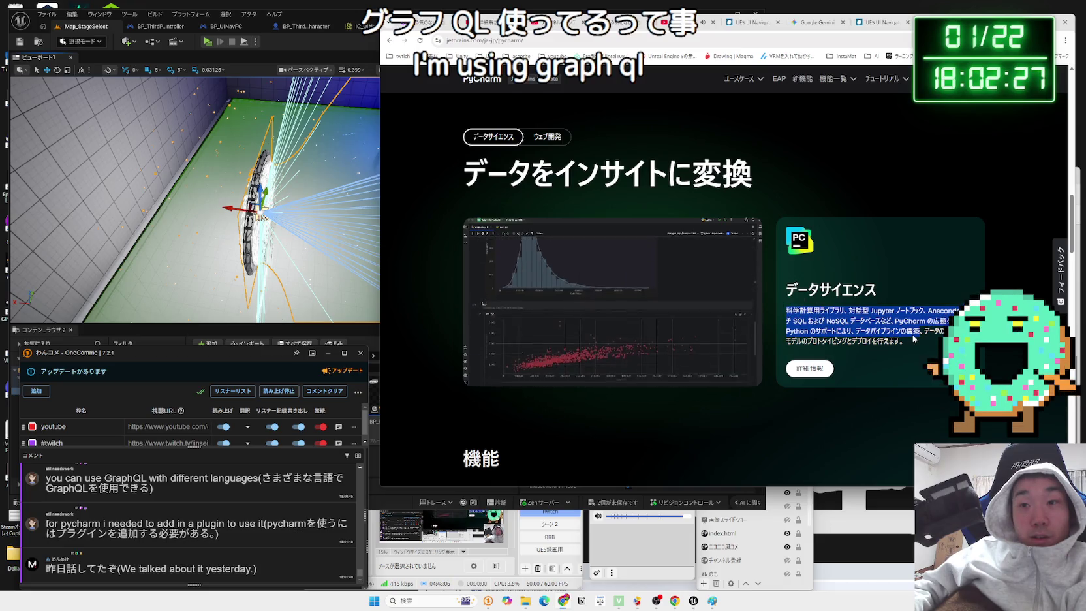
triple_click(809, 316)
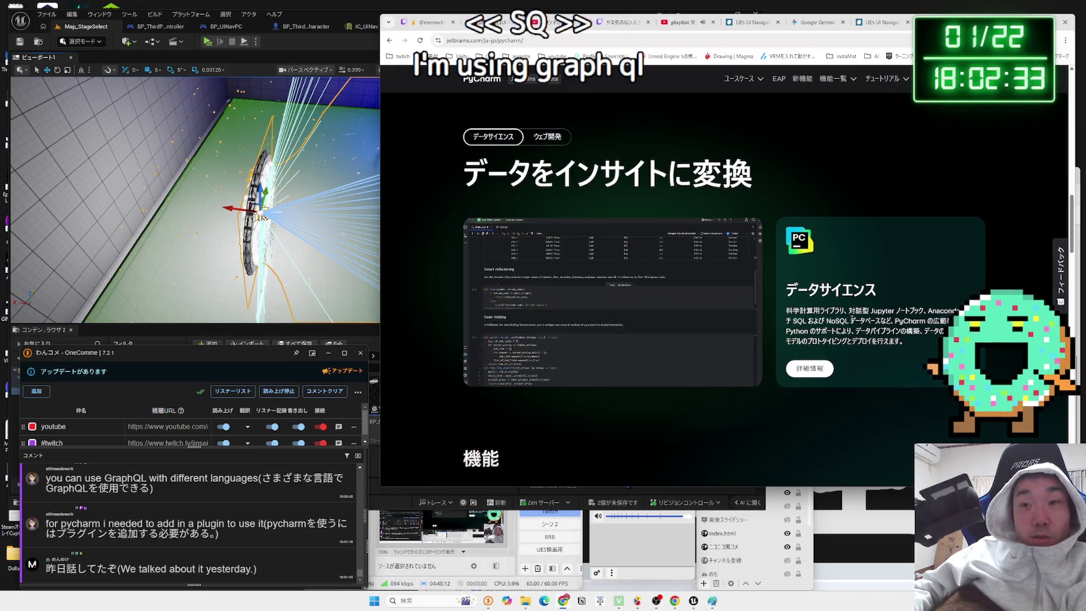
mouse_move(801, 311)
mouse_down()
mouse_move(893, 324)
mouse_move(908, 342)
mouse_up()
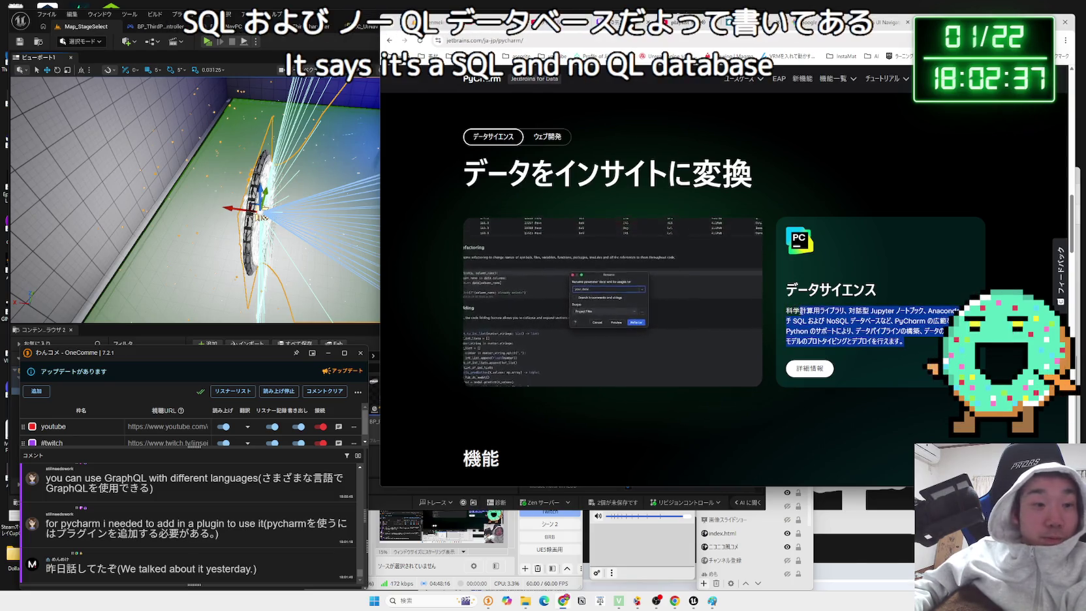
click(909, 342)
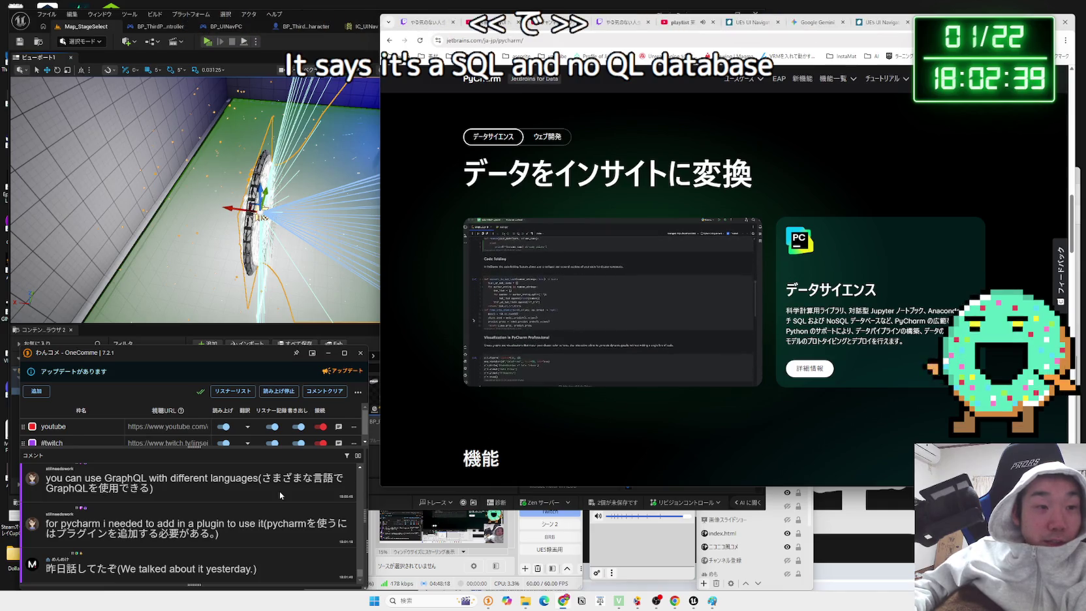
drag(264, 524, 110, 524)
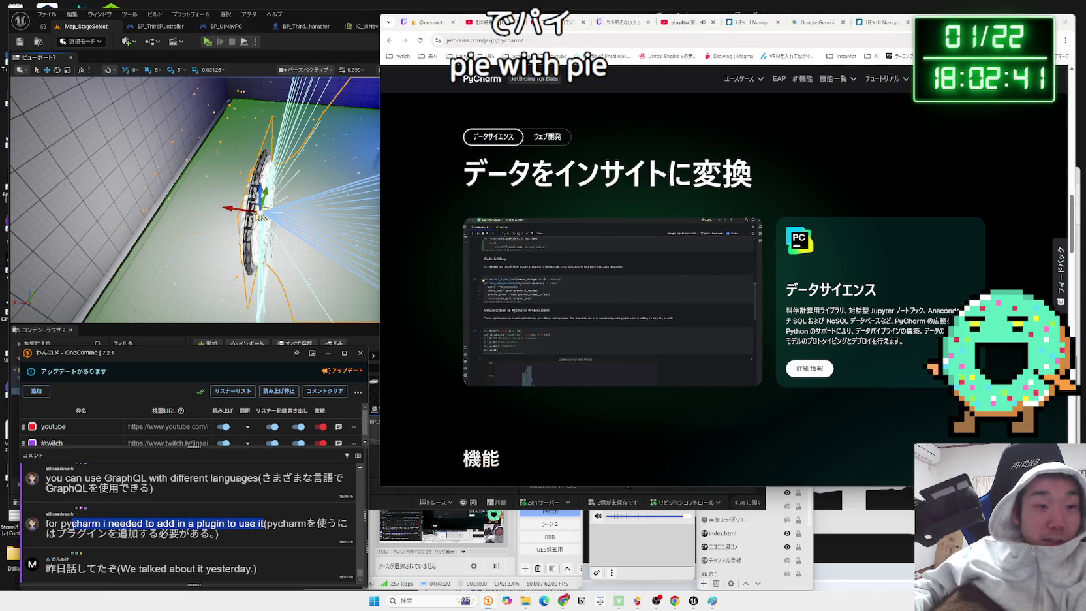
click(110, 524)
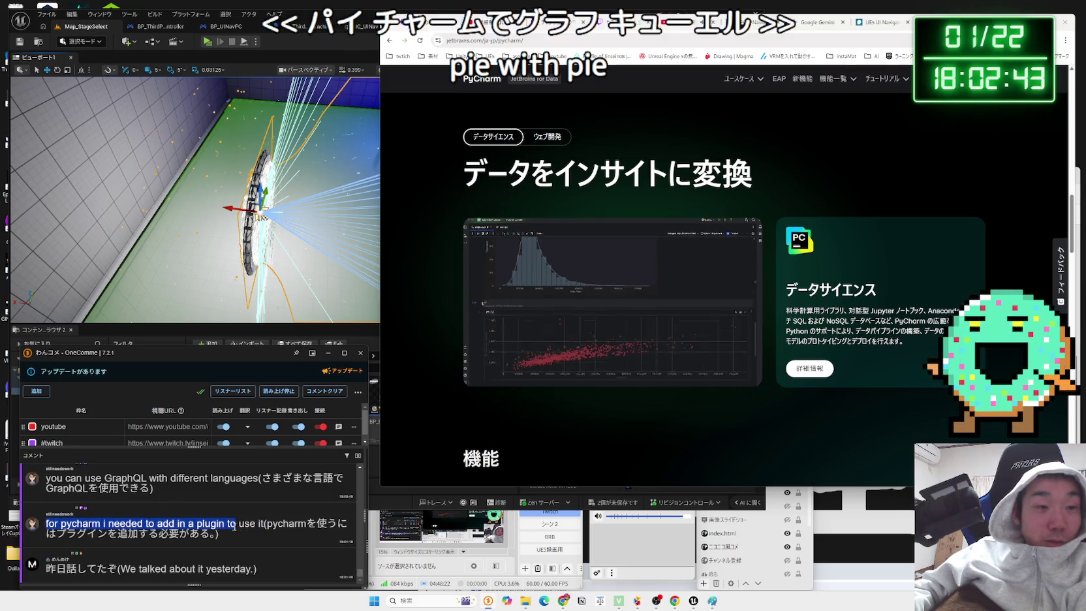
- Expand the 高速ナビゲーションと検索, 統合開発者ツール and リモート開発 features, then scroll to the footer
scroll(430, 355, down, 5)
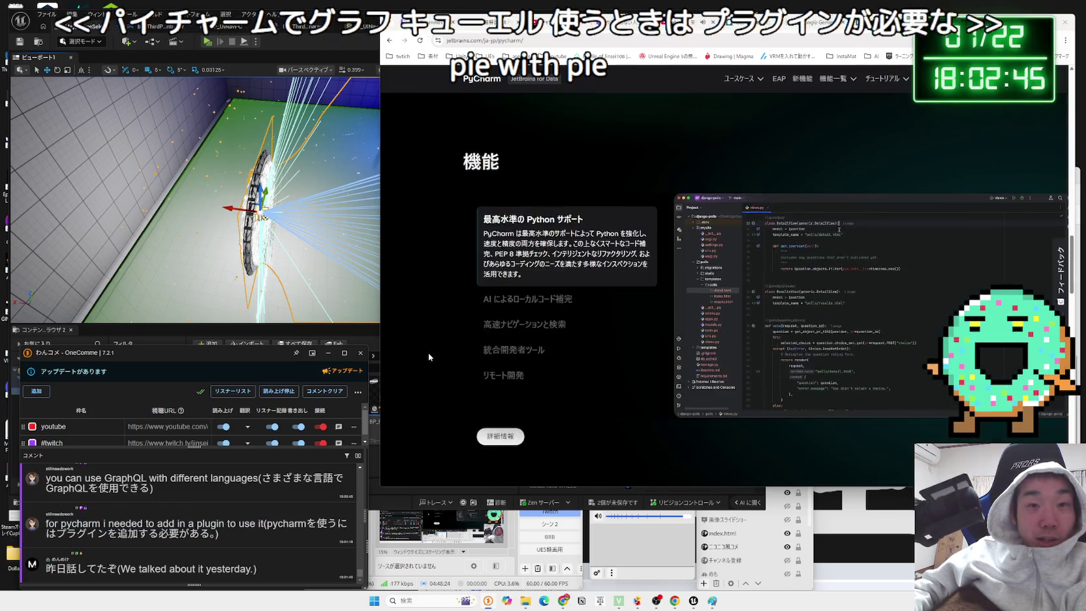
click(552, 319)
click(535, 351)
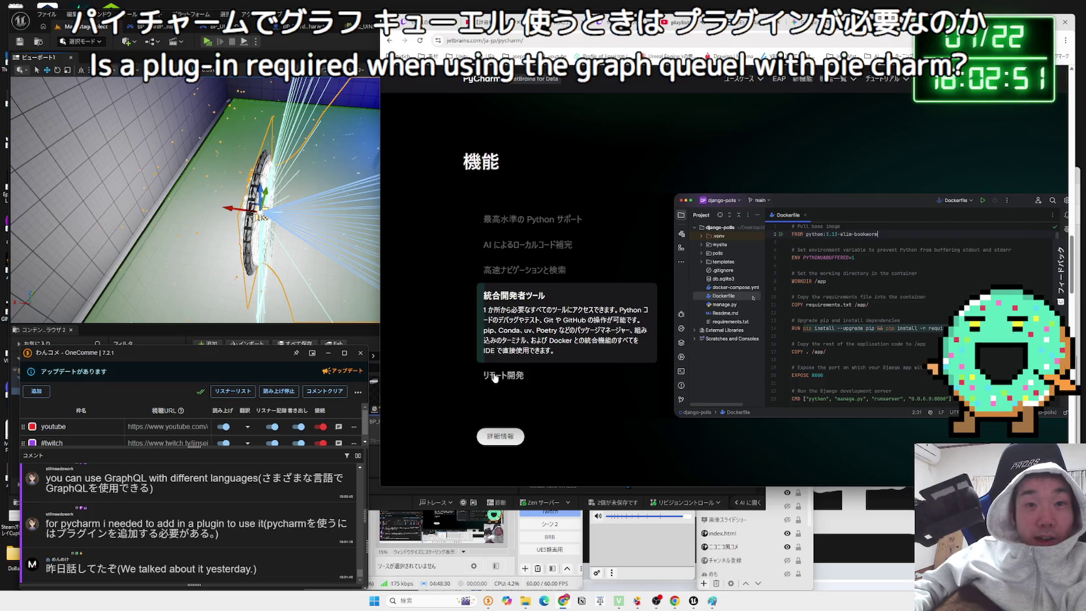
click(496, 376)
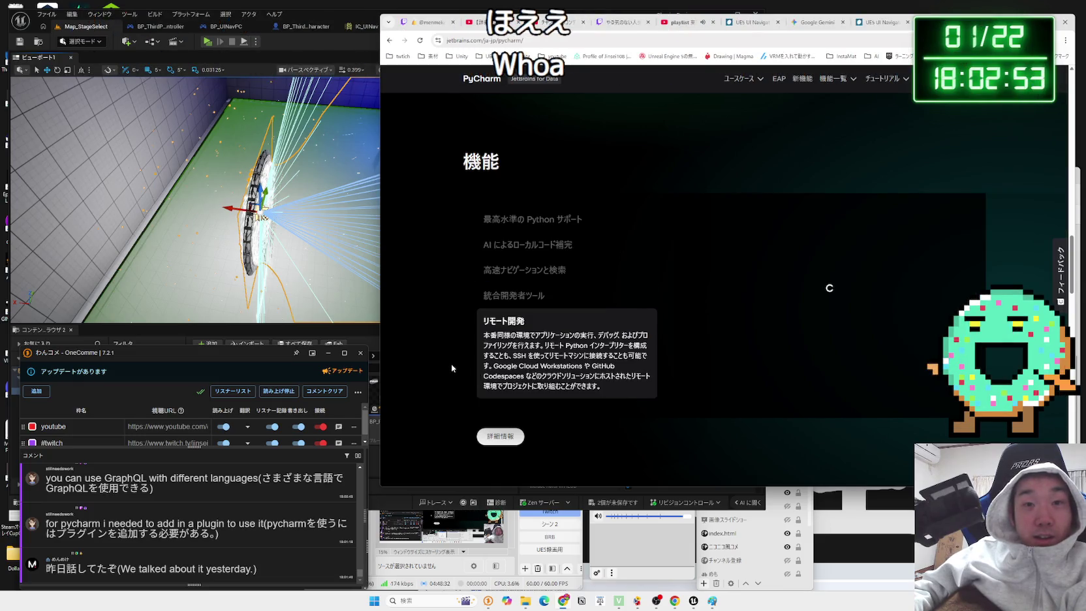
scroll(452, 366, down, 3)
scroll(451, 367, down, 4)
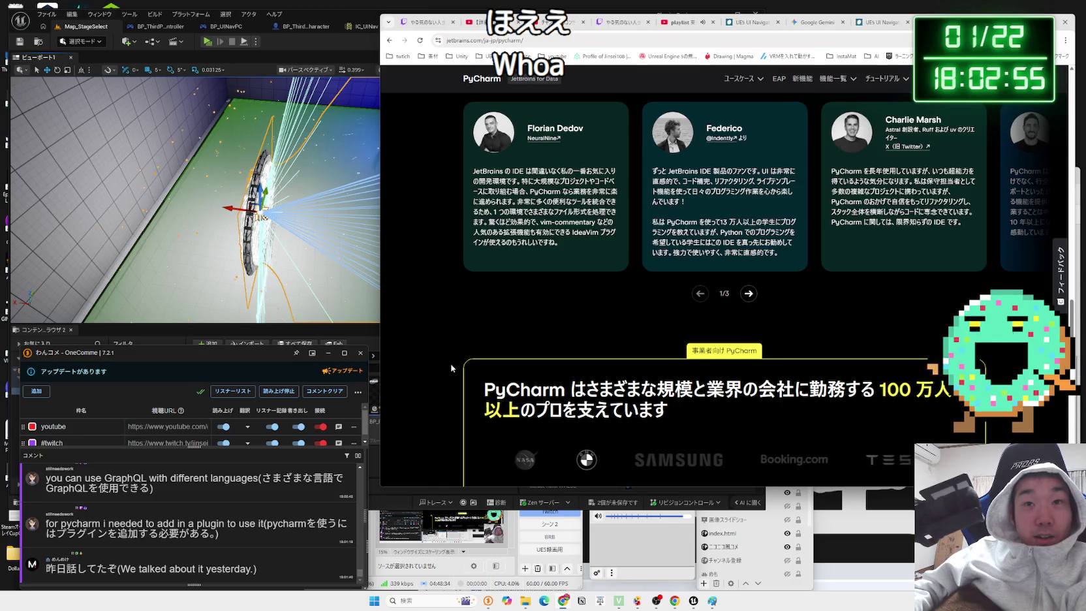
scroll(451, 367, down, 3)
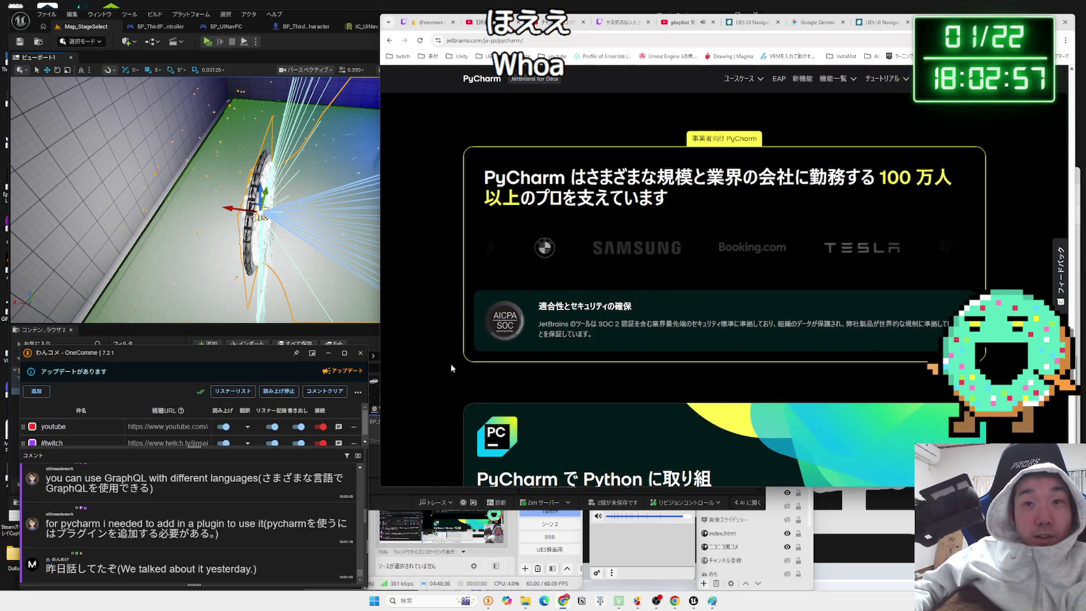
scroll(451, 368, down, 4)
scroll(451, 368, down, 4)
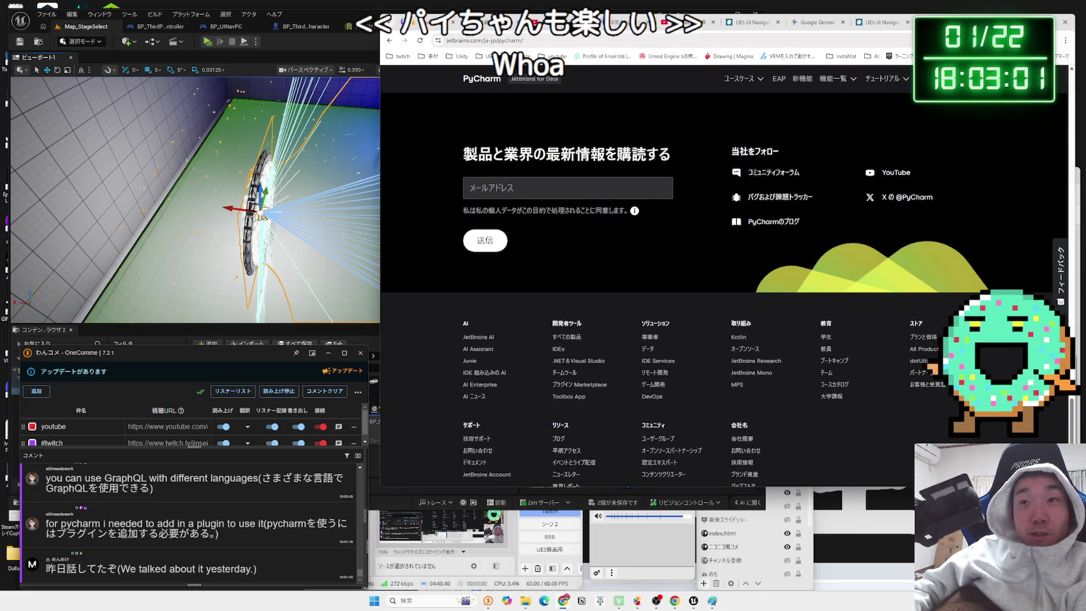
click(871, 21)
click(853, 24)
key(ctrl+shift+Tab)
key(ctrl+shift+Tab)
key(ctrl+shift+Tab)
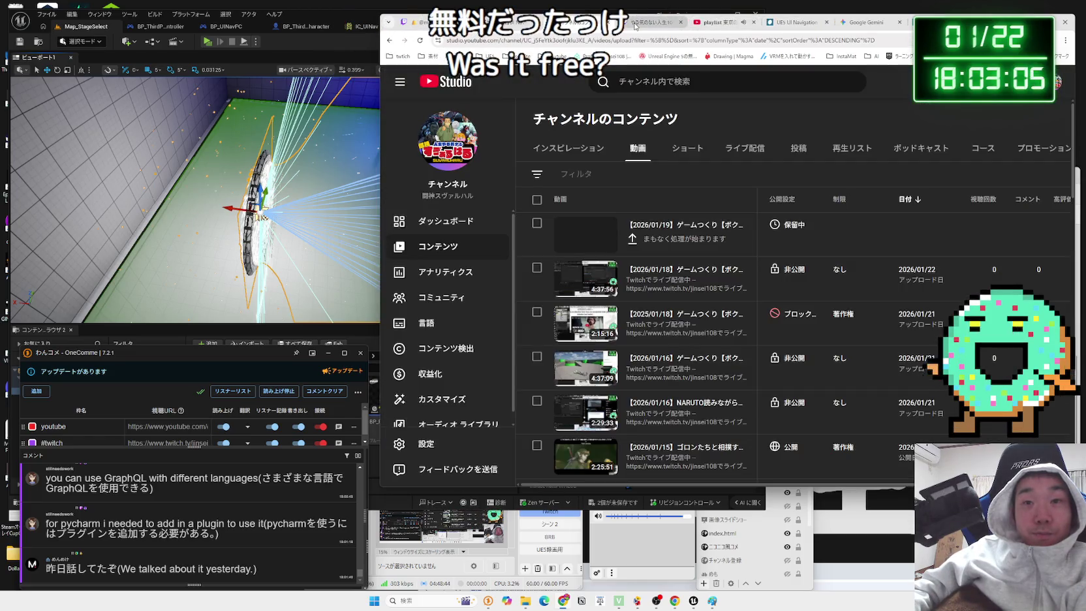
key(alt+Tab)
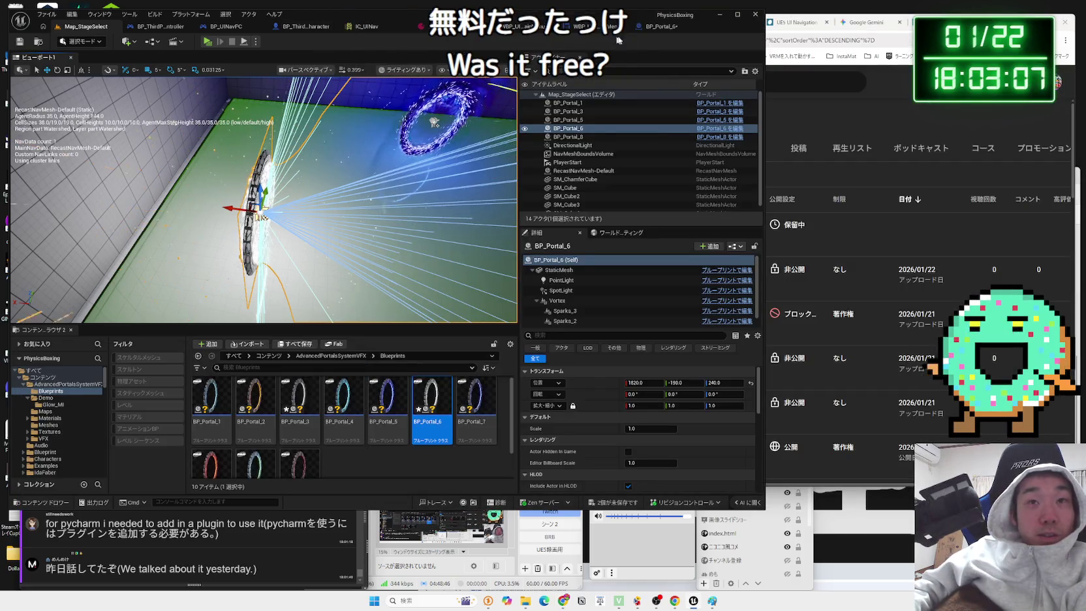
click(656, 30)
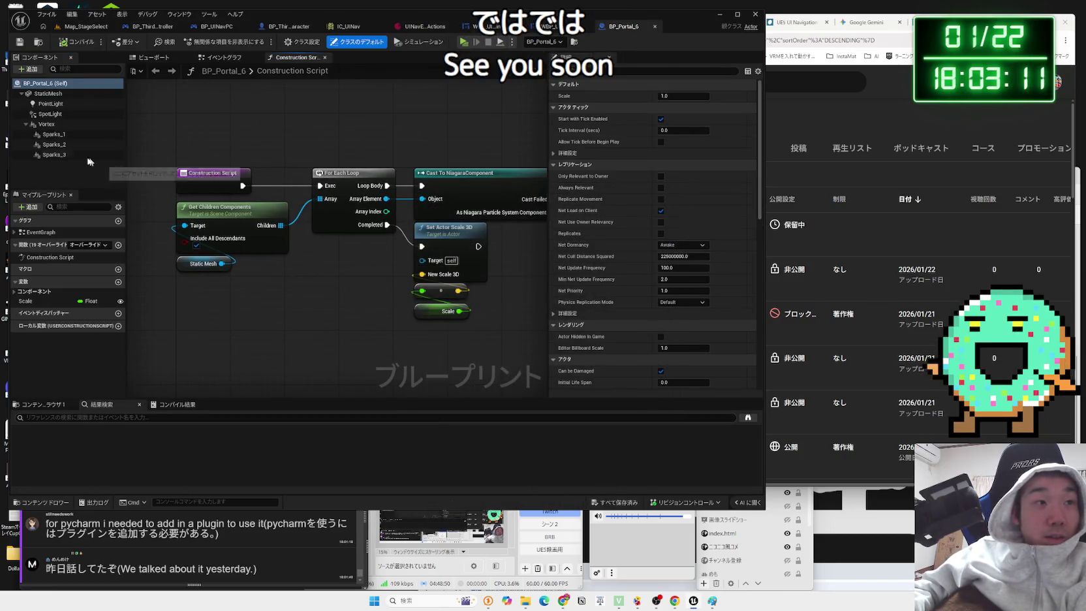
click(54, 155)
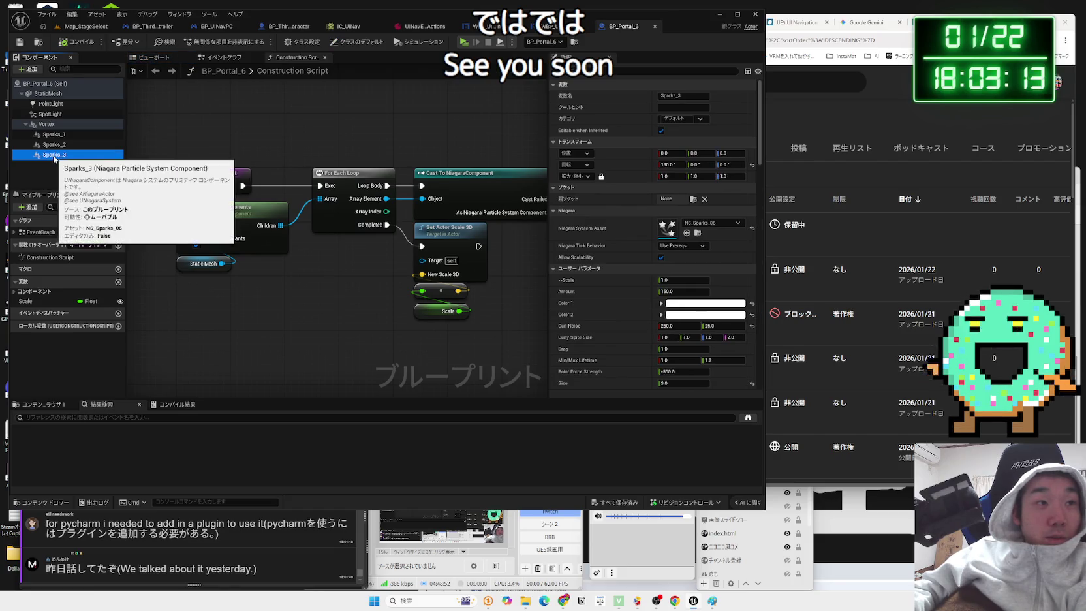
click(224, 61)
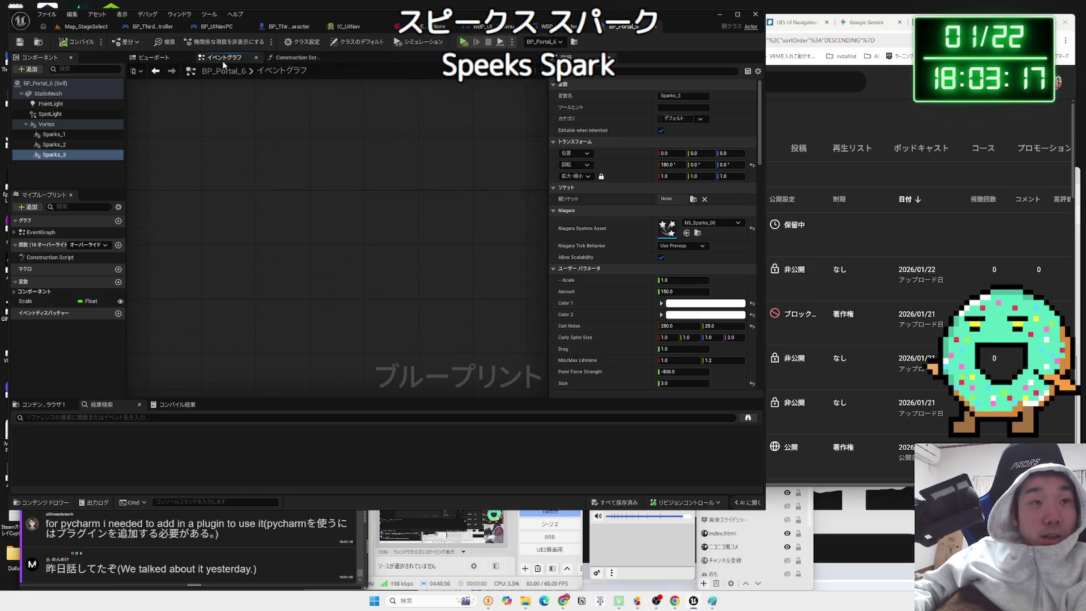
click(297, 57)
click(155, 57)
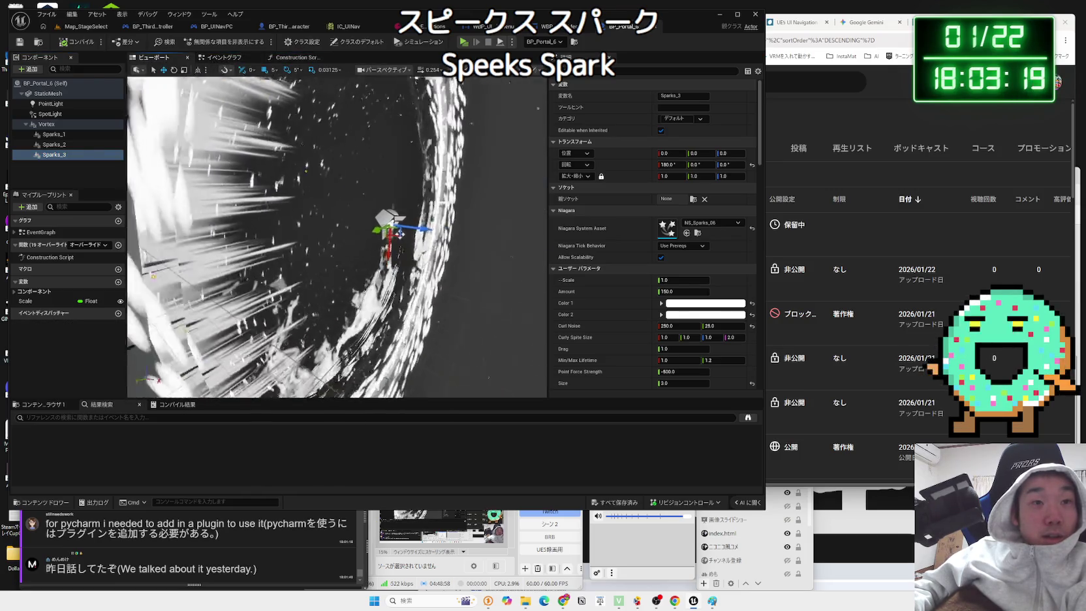
key(f)
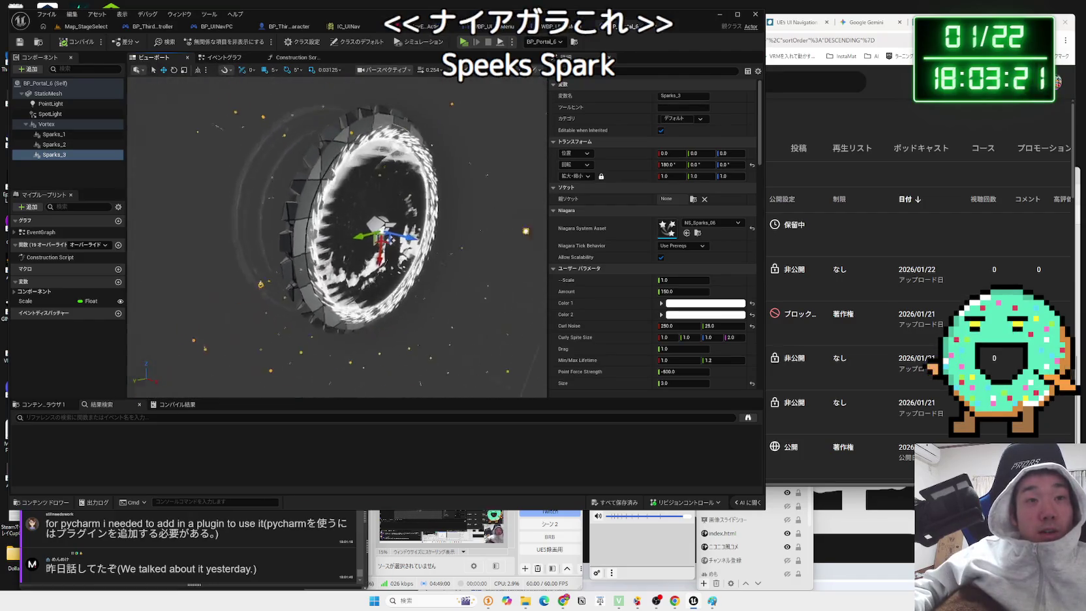
drag(378, 149, 394, 195)
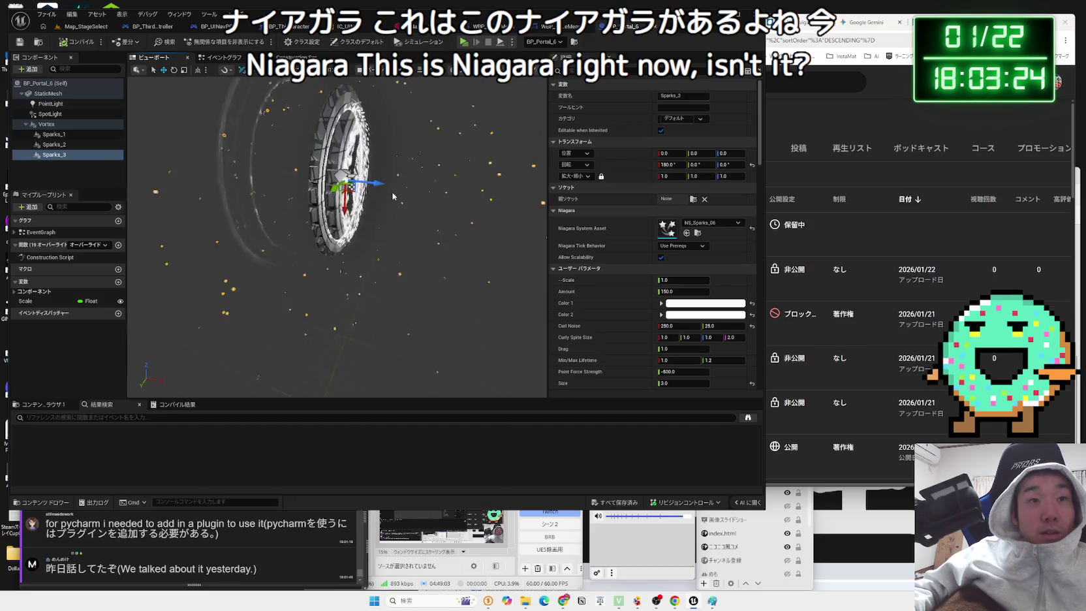
click(55, 155)
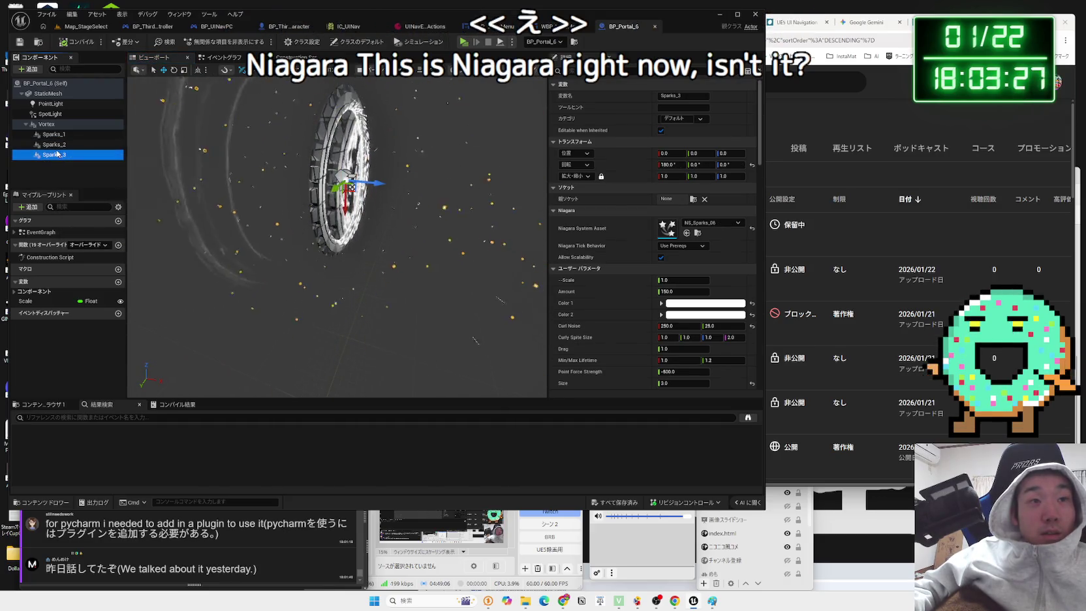
click(58, 127)
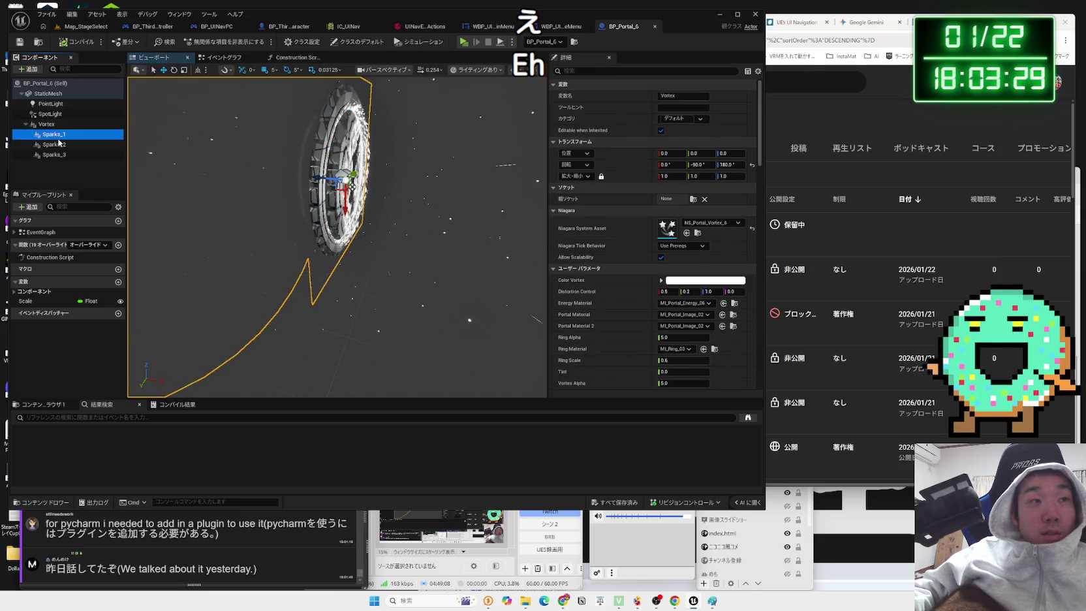
click(56, 154)
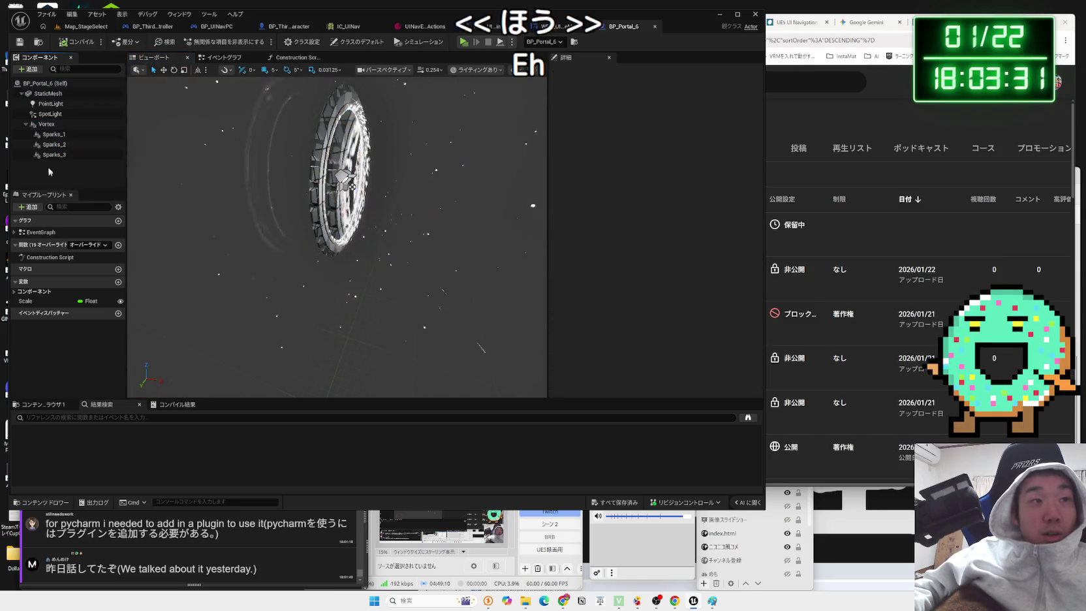
key(Return)
click(82, 26)
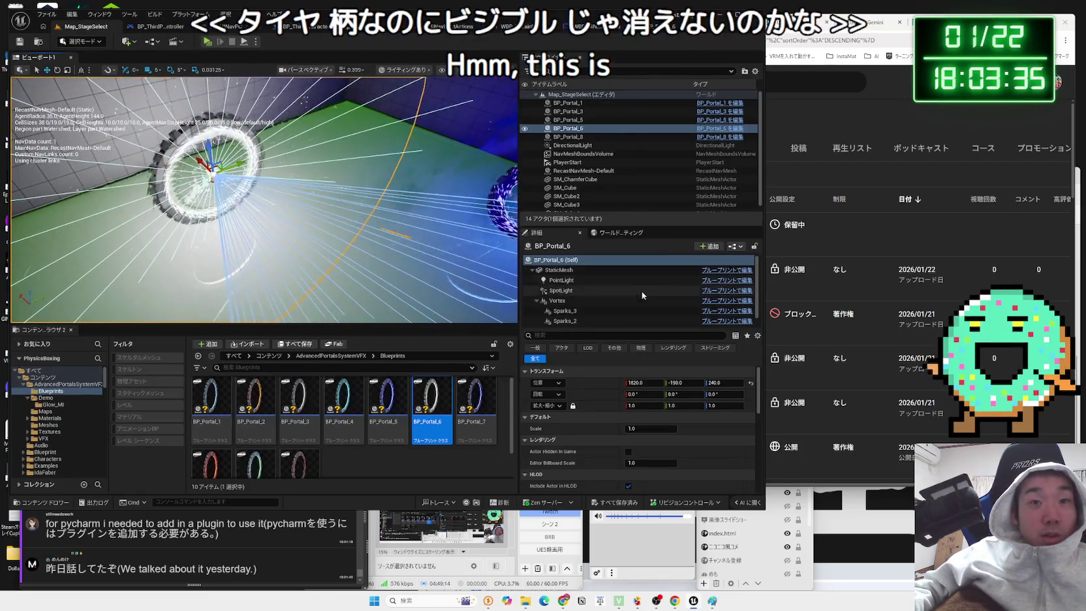
- Show Sparks_3's properties, filter Details by 'visi', then test-play and stop the level
click(565, 310)
scroll(580, 321, down, 1)
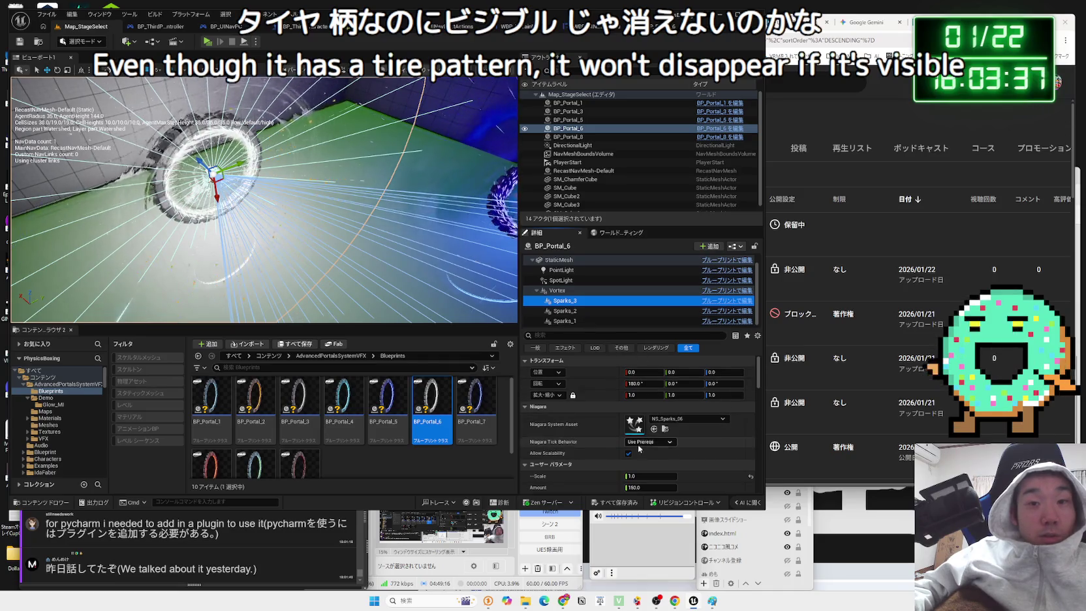
click(608, 336)
text(visi)
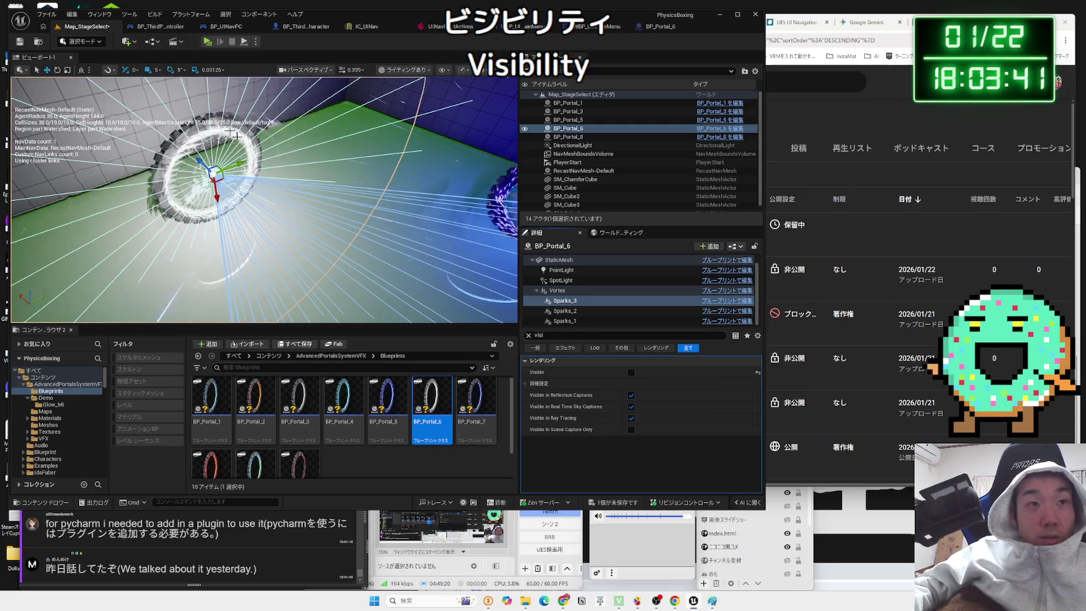
click(207, 42)
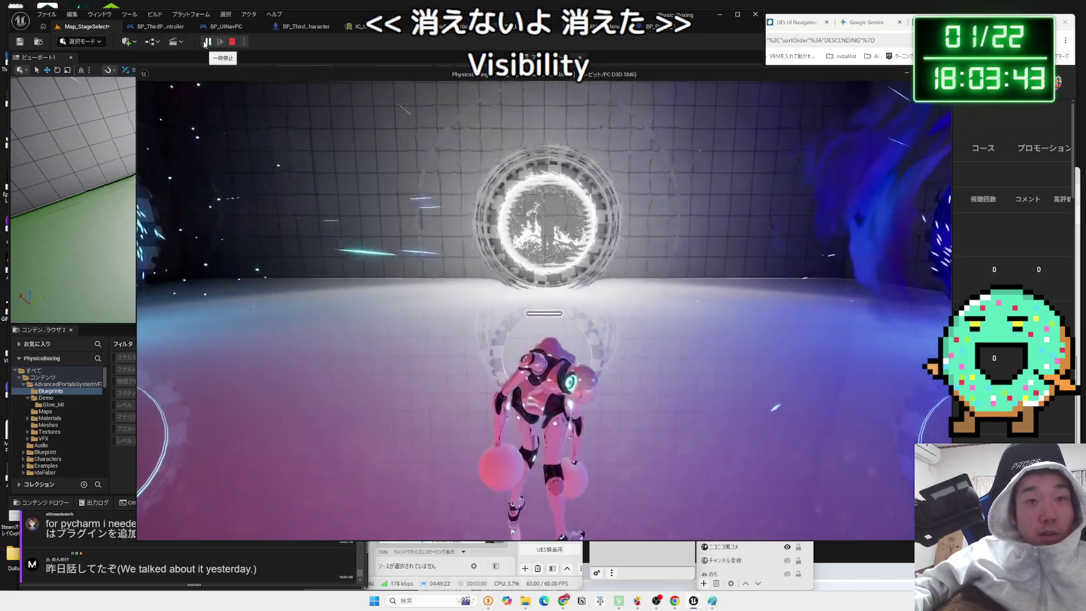
key(Escape)
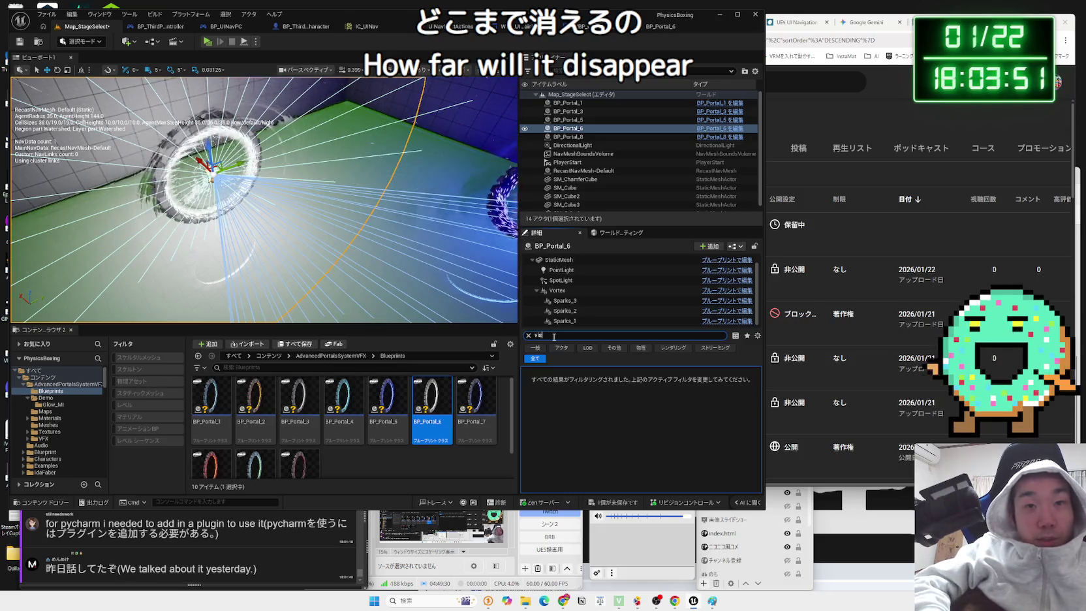
- Edit the Details property search text, retyping 'sib'
key(BackSpace)
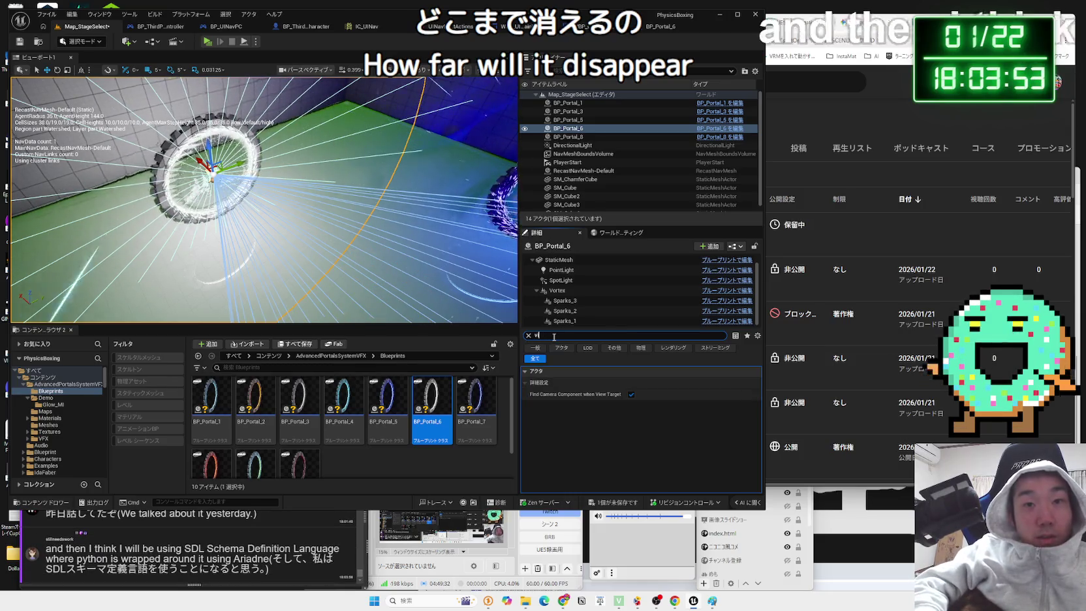
text(sibi)
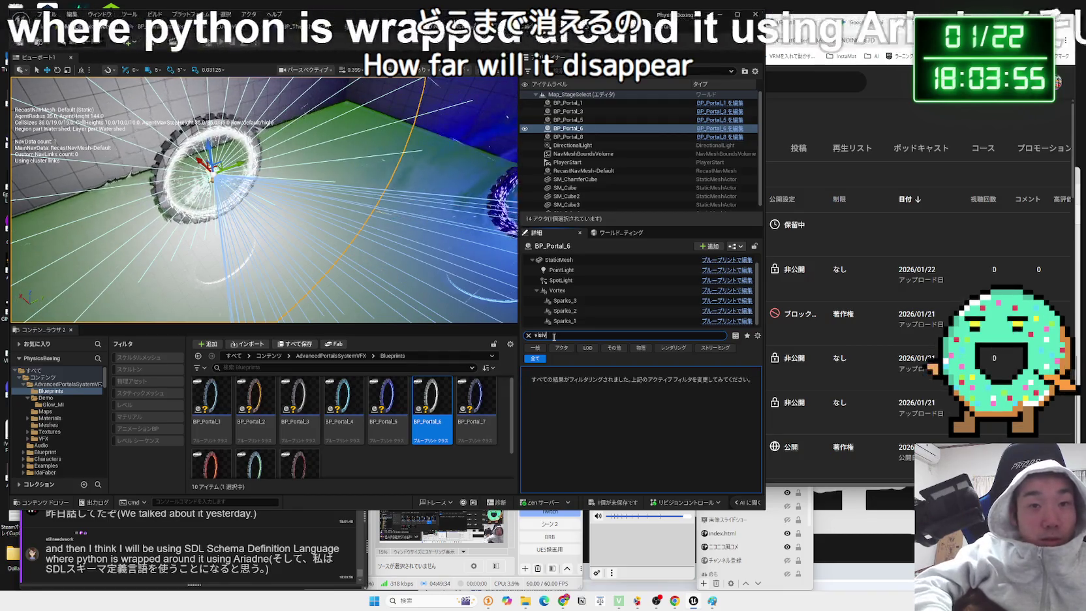
key(BackSpace)
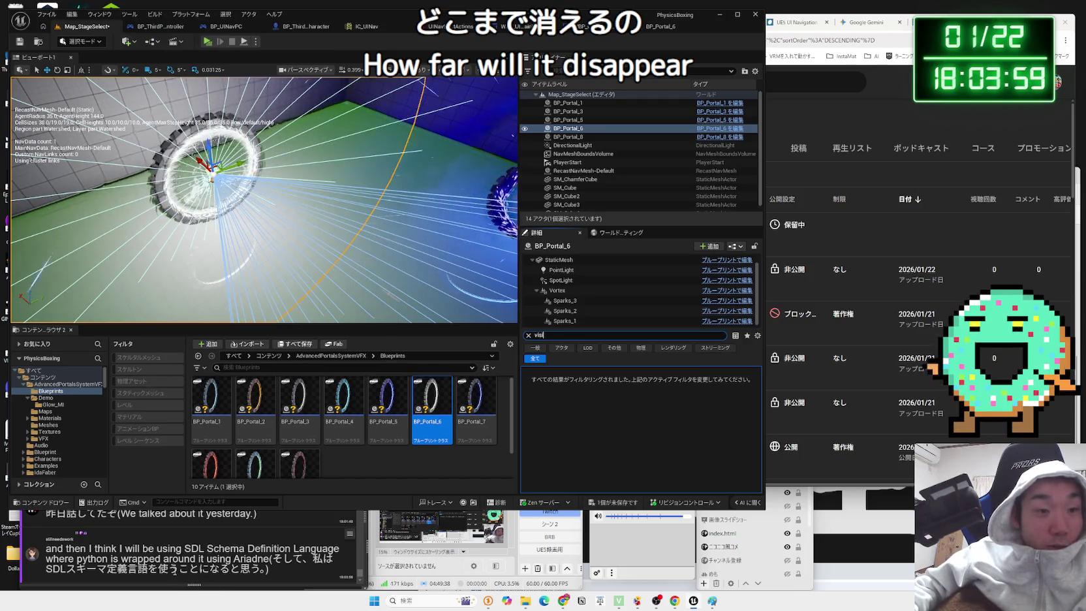
- In the chat comment window, select the phrase 'Schema Definition Language'
click(175, 571)
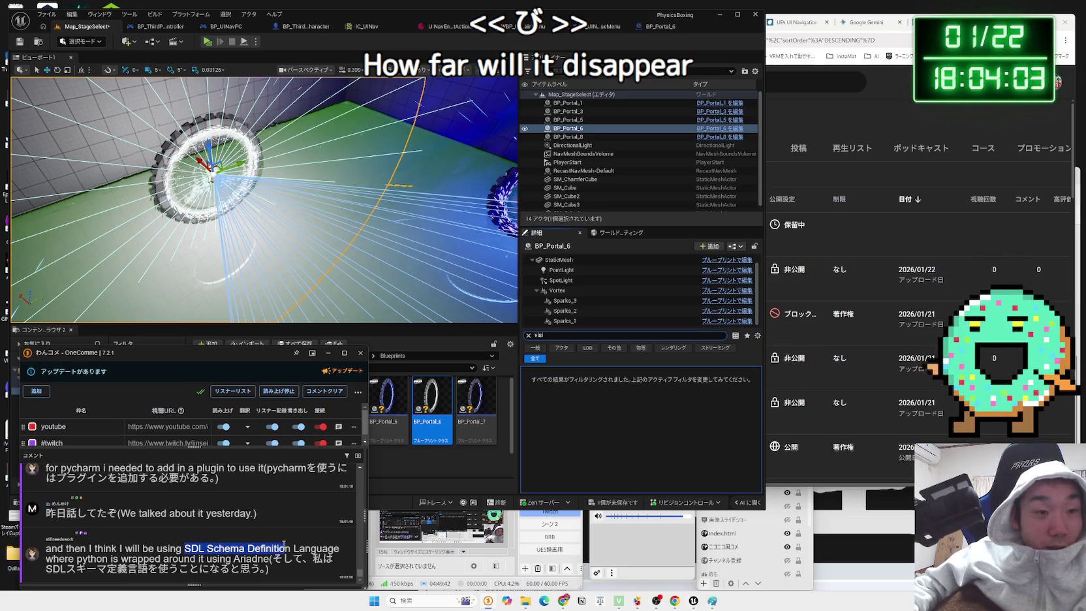
click(211, 546)
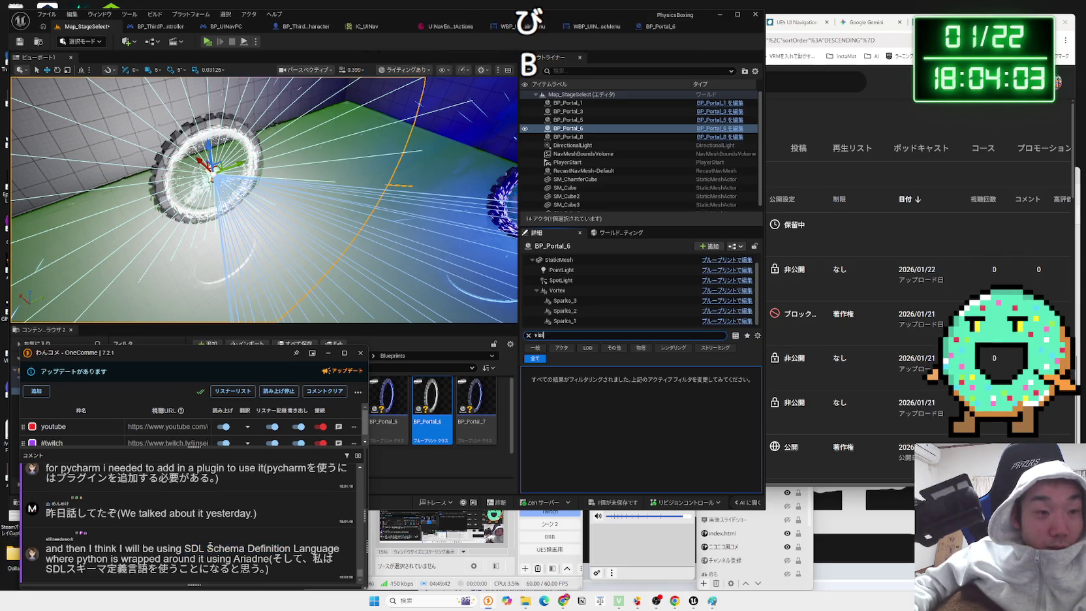
drag(326, 546, 339, 548)
- Google the chat phrase 'Schema Definition Language' and skim the search results
right_click(339, 547)
click(336, 523)
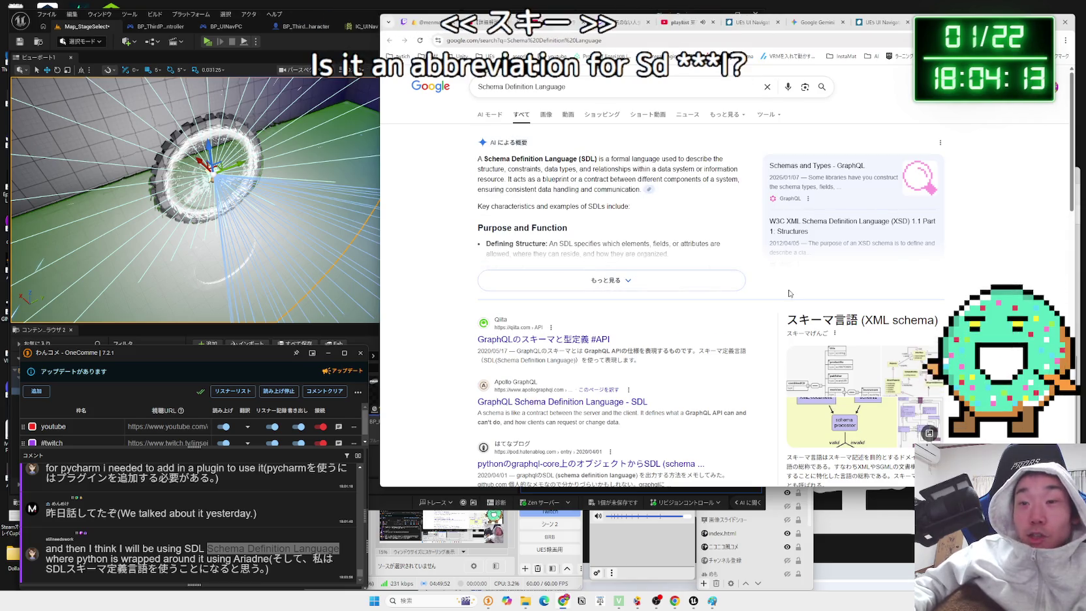
scroll(695, 210, down, 3)
drag(788, 288, 833, 320)
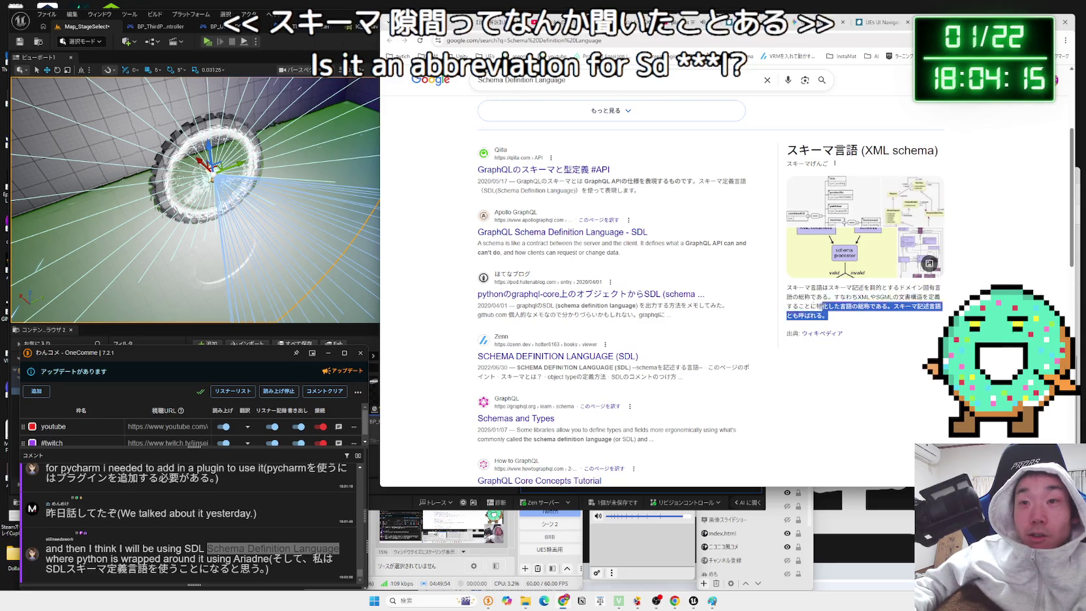
click(825, 314)
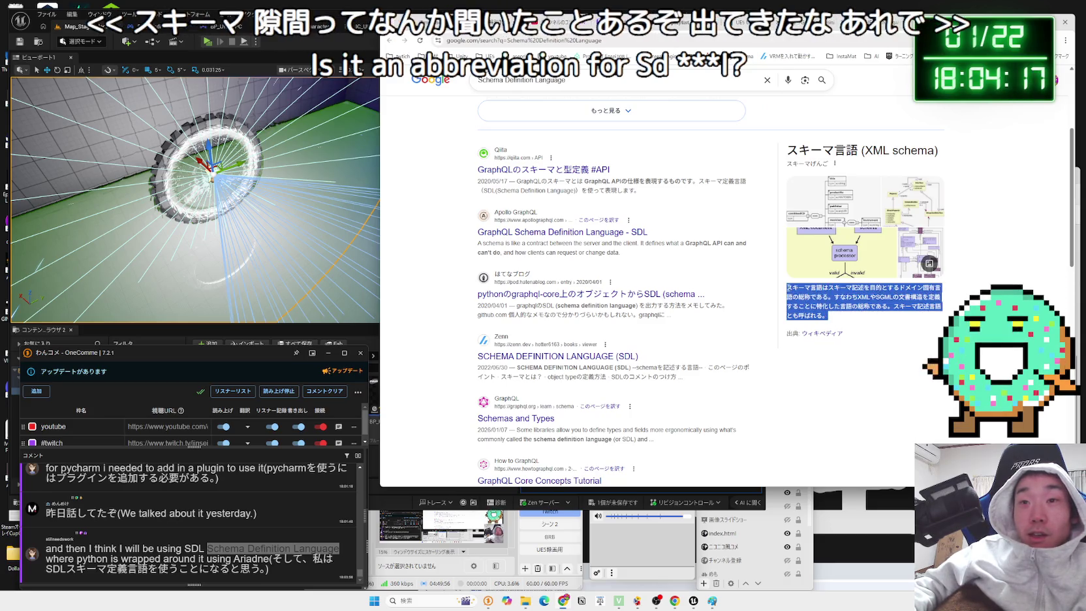
- Read the スキーマ言語 Wikipedia article, then return to the Unreal editor
click(828, 324)
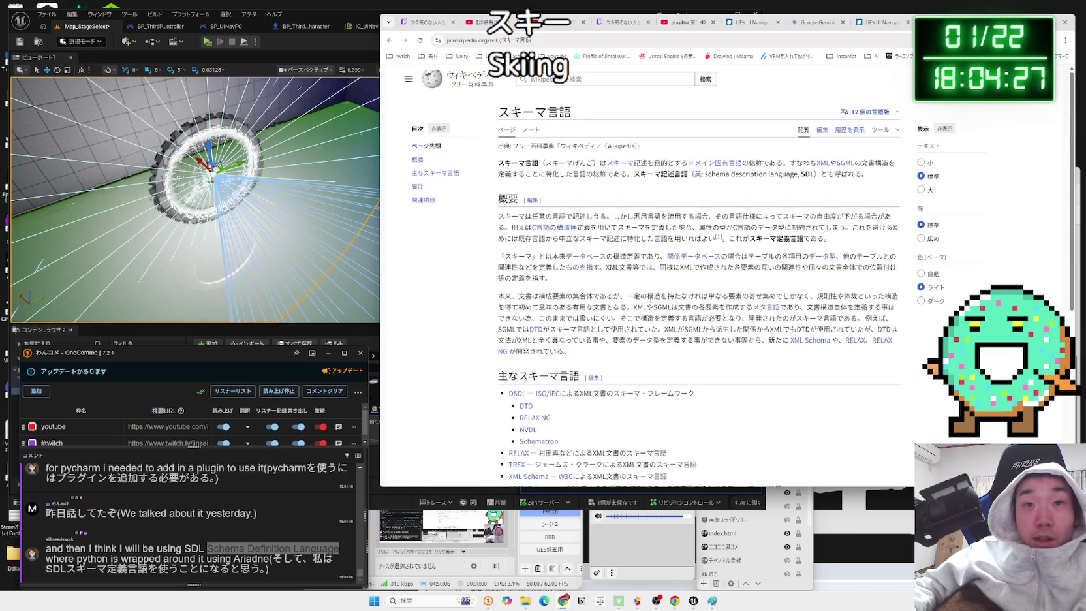
drag(742, 217, 889, 221)
click(889, 221)
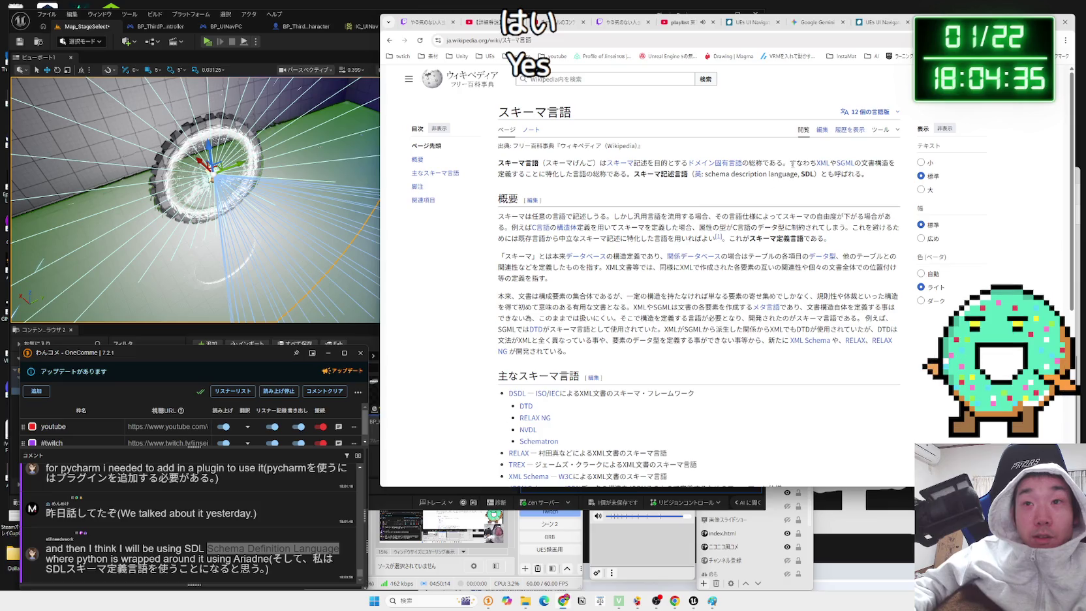
mouse_move(868, 163)
mouse_down()
mouse_move(900, 163)
mouse_move(566, 174)
mouse_move(608, 174)
mouse_up()
click(607, 175)
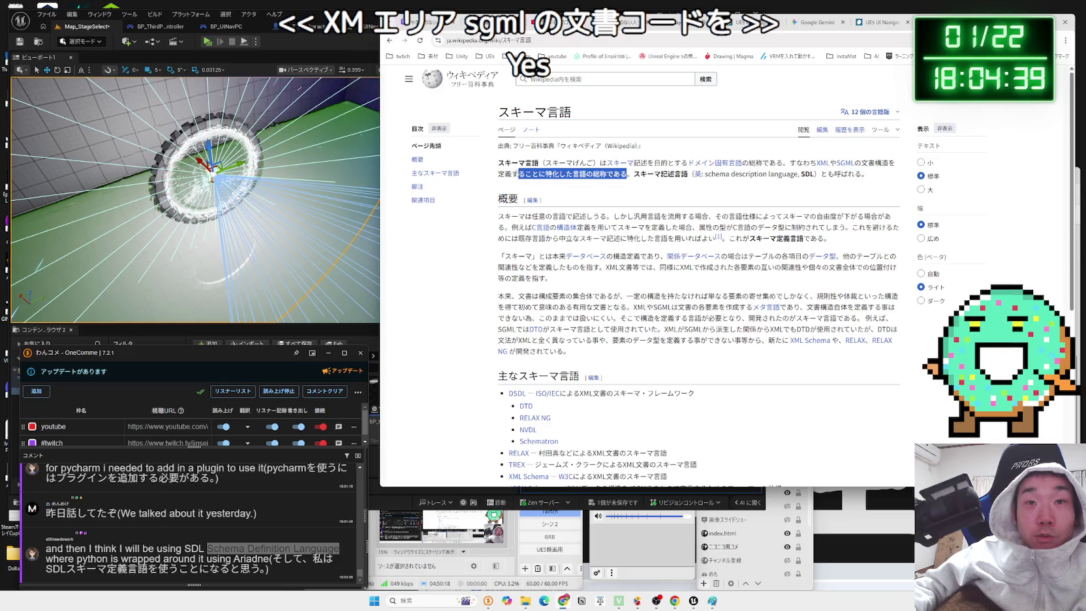
scroll(594, 212, down, 5)
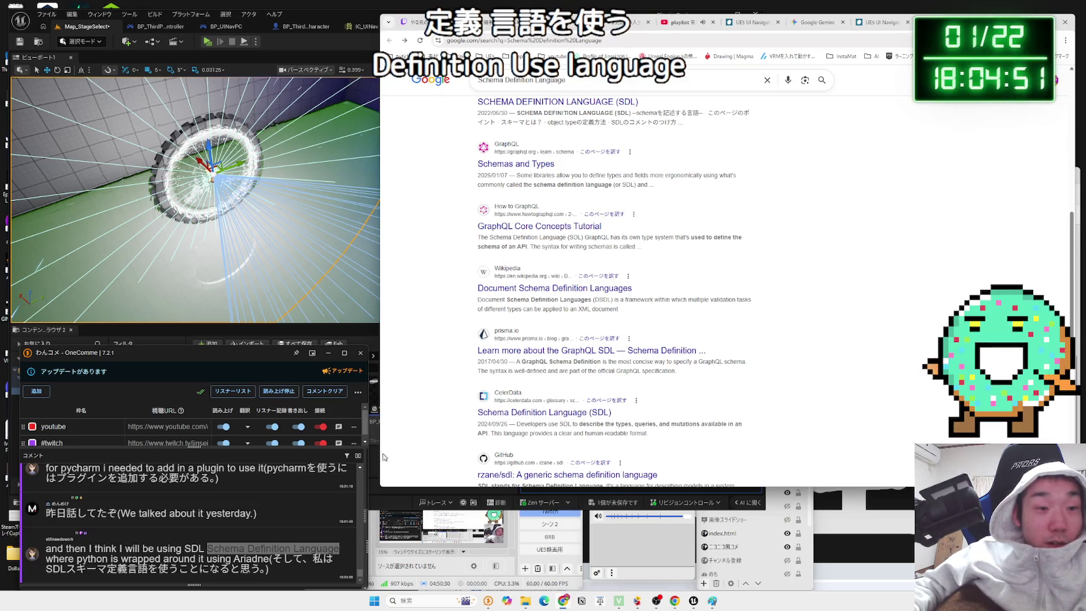
click(248, 563)
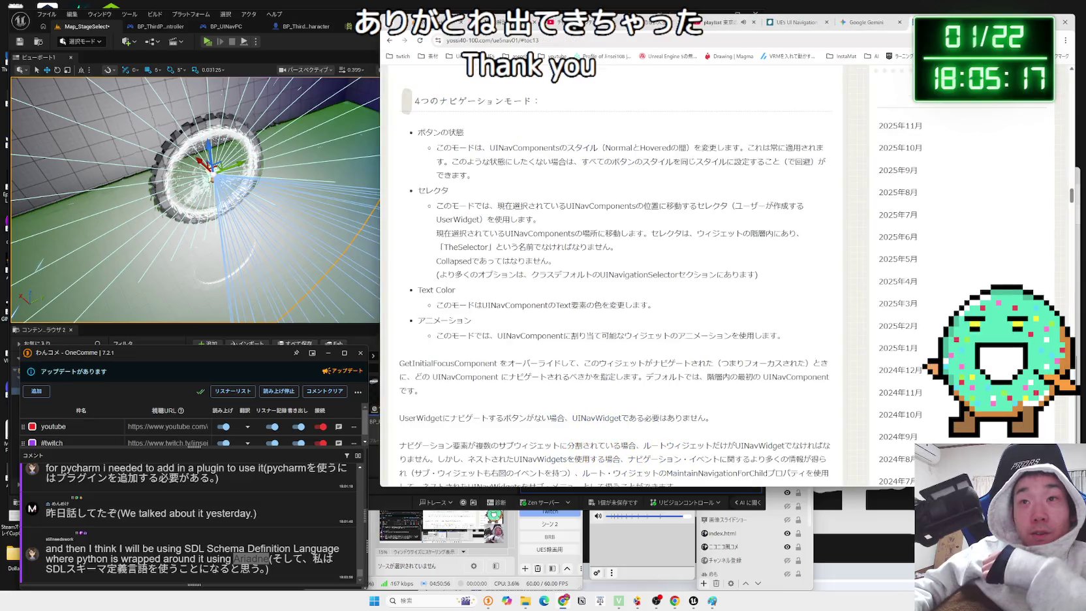
click(320, 18)
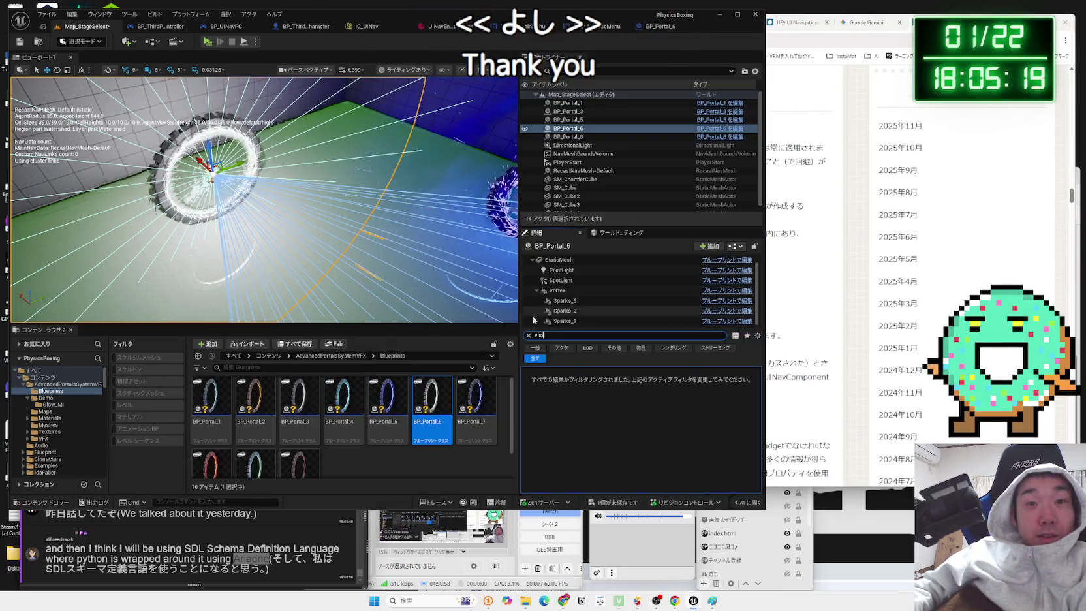
- Filter Details to 'visi' to show Sparks_1's Visible option, then web-search the chat's 'package' phrase
text(si)
click(565, 321)
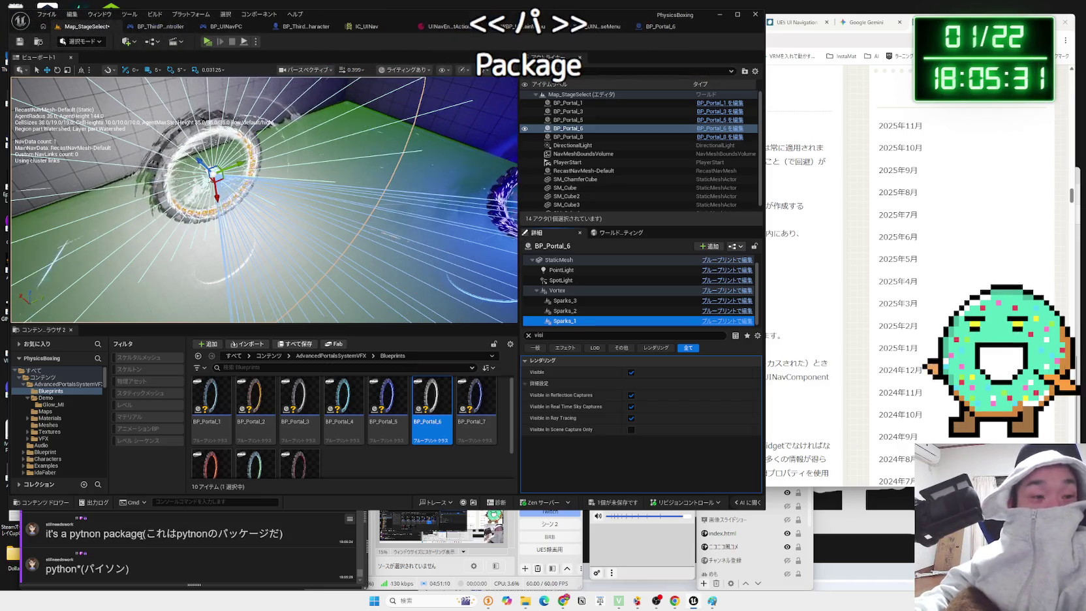
double_click(124, 534)
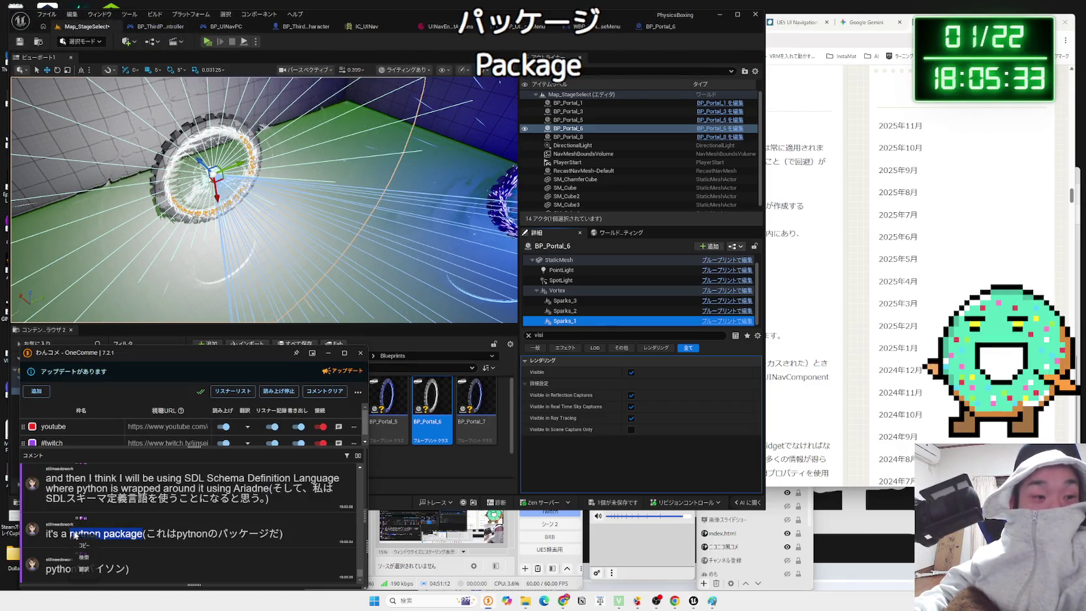
click(81, 558)
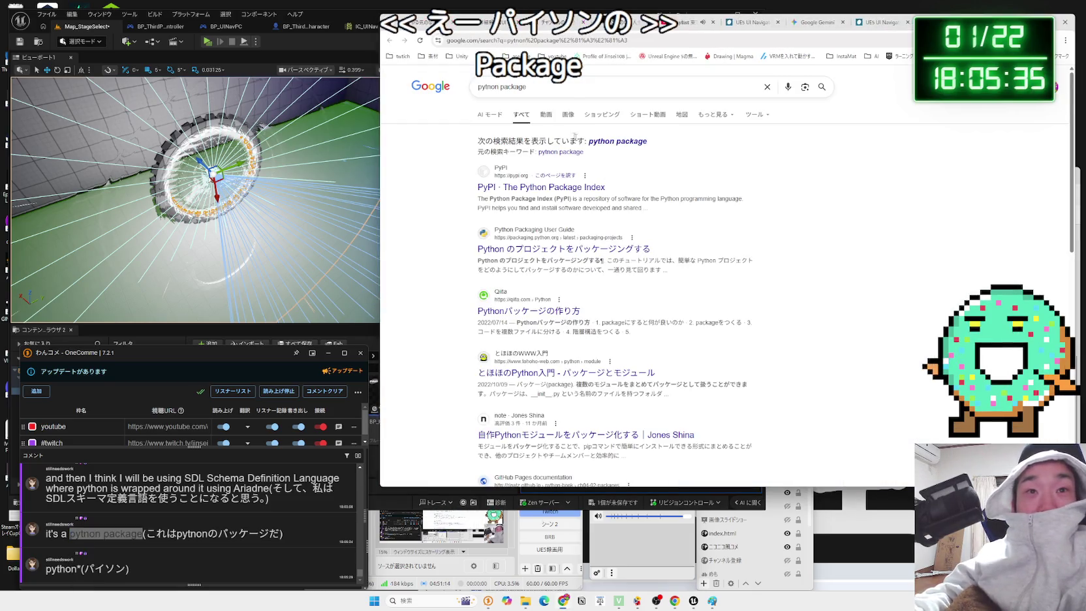
- Change the search query to 'python パッケージ' and run it
click(578, 88)
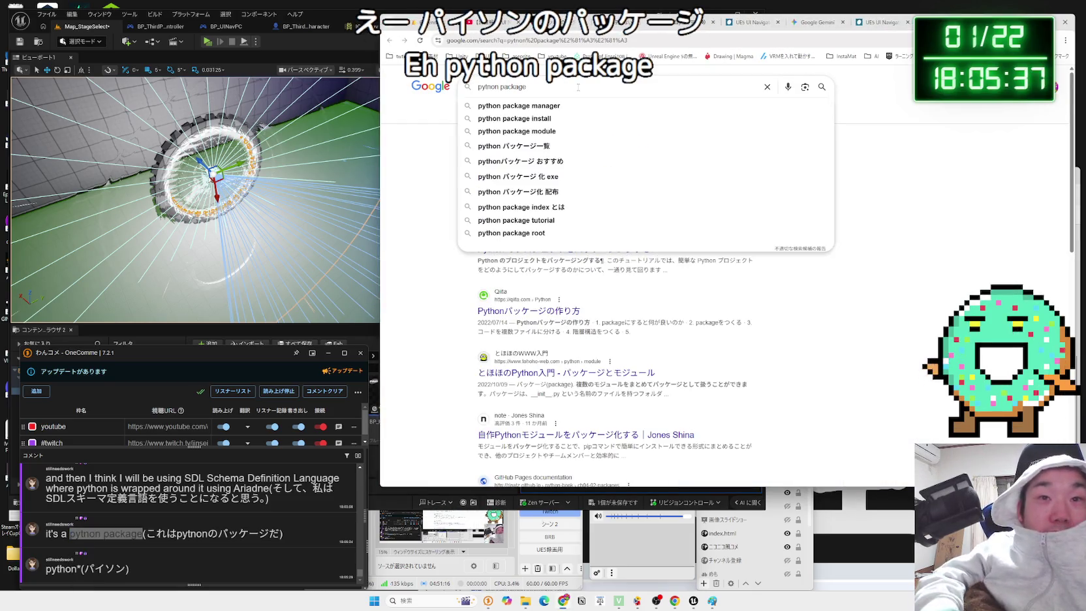
key(BackSpace)
key(BackSpace)
key(BackSpace)
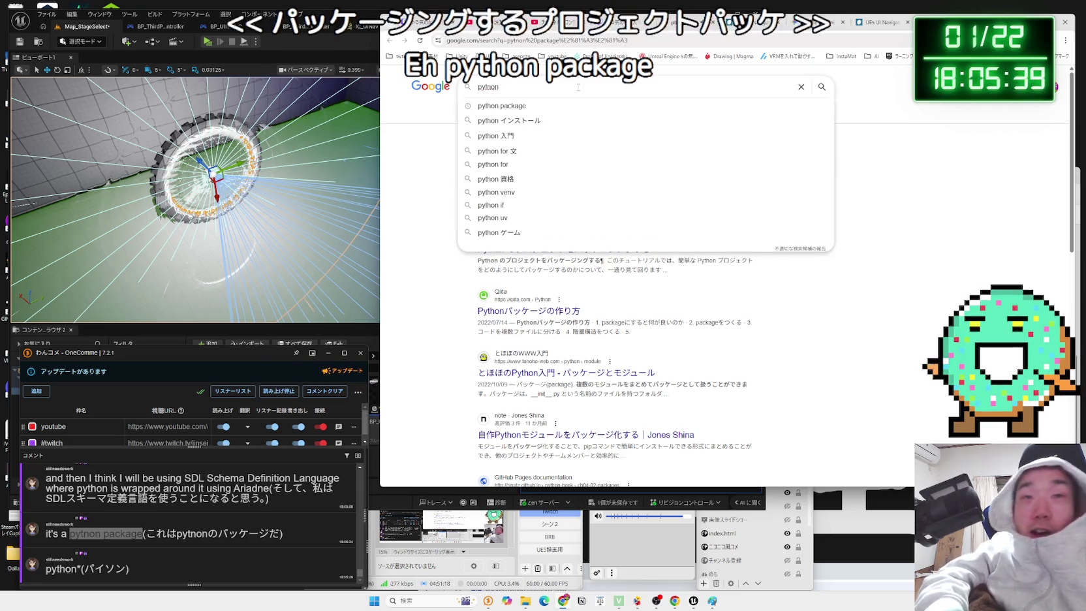
key(Zenkaku_Hankaku)
text(pake-)
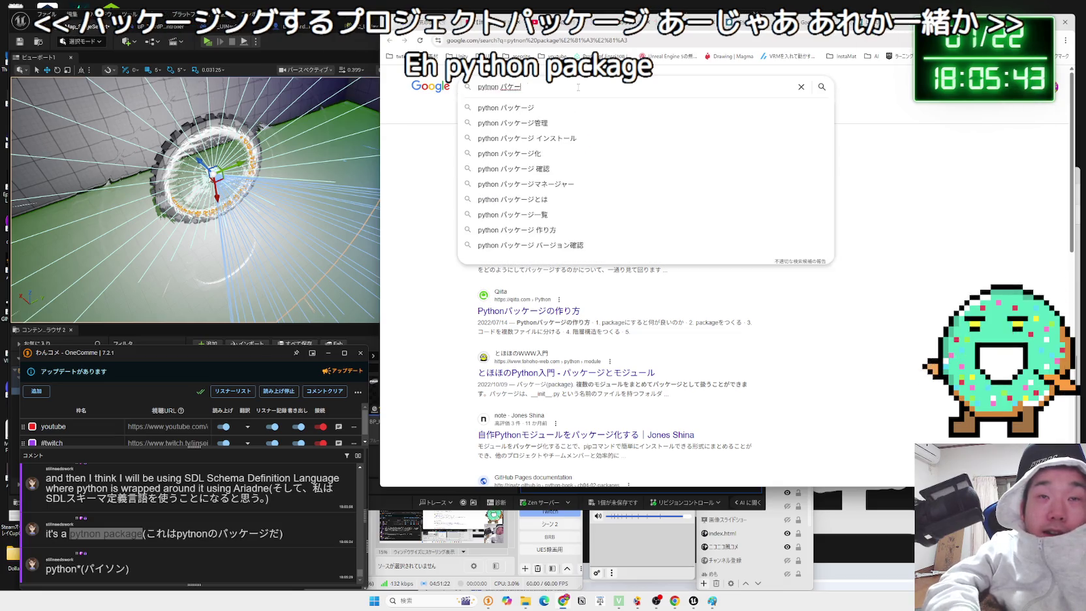
key(BackSpace)
key(BackSpace)
key(BackSpace)
text(p)
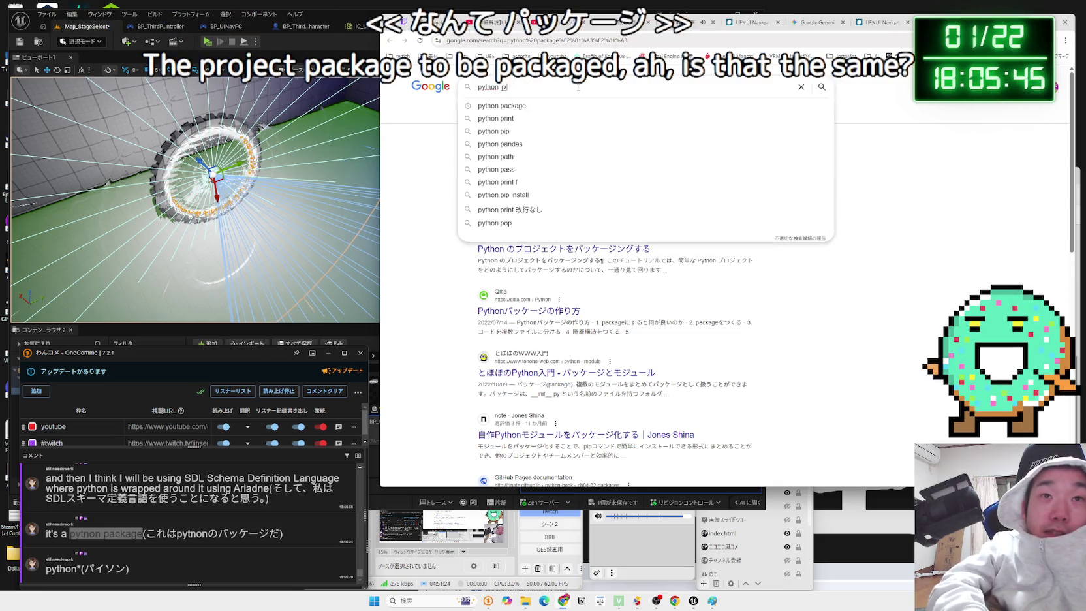
text(akke-)
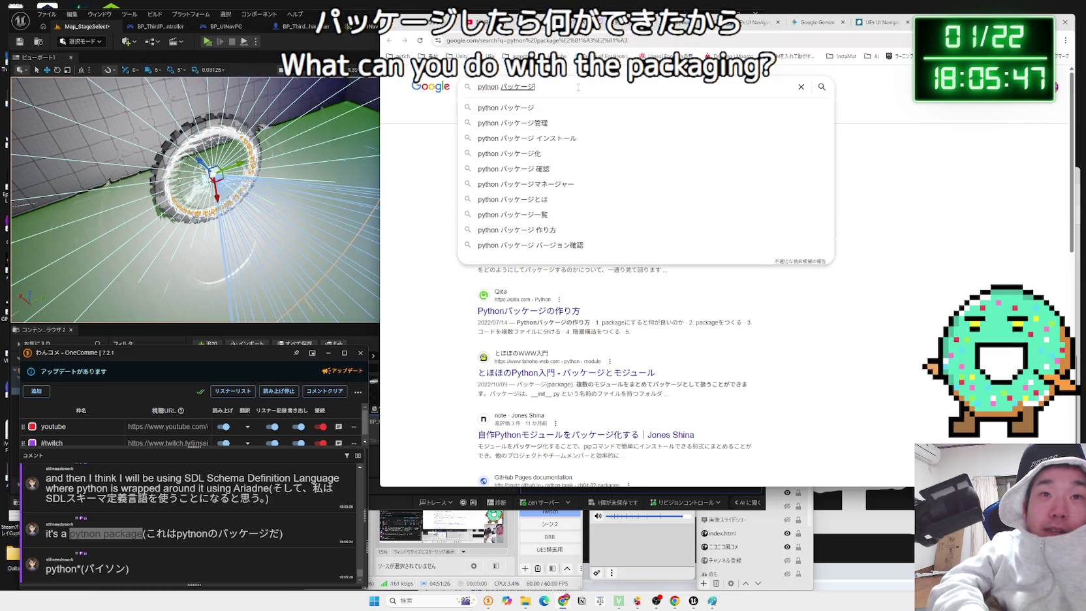
key(Return)
key(Return)
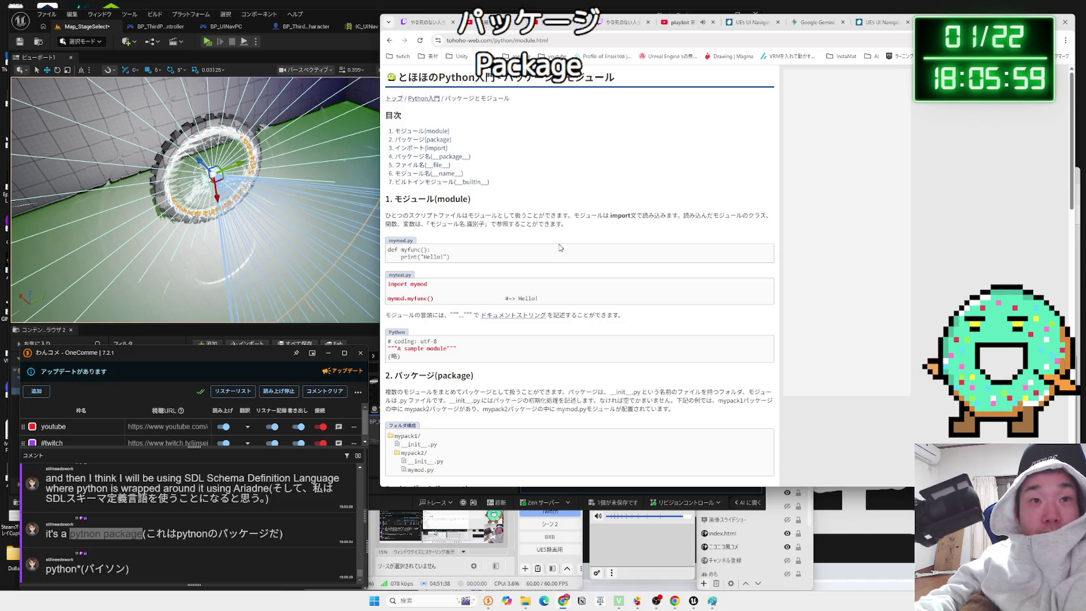
- Return to the results and follow the 'Python パッケージ一覧' related search
key(alt+Left)
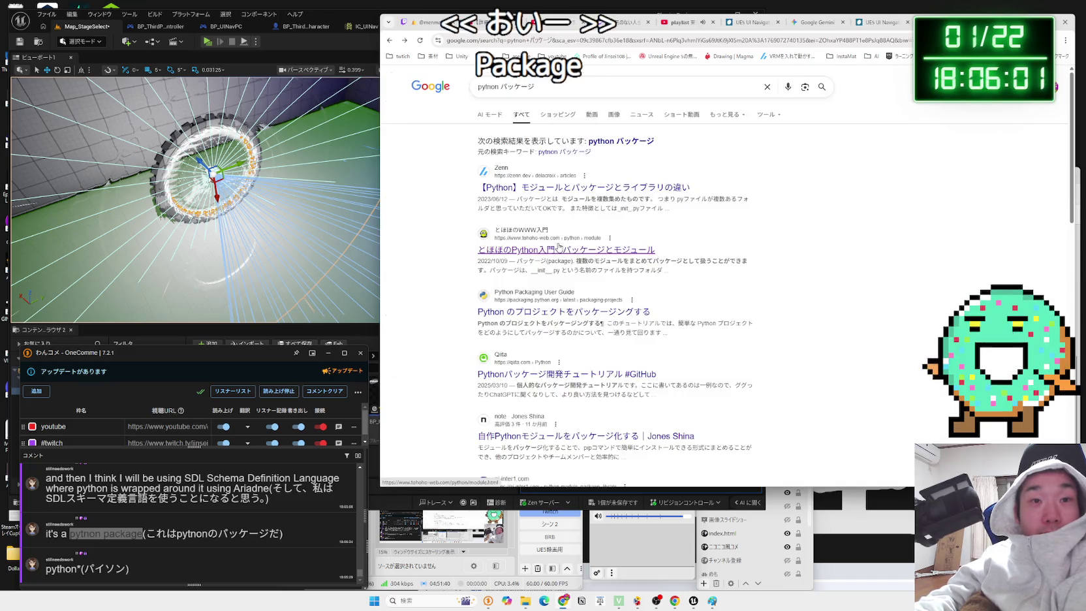
scroll(559, 242, down, 3)
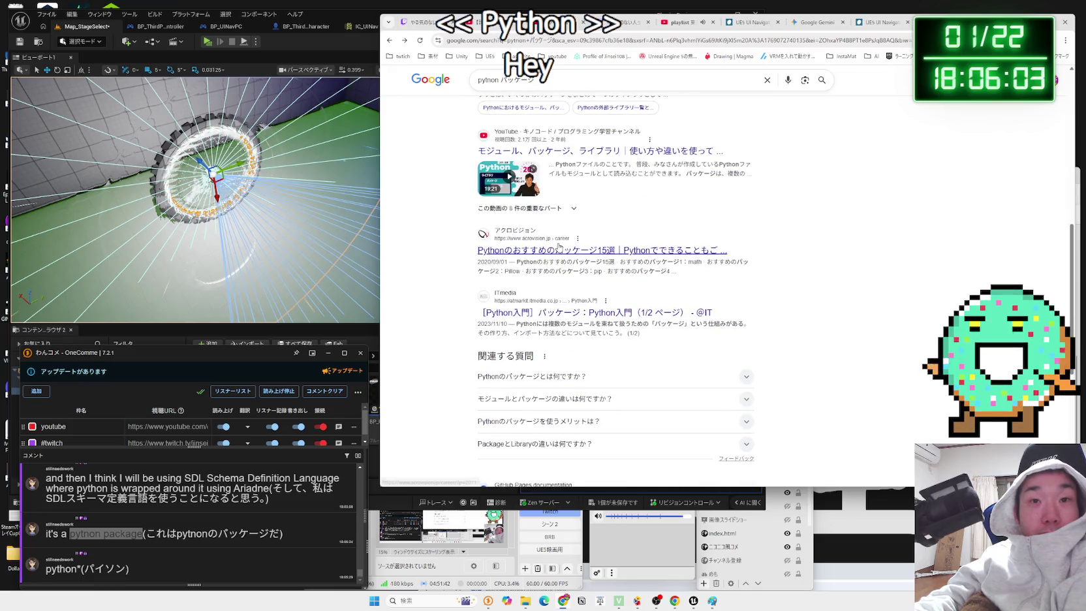
scroll(607, 246, down, 4)
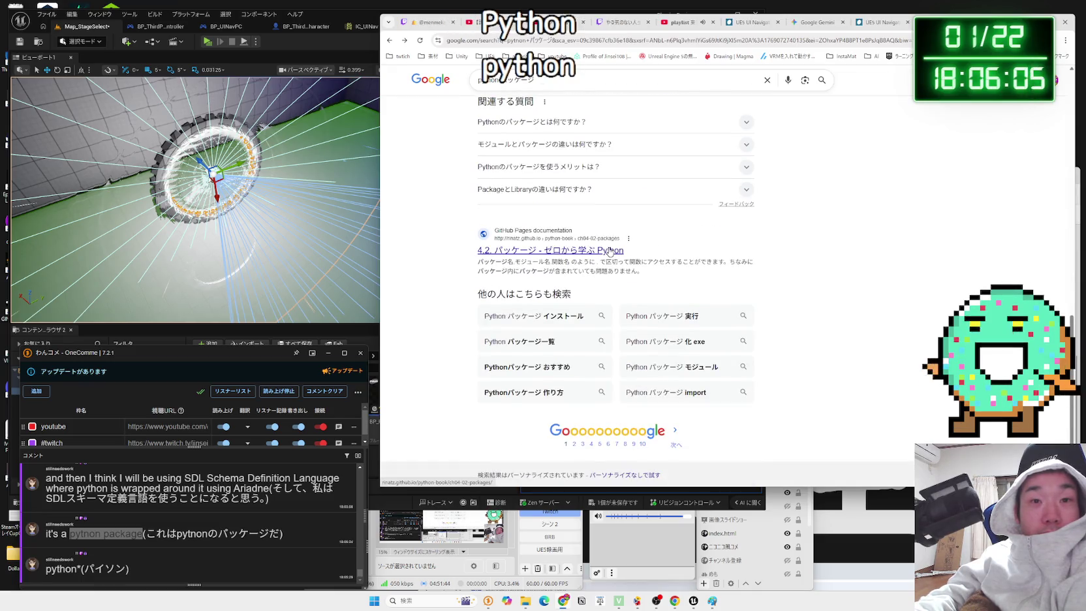
click(546, 344)
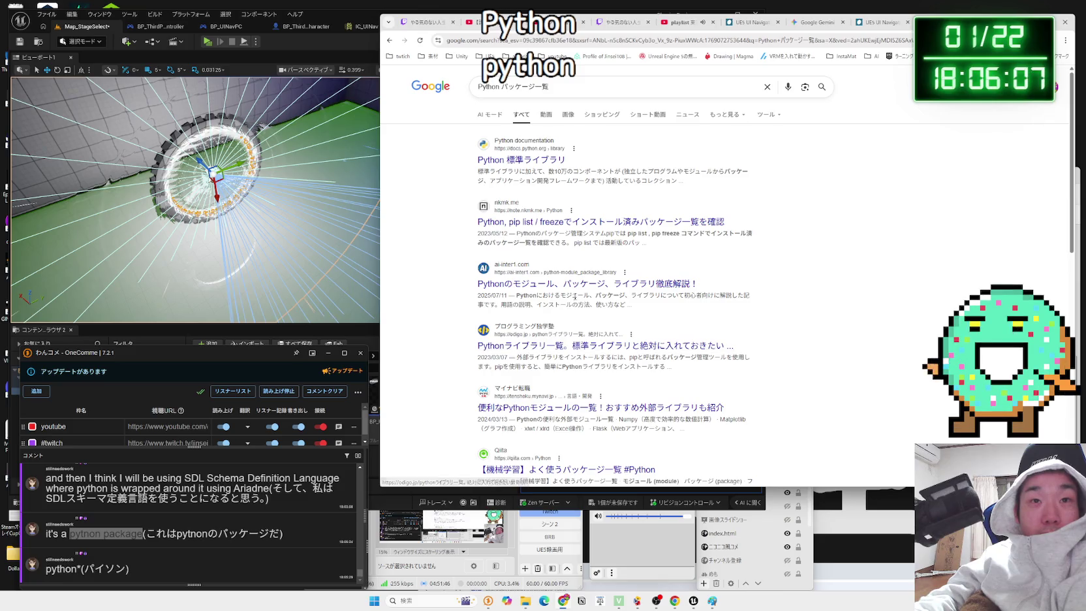
scroll(655, 277, down, 10)
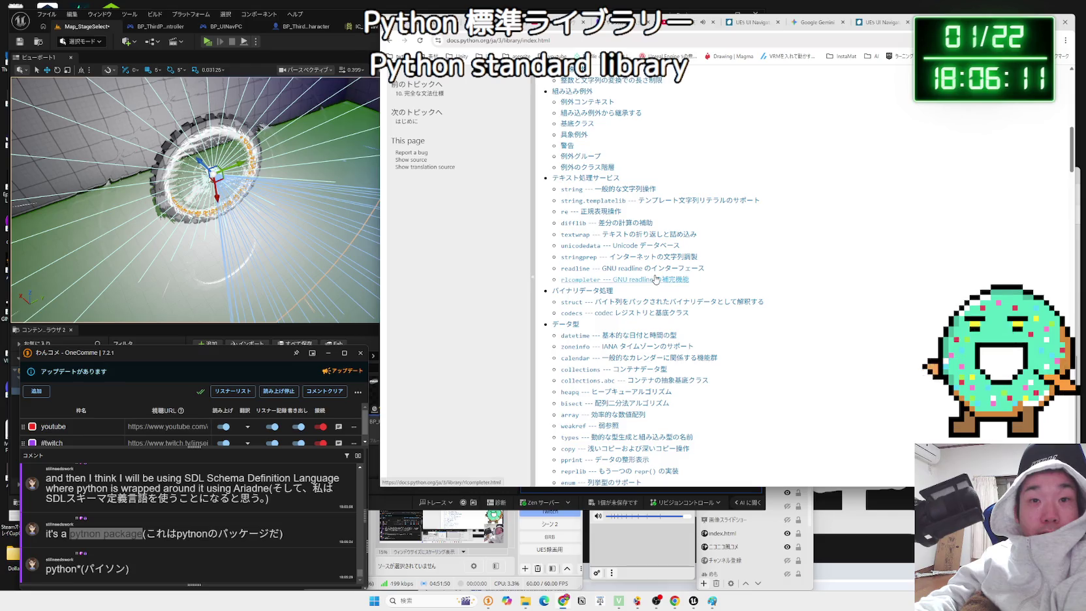
key(alt+Left)
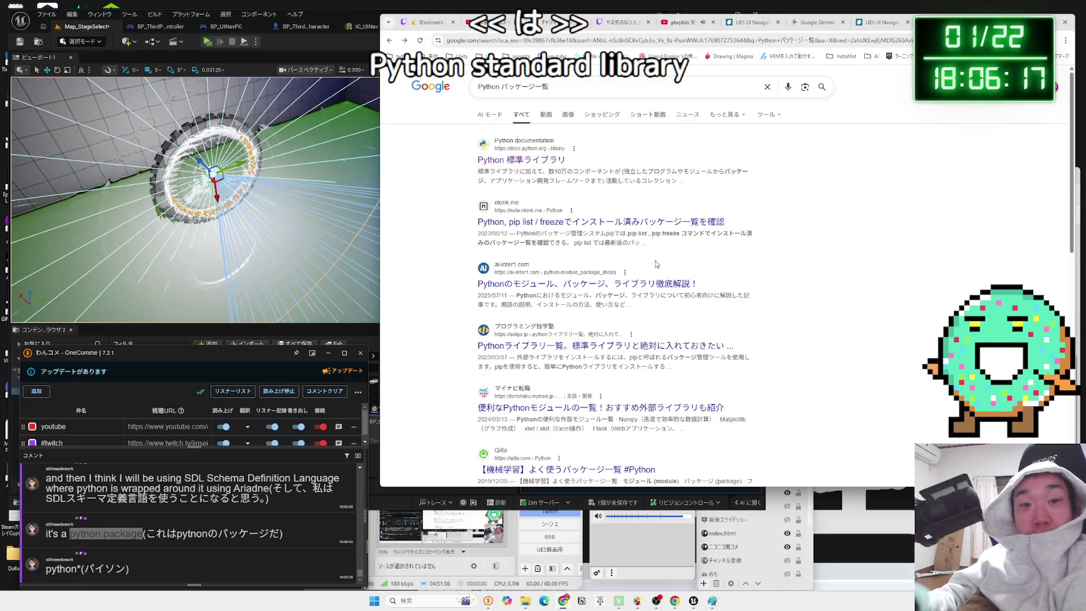
- Browse Qiita's machine-learning package list and other Python package results
scroll(641, 235, down, 3)
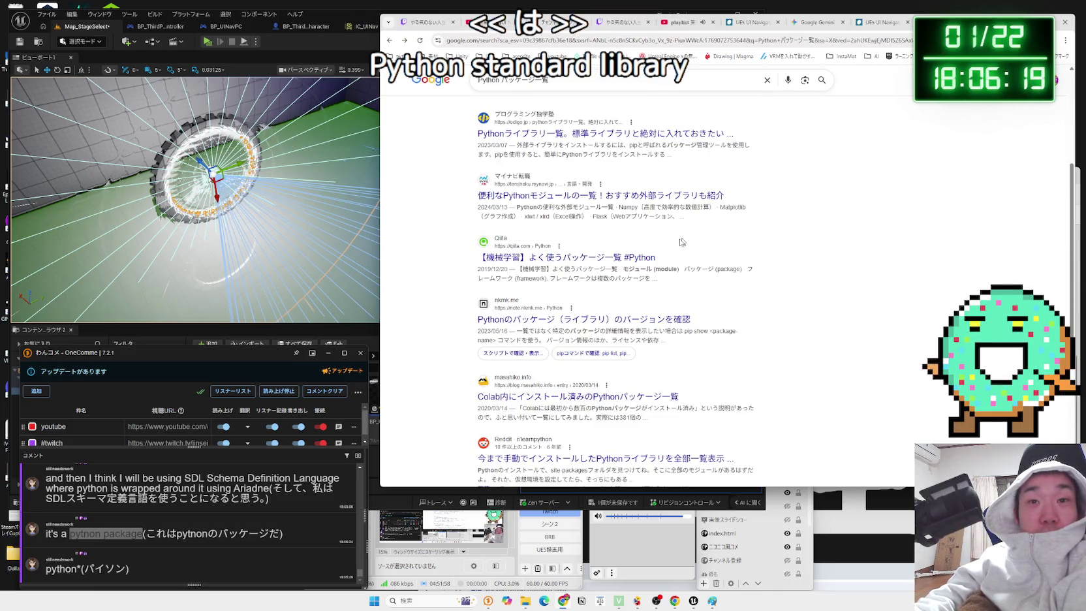
click(650, 256)
scroll(650, 256, down, 5)
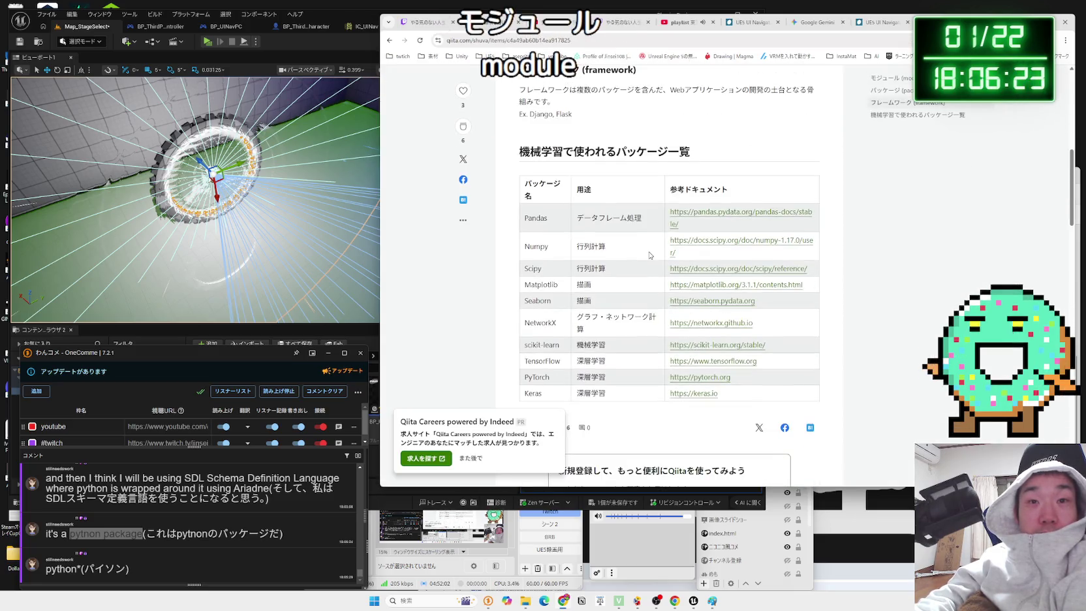
scroll(649, 255, down, 5)
key(alt+Left)
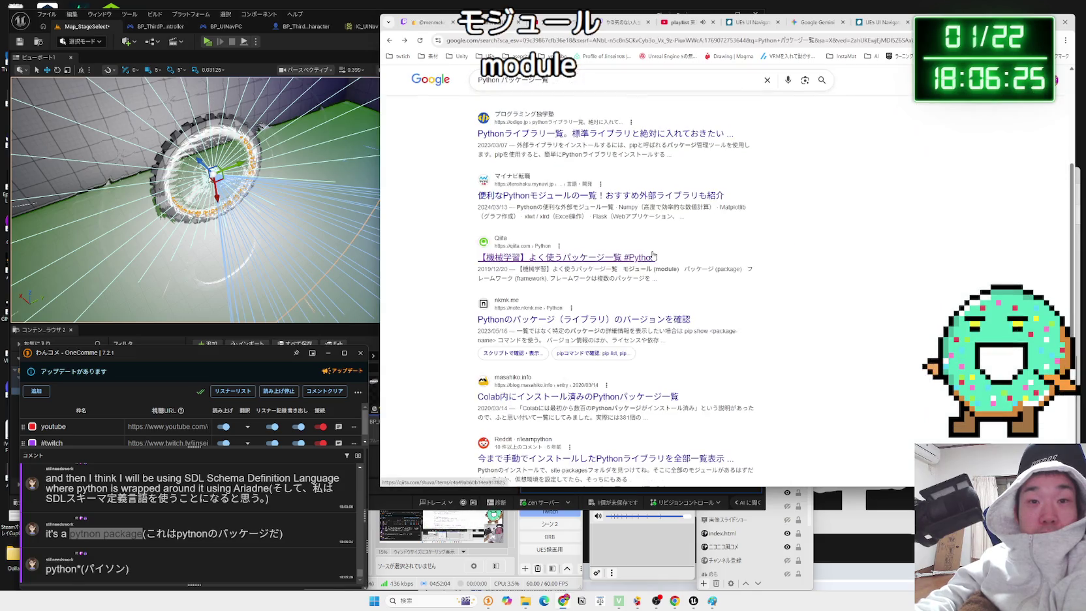
scroll(652, 255, down, 3)
triple_click(640, 247)
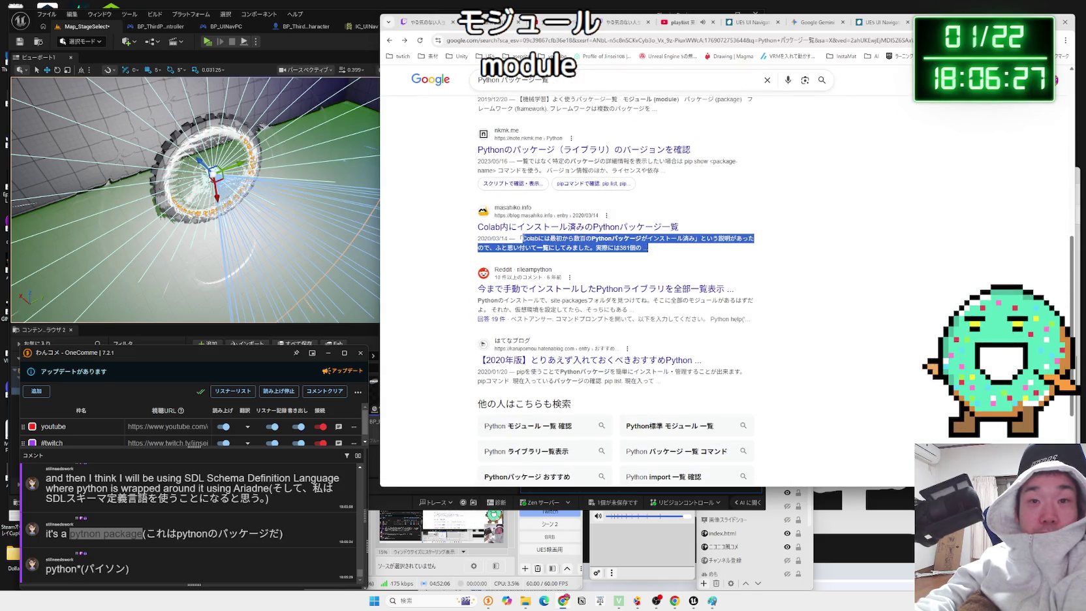
click(651, 253)
scroll(651, 252, down, 3)
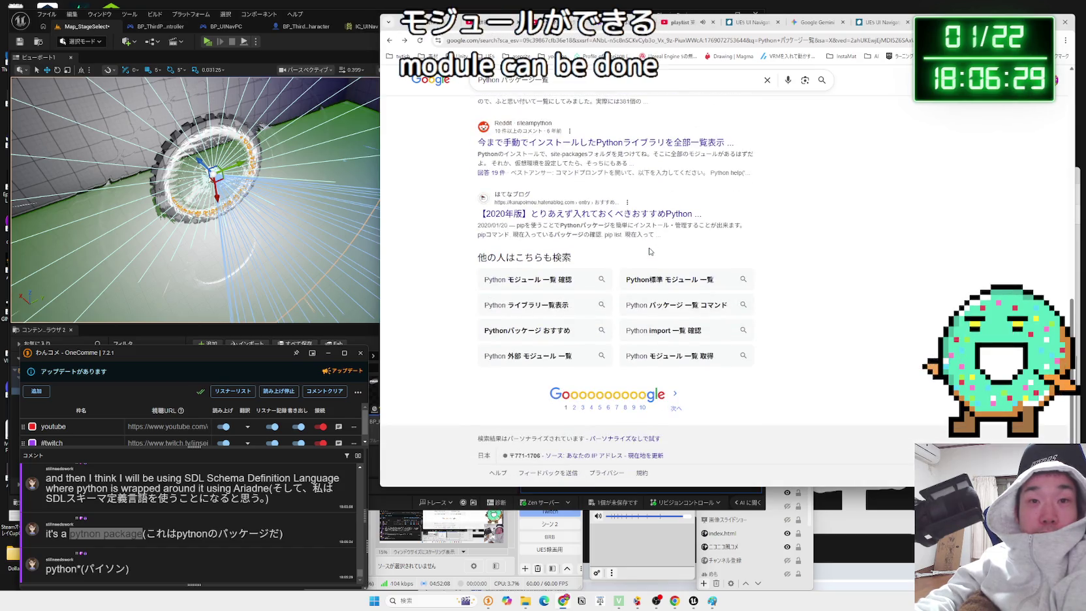
mouse_move(659, 236)
mouse_down()
mouse_move(548, 228)
mouse_move(510, 212)
mouse_up()
click(624, 204)
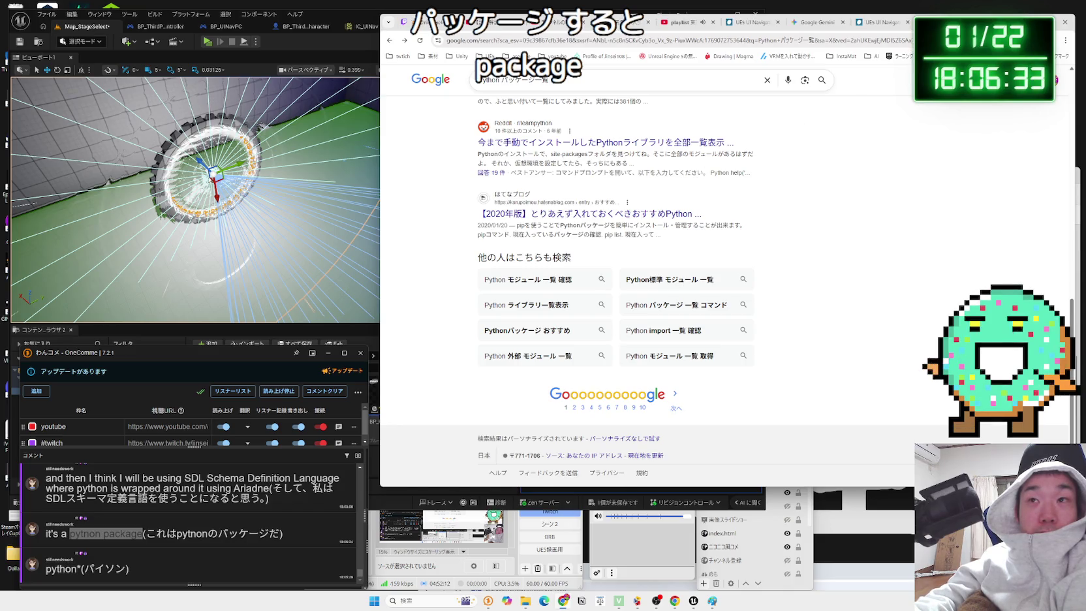
- Switch across the open Chrome tabs to the YouTube video tab
click(881, 22)
click(751, 22)
click(705, 23)
click(659, 22)
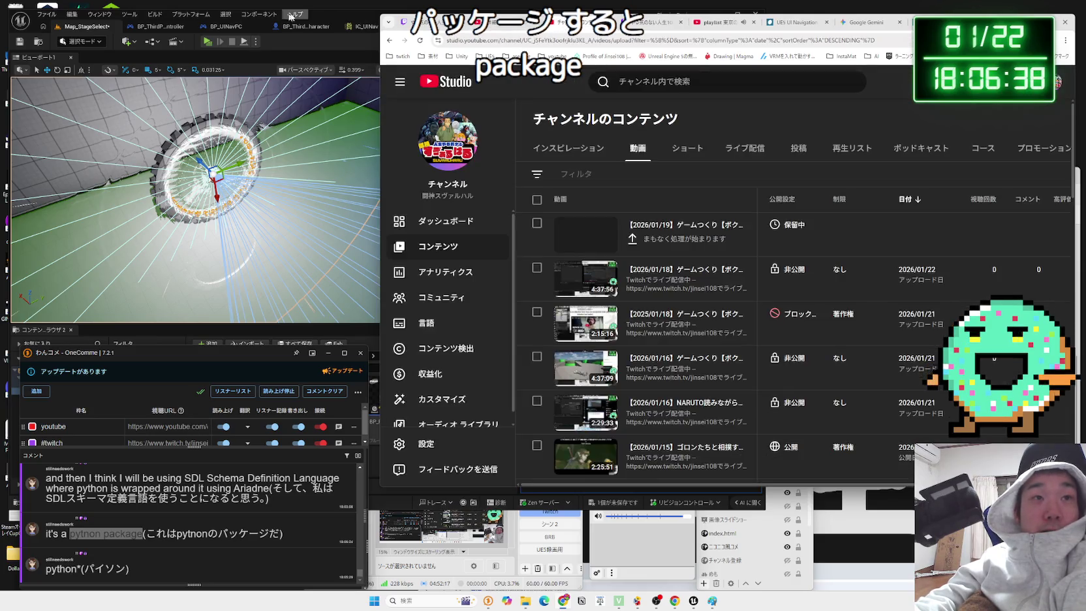
- Untick Rendering > Visible on Sparks_1, Sparks_2 and Sparks_3 of BP_Portal_6
click(291, 16)
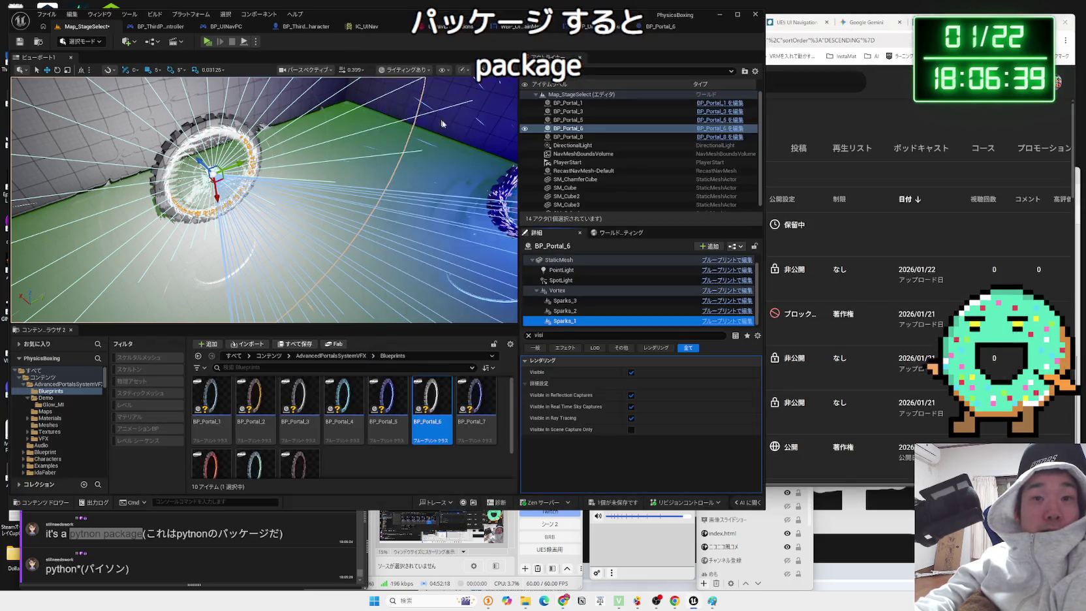
click(631, 373)
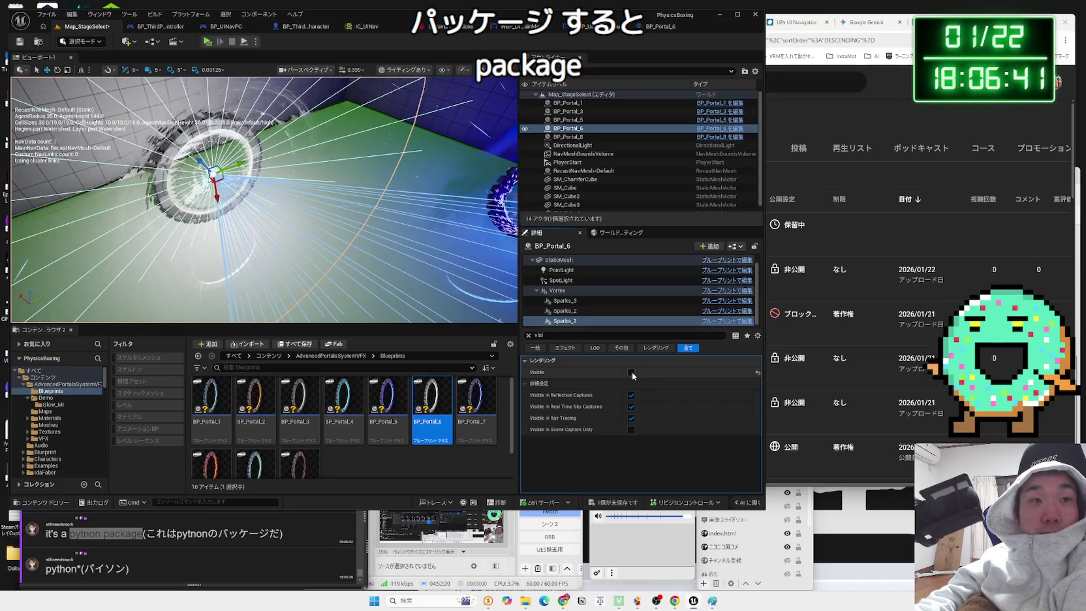
click(583, 313)
click(632, 372)
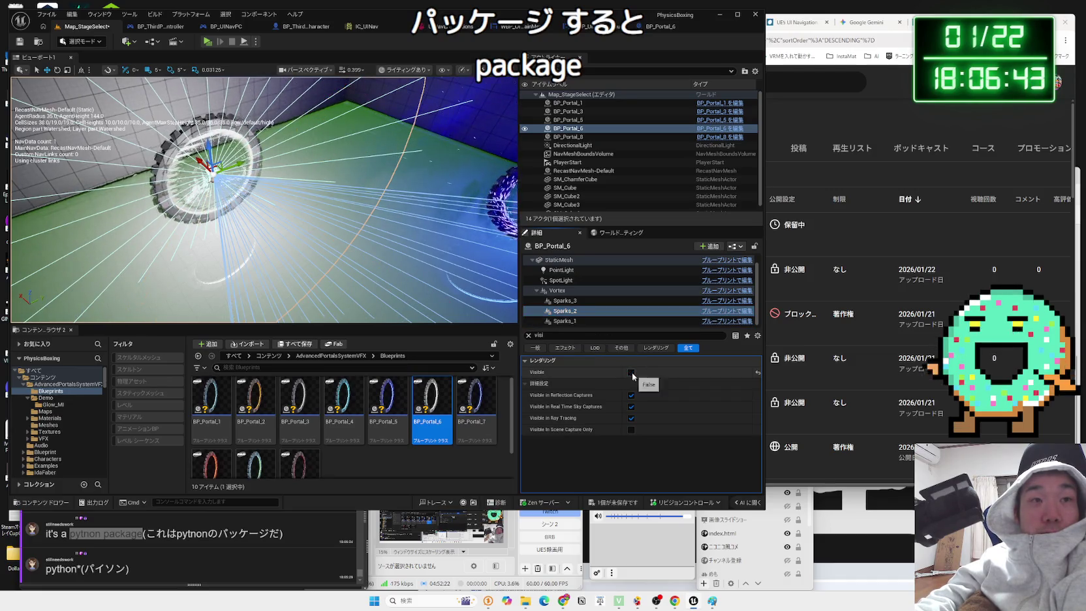
click(588, 301)
click(631, 373)
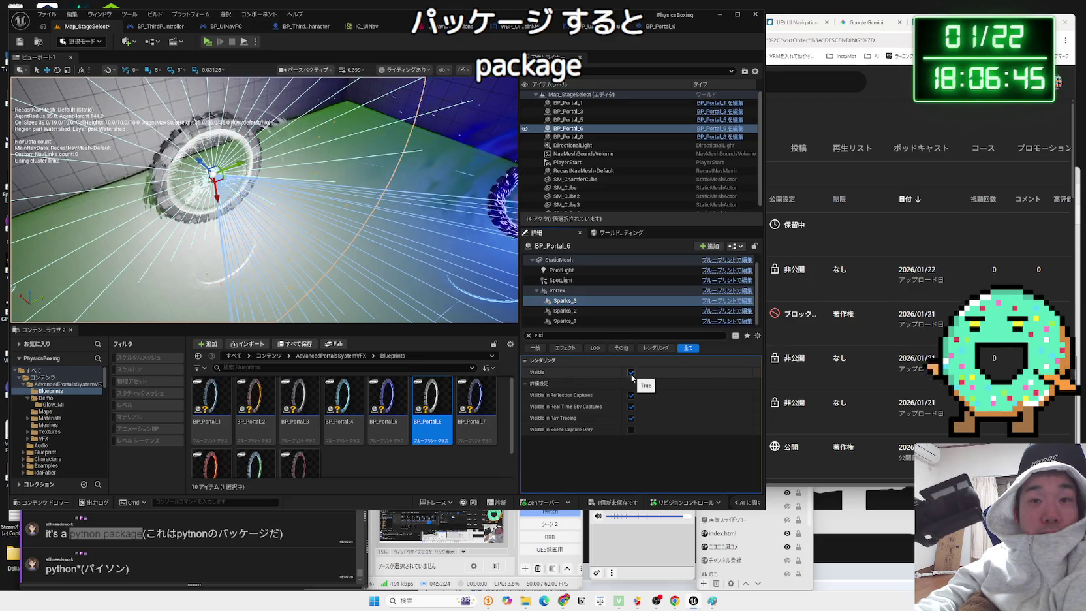
- Hide the PointLight and start a test play of the stage-select level
click(570, 281)
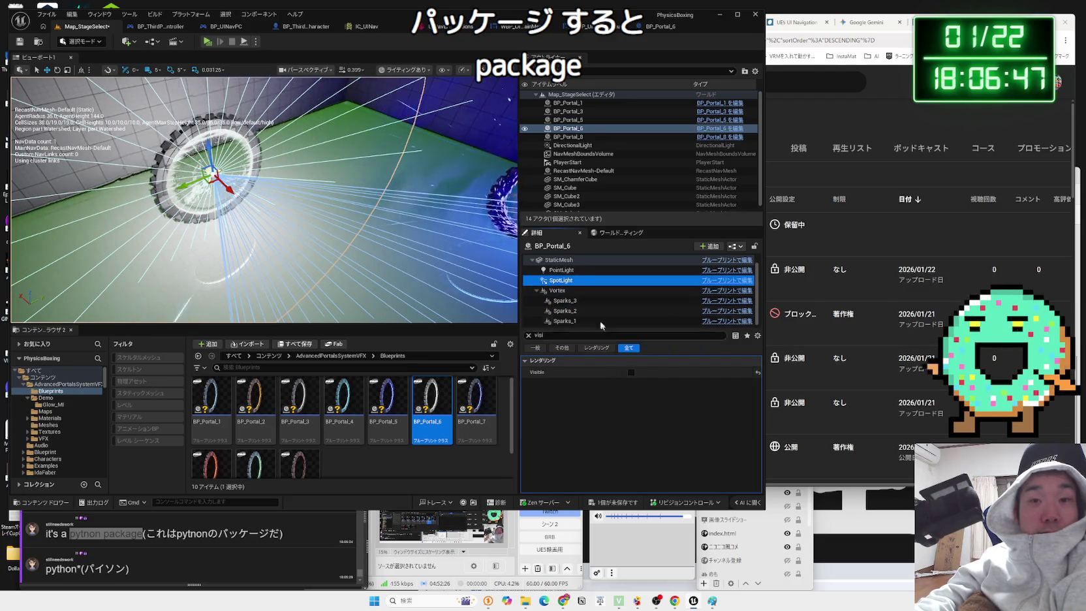
click(561, 269)
click(632, 372)
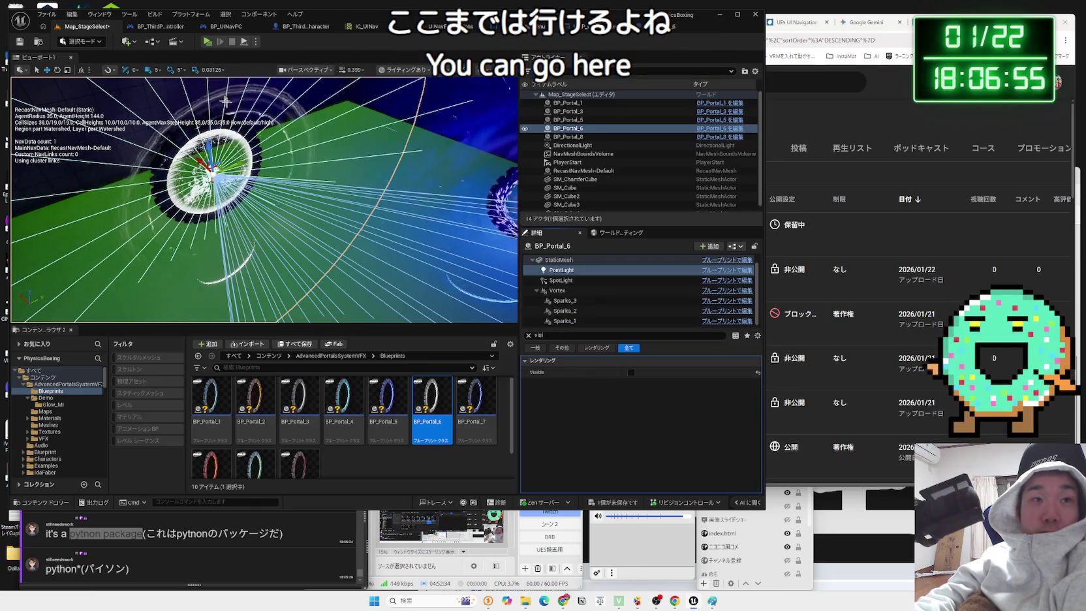
click(207, 42)
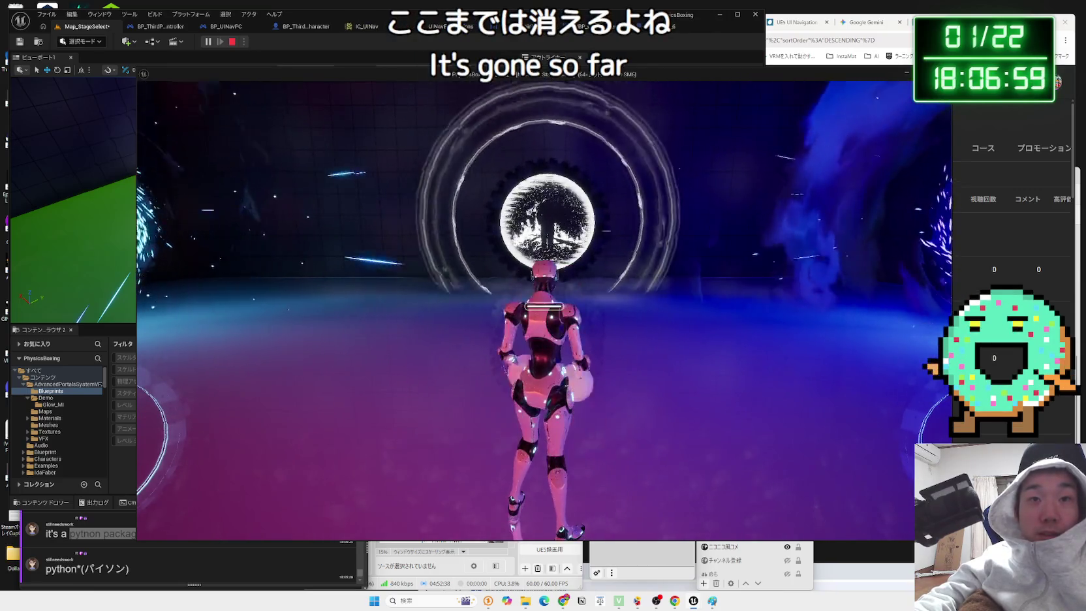
- Stop the playtest and make Sparks_2, Sparks_1, SpotLight and PointLight visible again
key(Escape)
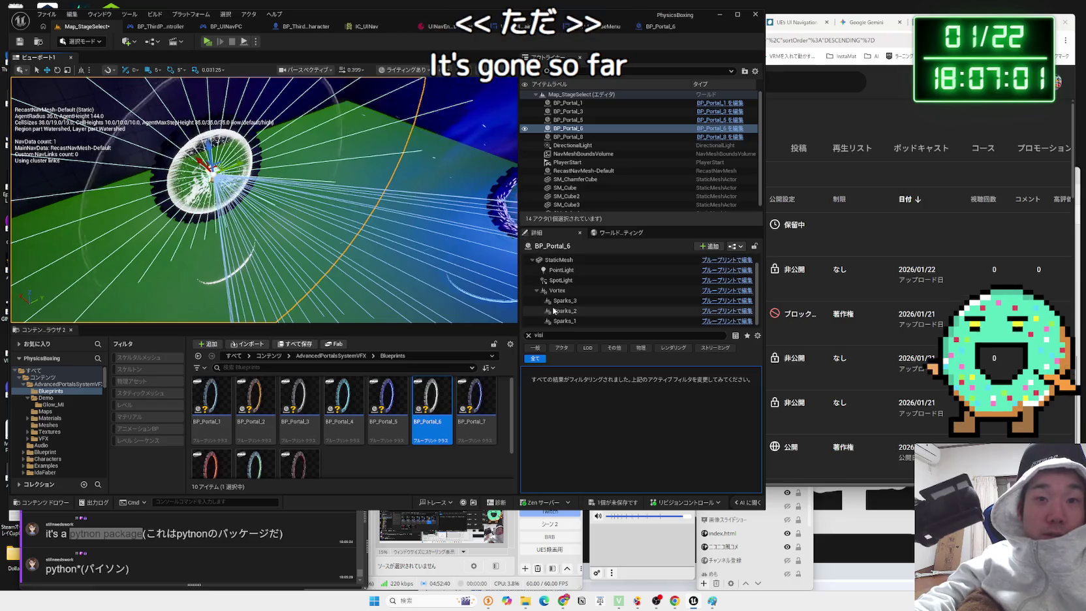
click(564, 310)
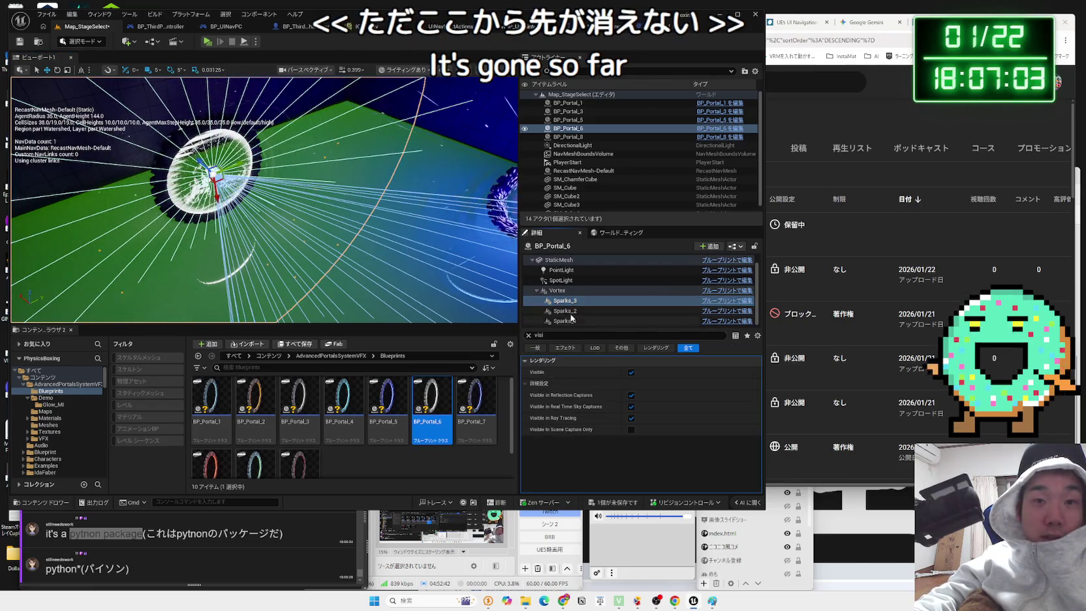
click(631, 372)
click(565, 321)
click(631, 372)
scroll(590, 317, up, 1)
click(561, 291)
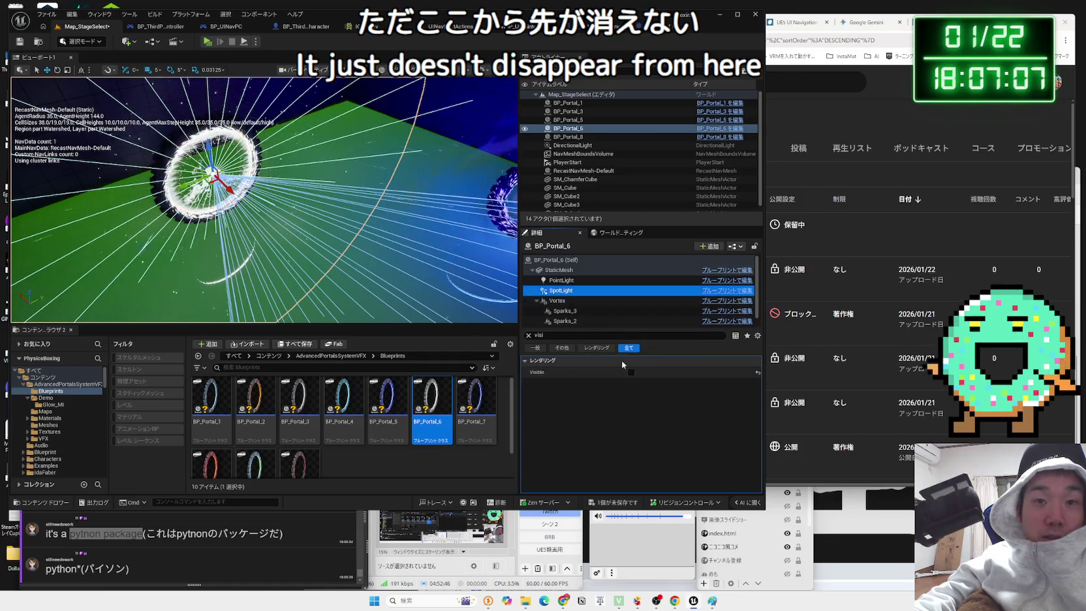
click(628, 370)
click(562, 281)
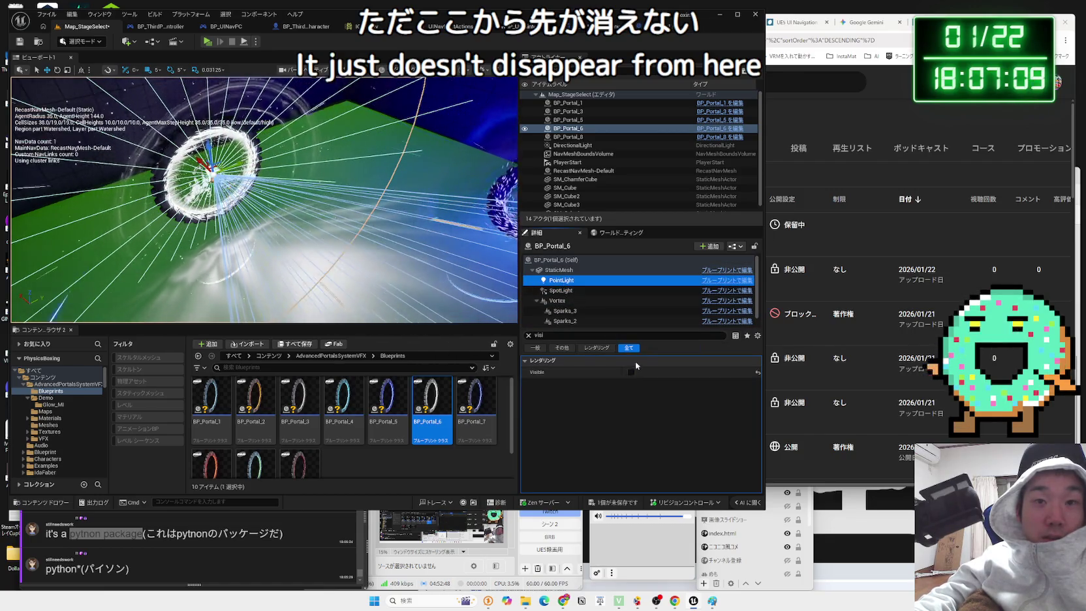
- Test-play again, stop, and select the Vortex component in the BP_Portal_6 preview
click(208, 41)
key(Escape)
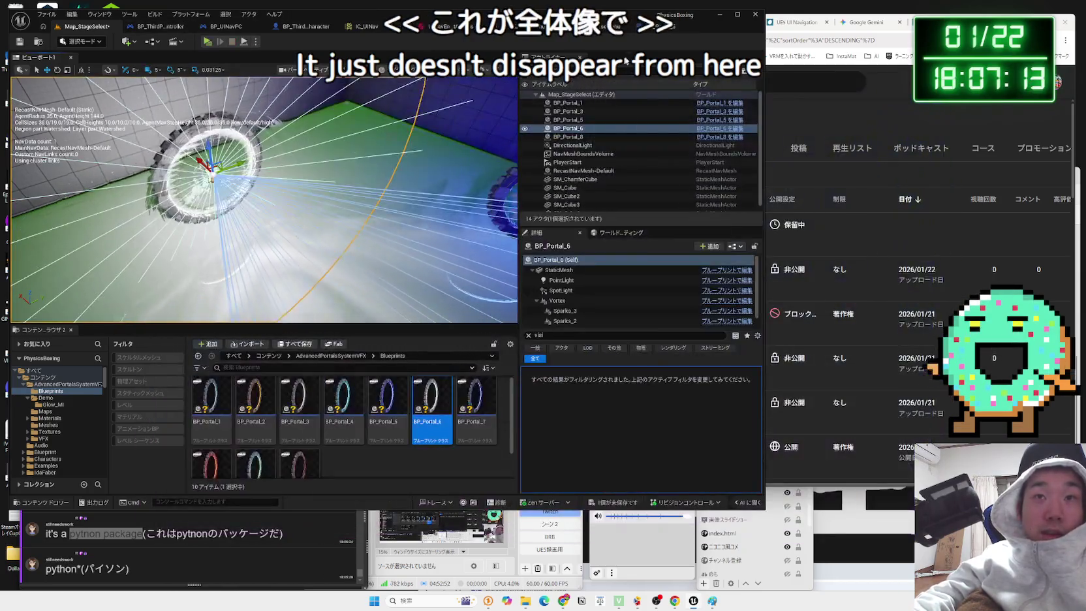
drag(348, 183, 348, 183)
click(348, 183)
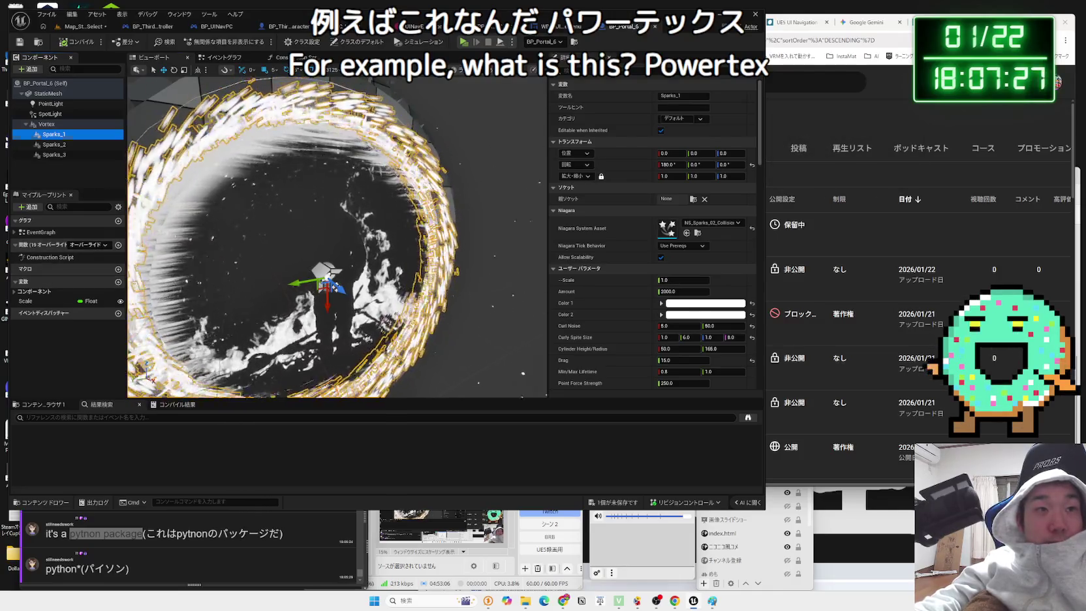
drag(340, 255, 307, 254)
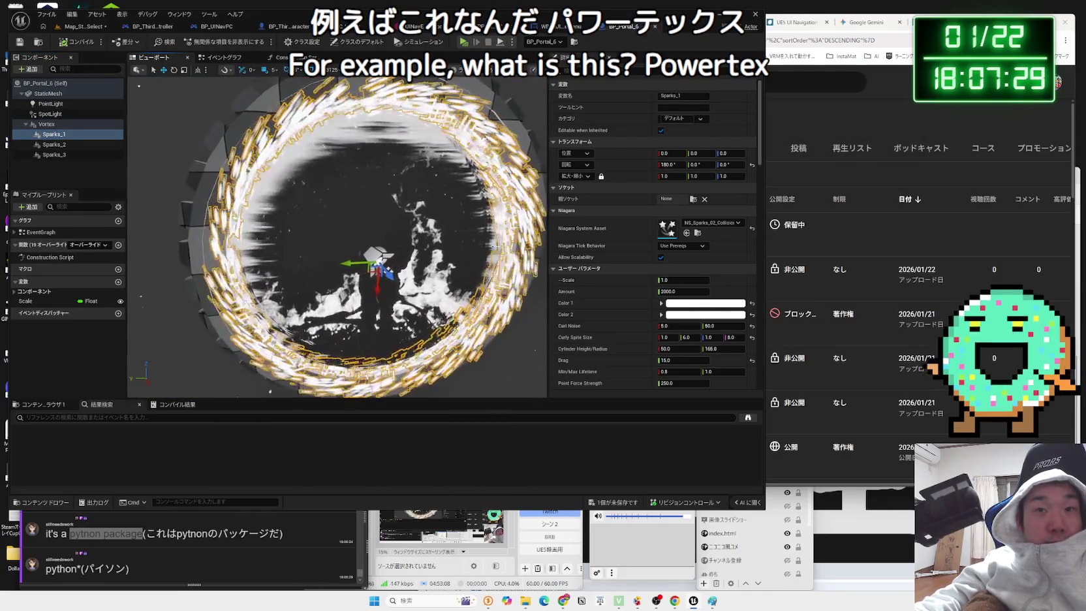
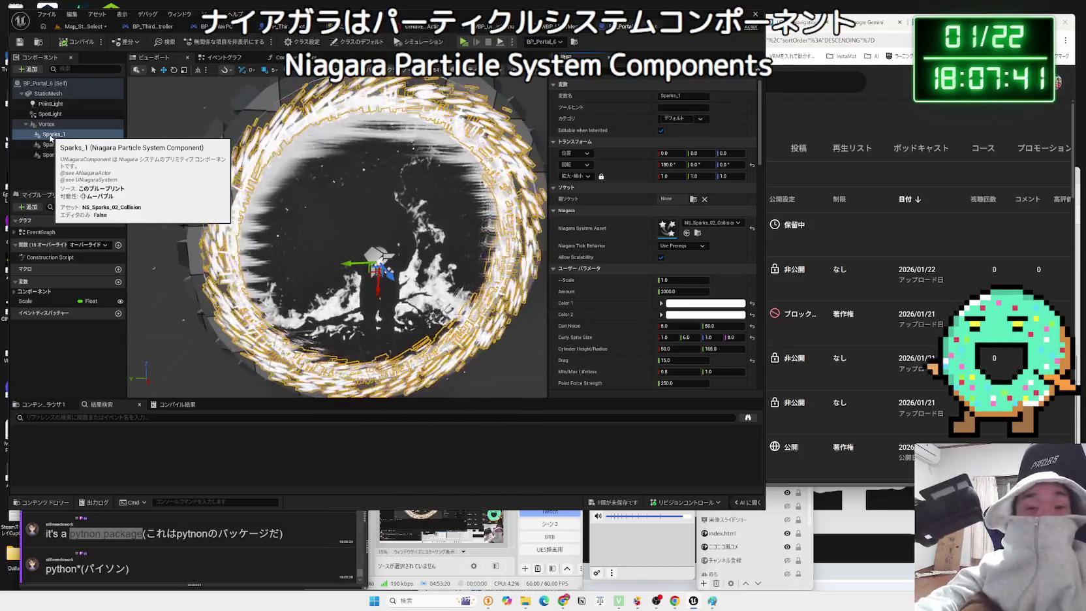
- Inspect the Sparks_2, Vortex, SpotLight and PointLight component settings in BP_Portal_6
click(54, 145)
click(55, 144)
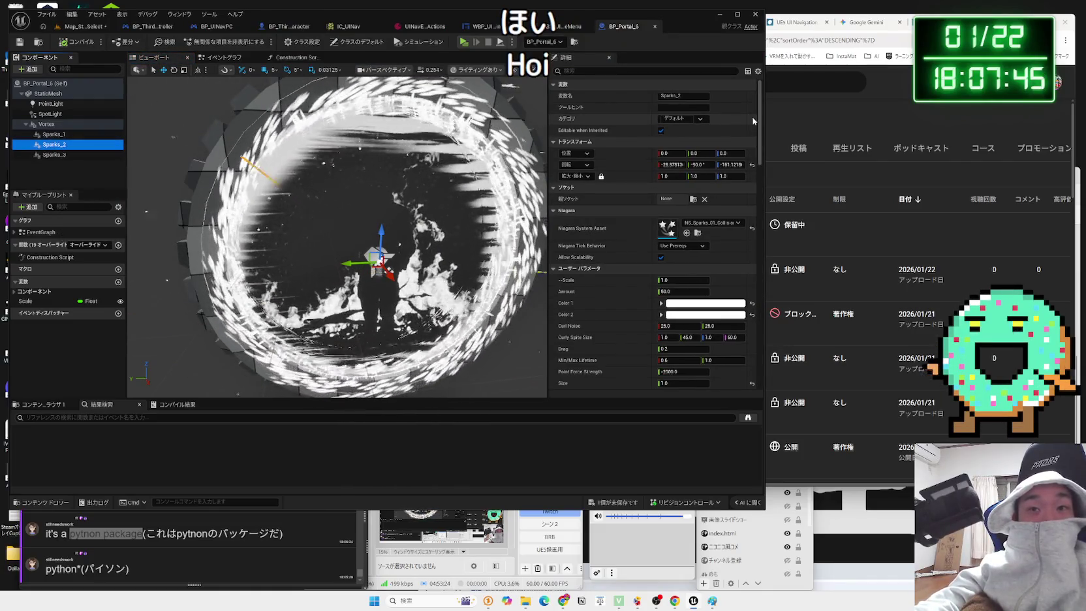
mouse_move(753, 121)
mouse_down()
mouse_move(760, 343)
mouse_move(751, 112)
mouse_up()
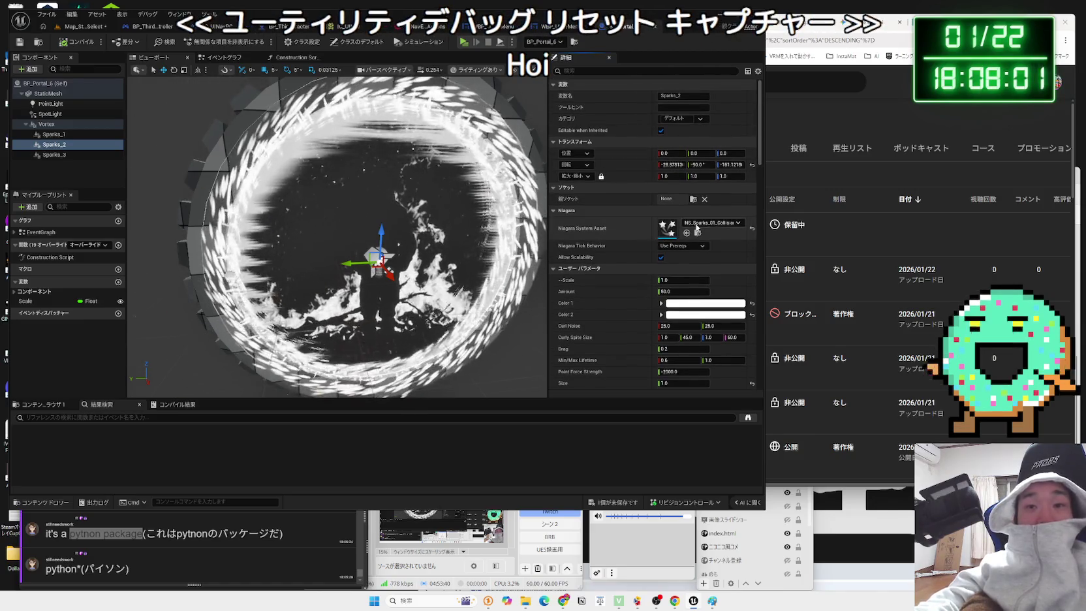
click(44, 127)
click(48, 114)
click(48, 104)
click(48, 114)
click(49, 105)
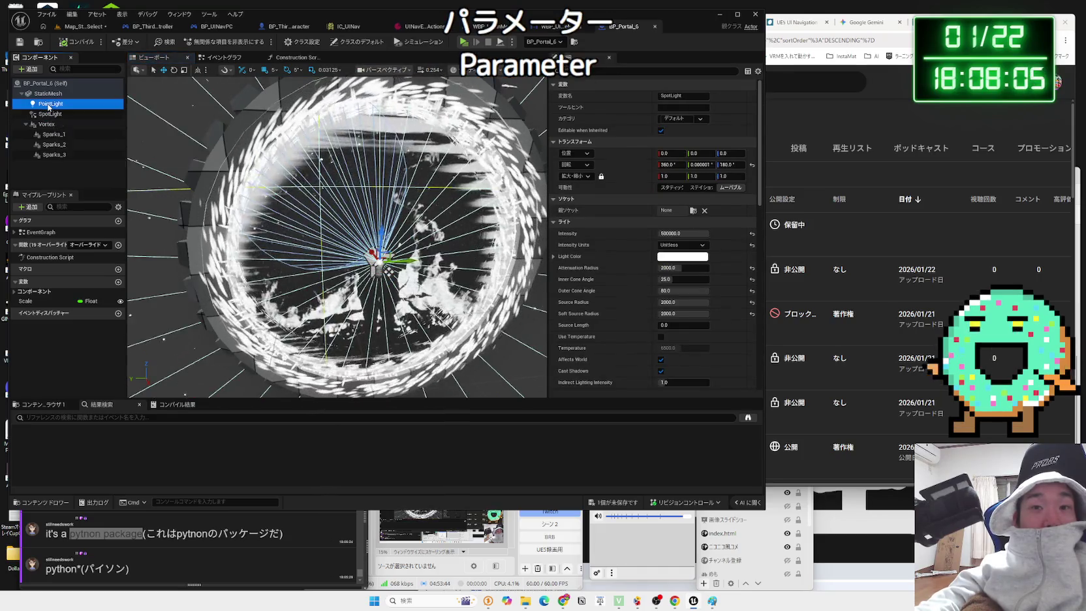
- Check the portal's event graph and construction script, then briefly test-play the stage select level
click(224, 58)
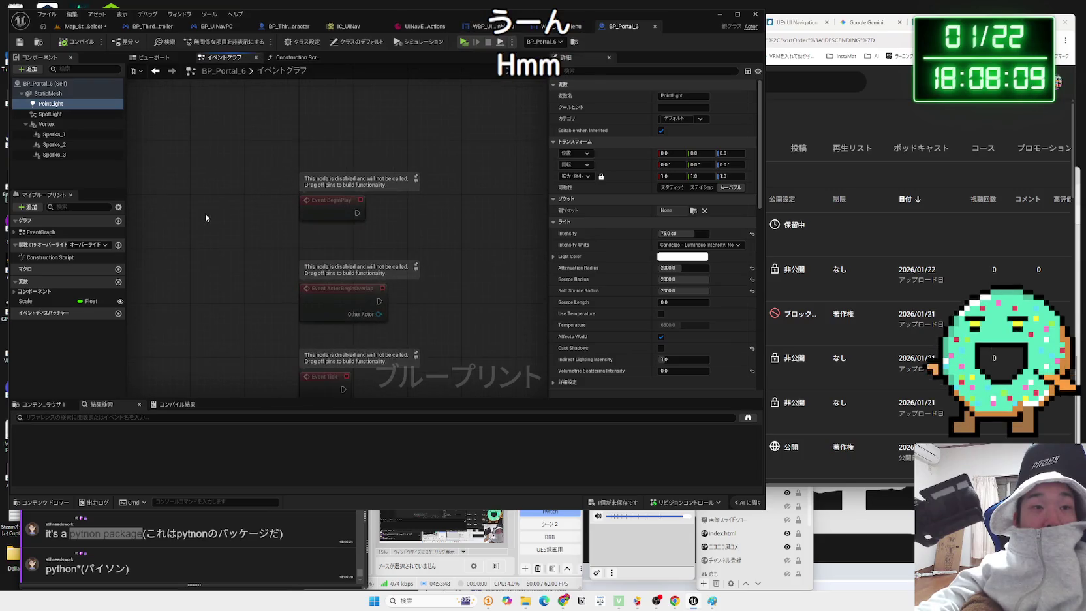
click(294, 58)
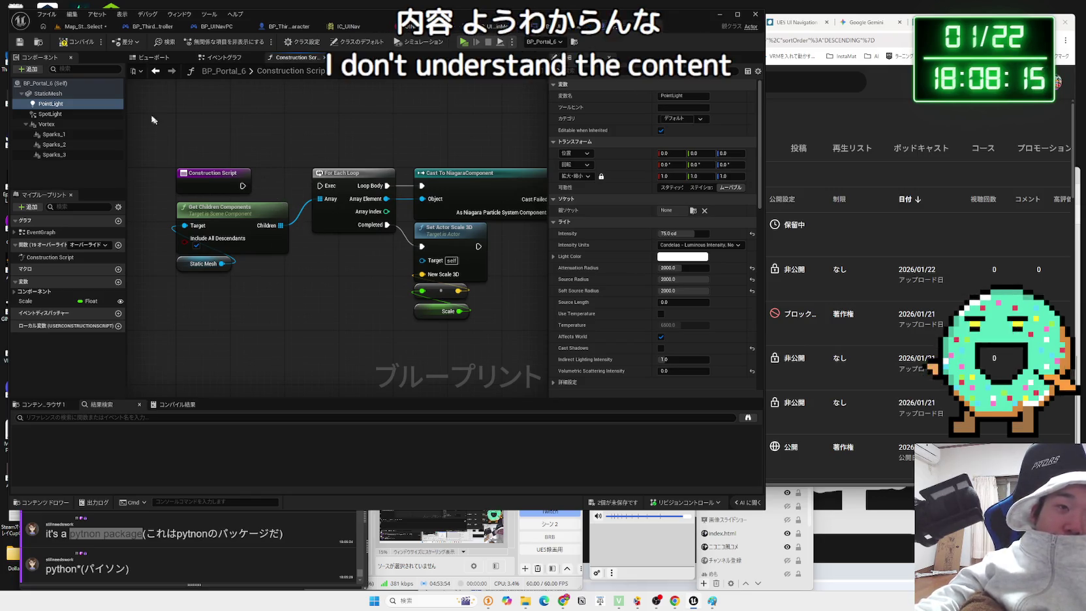
click(78, 26)
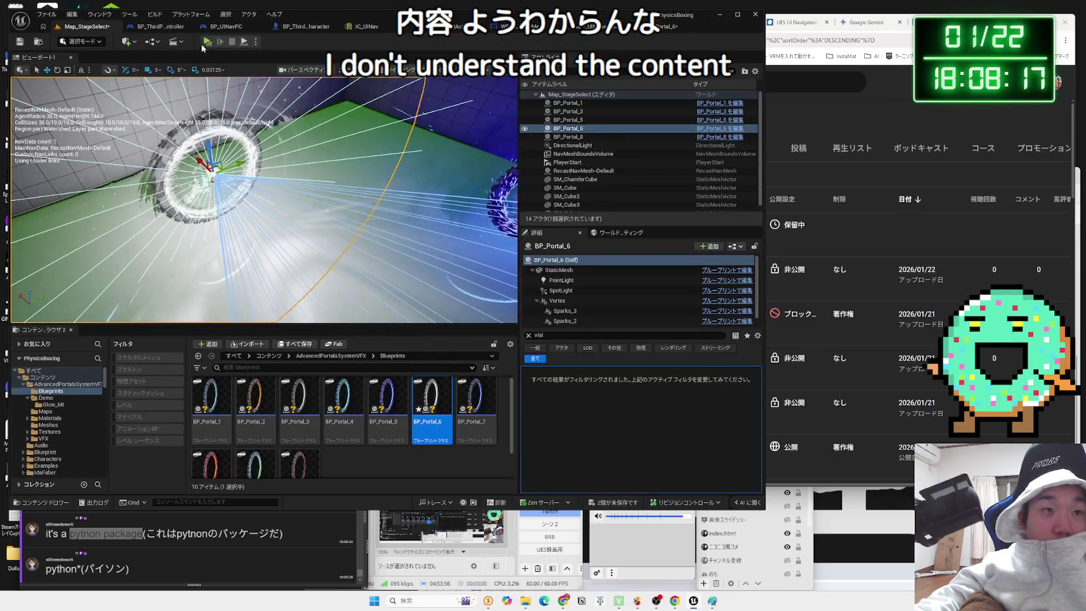
click(204, 41)
key(Escape)
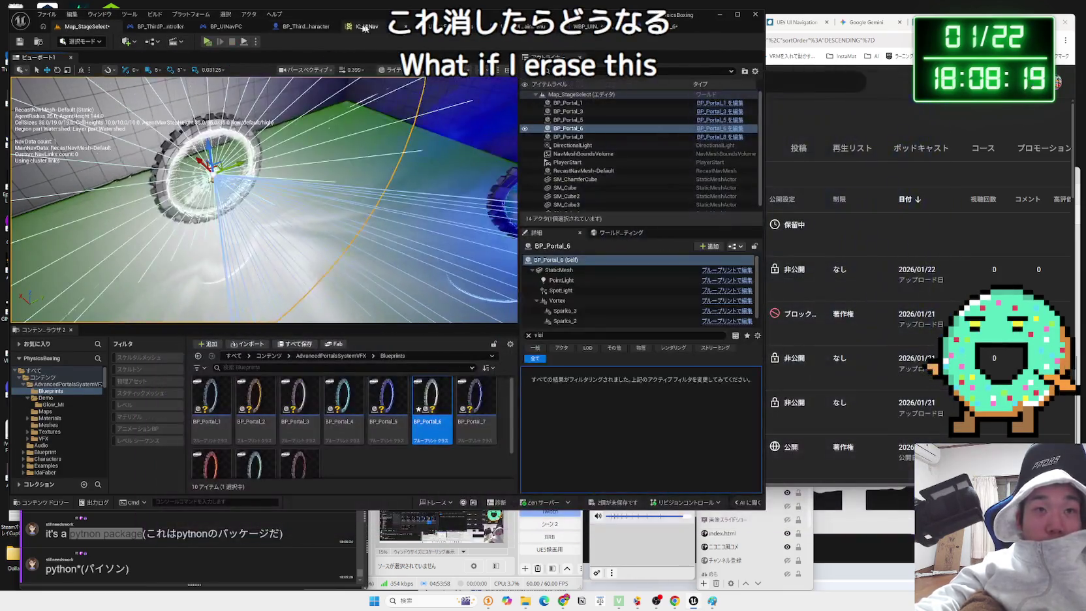
- Back in BP_Portal_6, inspect the StaticMesh, clear its mesh, and undo the clearing
click(623, 26)
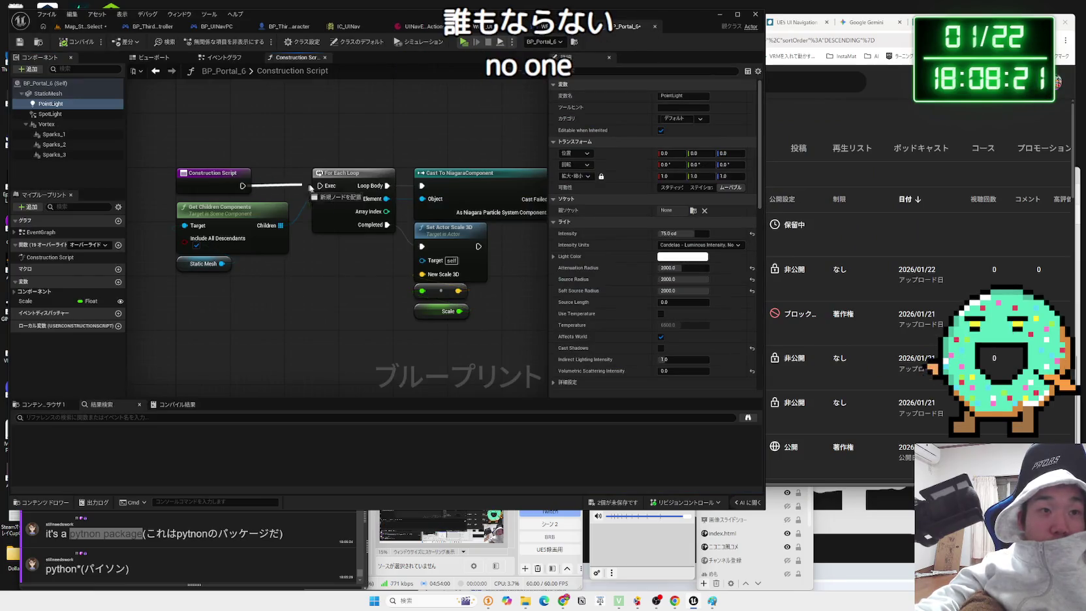
click(55, 93)
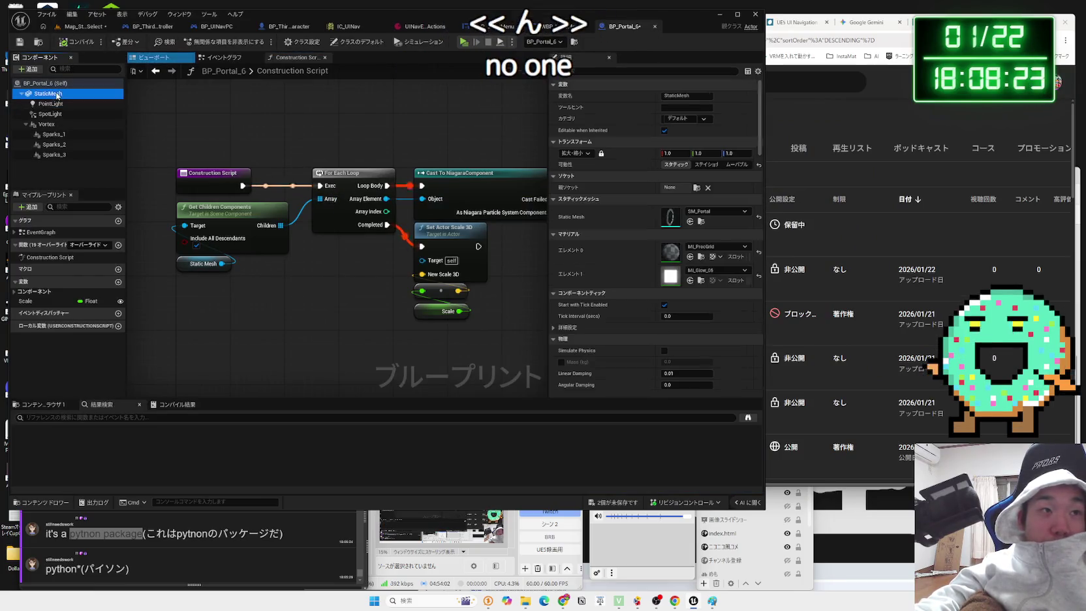
click(225, 57)
click(163, 59)
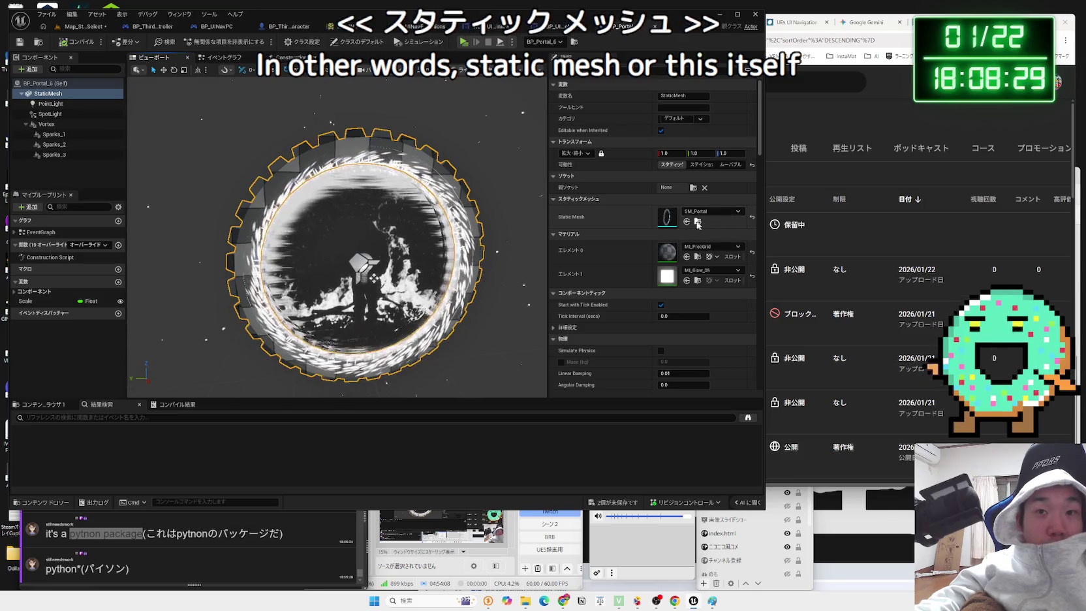
click(732, 211)
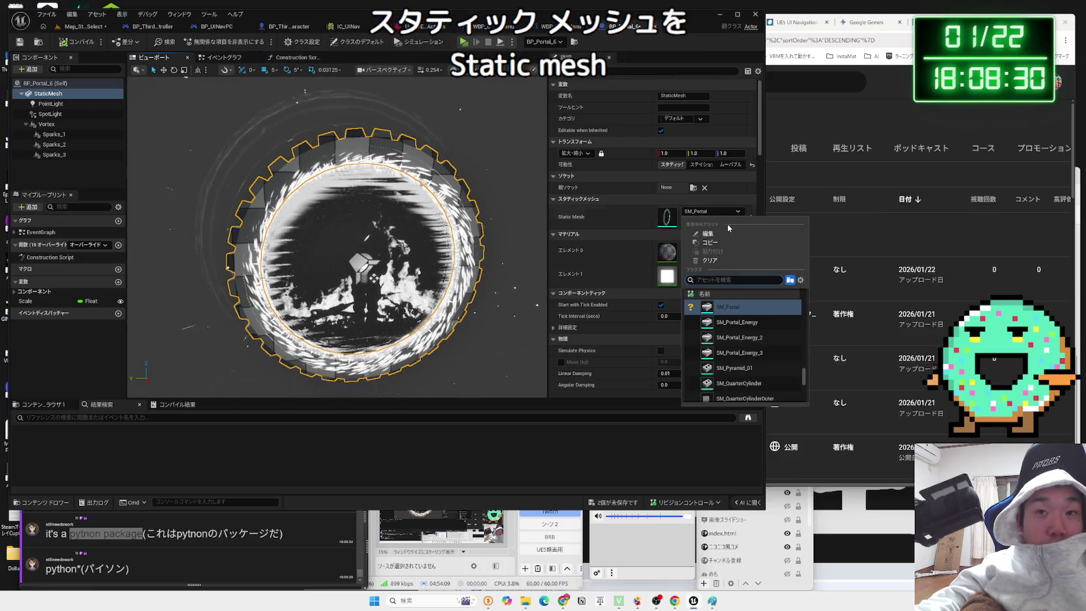
click(715, 261)
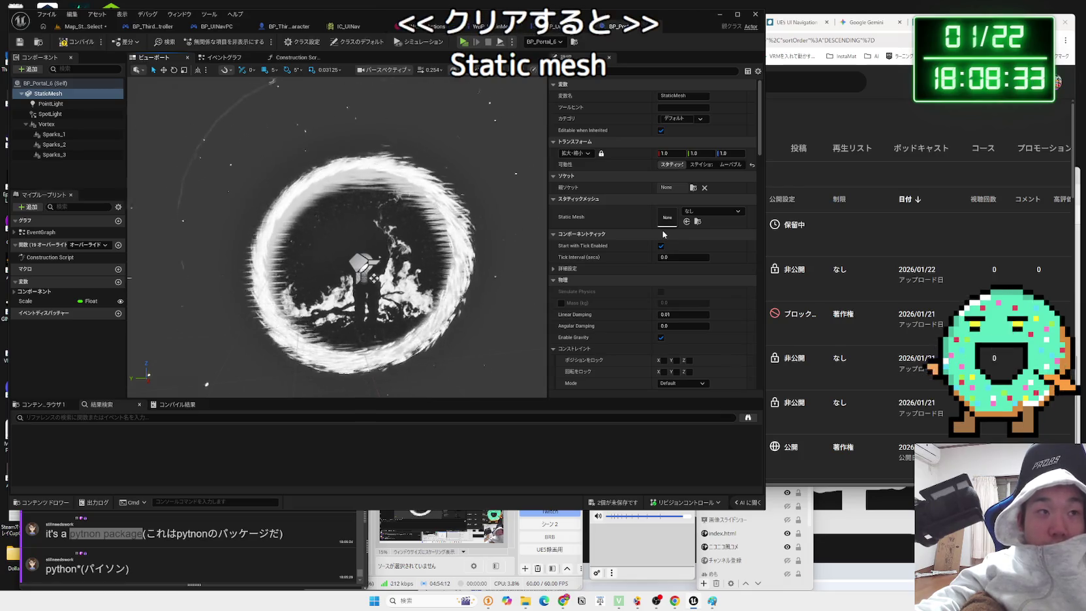
key(ctrl+z)
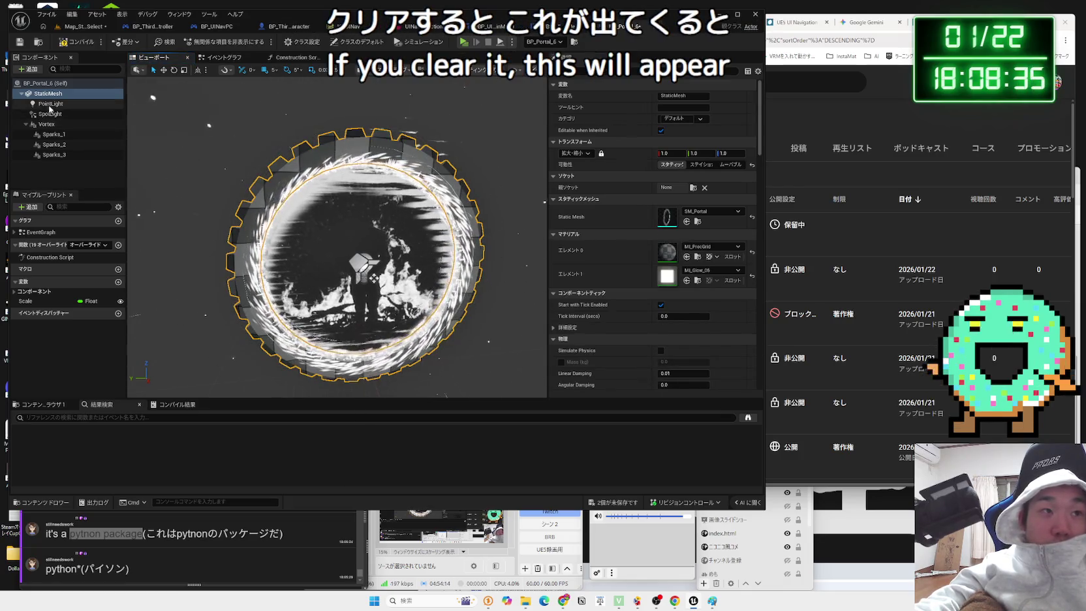
- Review the portal lights and slide the Vortex effect out along X to 180
click(50, 105)
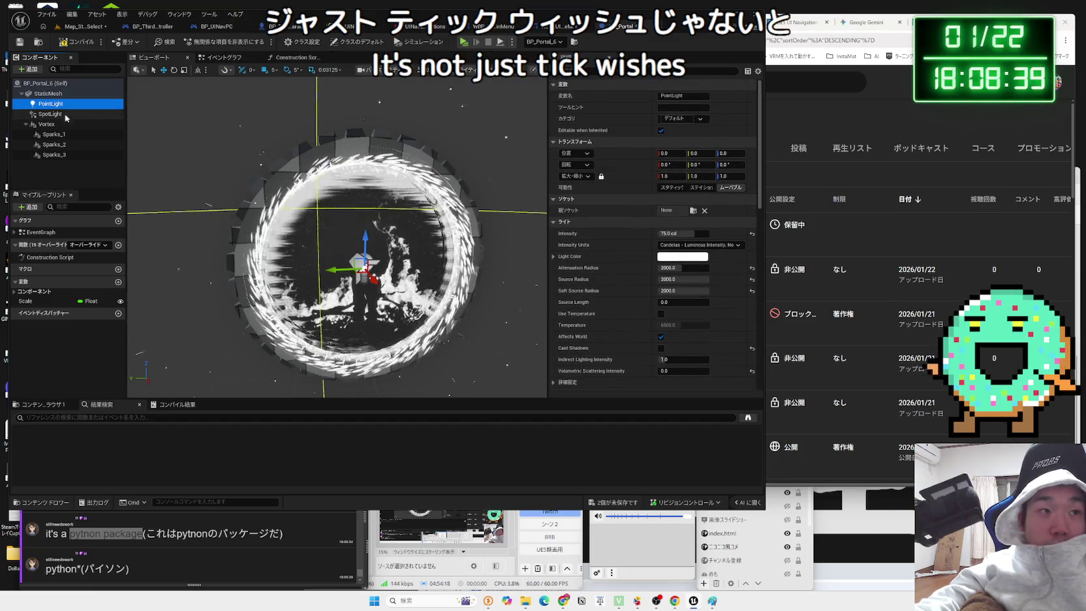
drag(373, 265, 393, 242)
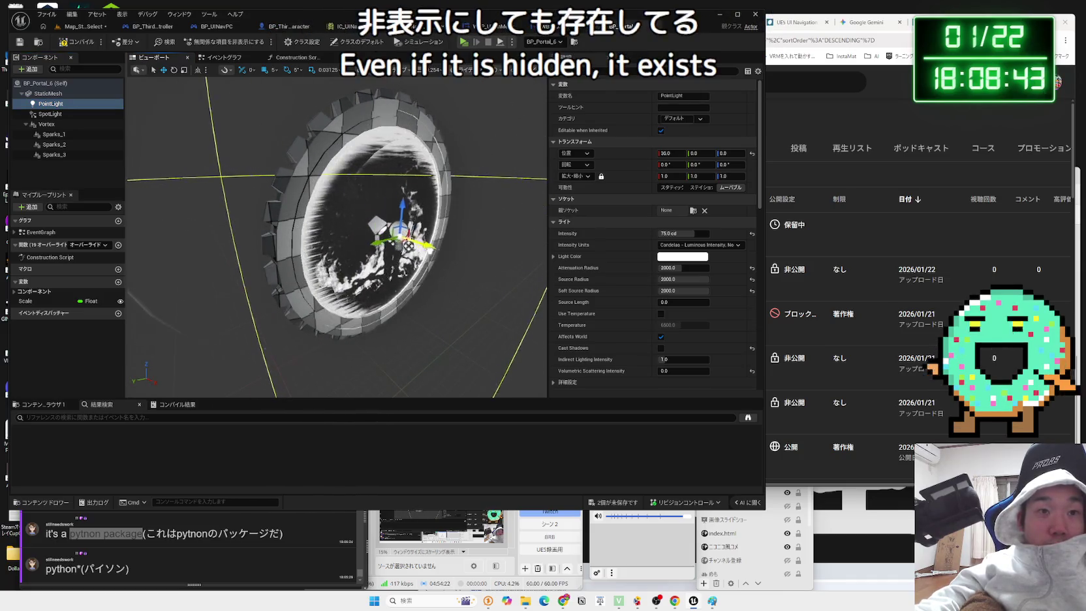
click(50, 114)
click(371, 225)
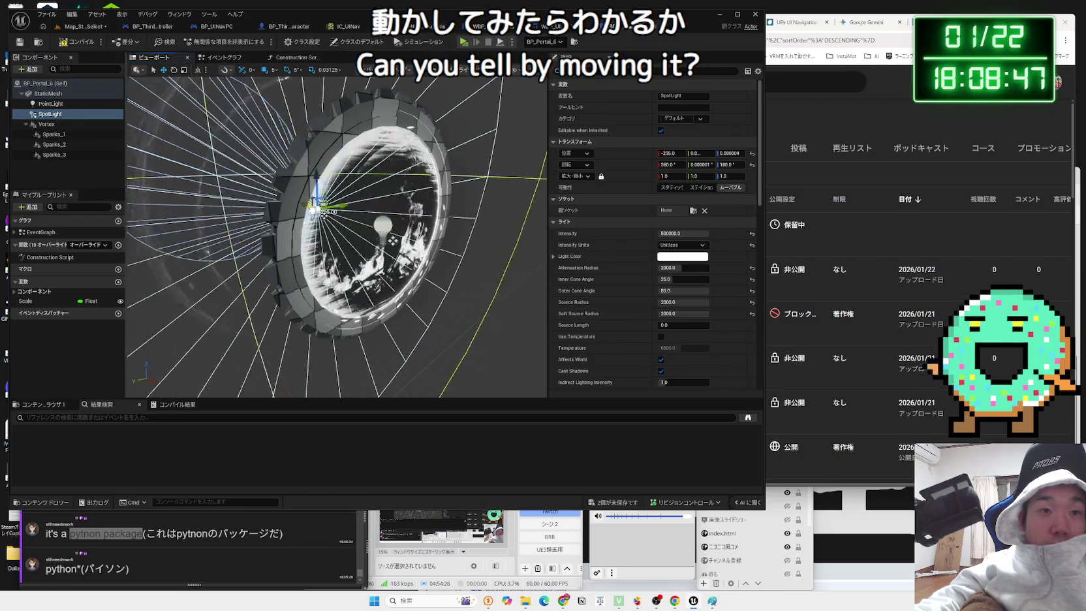
click(47, 124)
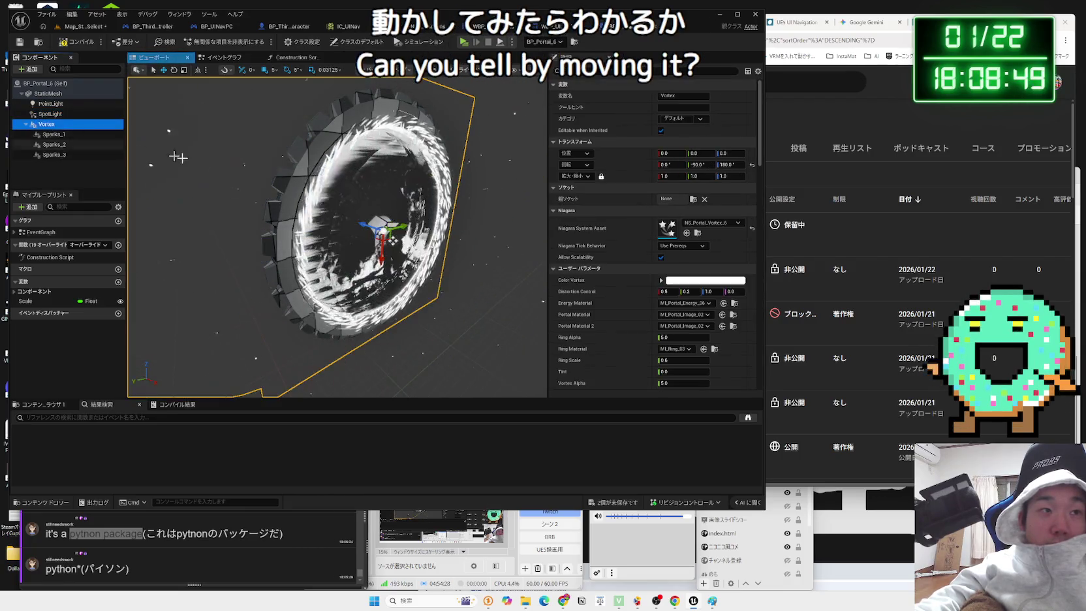
mouse_move(367, 226)
mouse_down()
mouse_move(503, 269)
mouse_move(436, 242)
mouse_move(378, 242)
mouse_up()
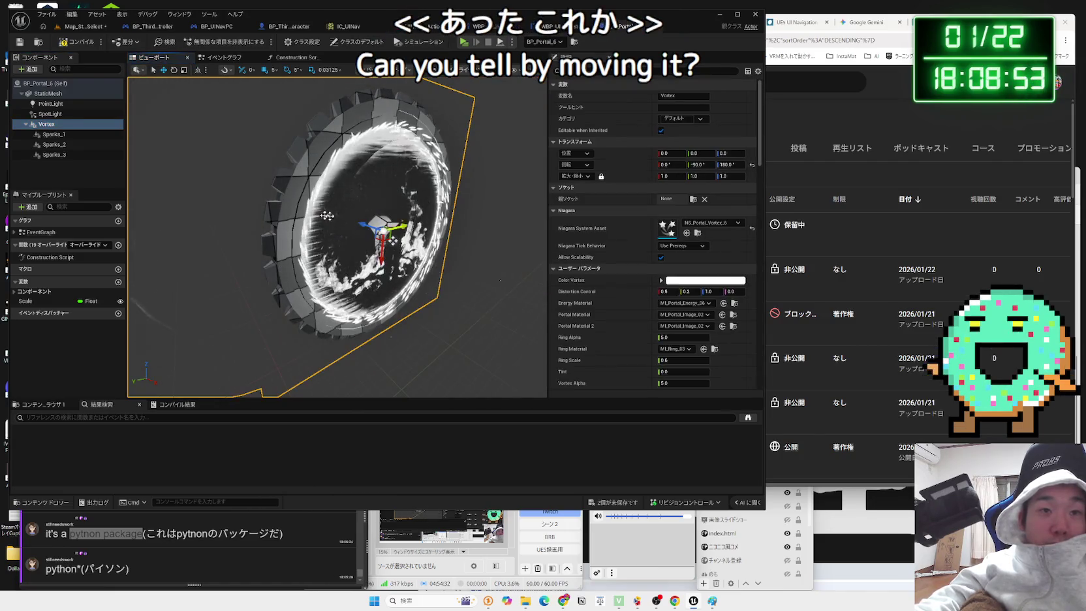
- Reset the Sparks_1, Sparks_2 and Sparks_3 locations to 0,0,0
click(60, 136)
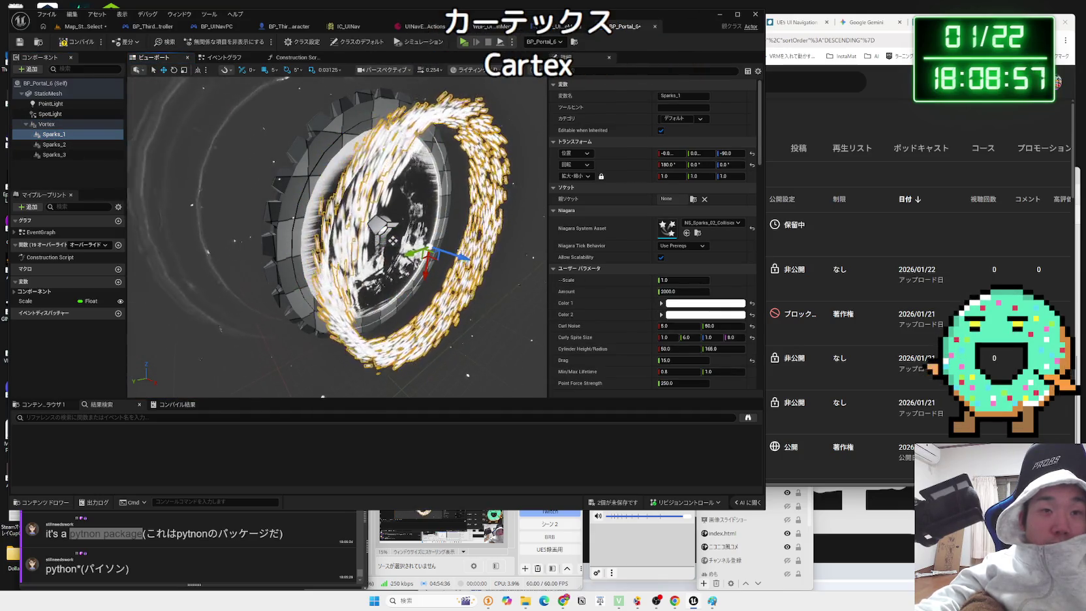
key(ctrl+z)
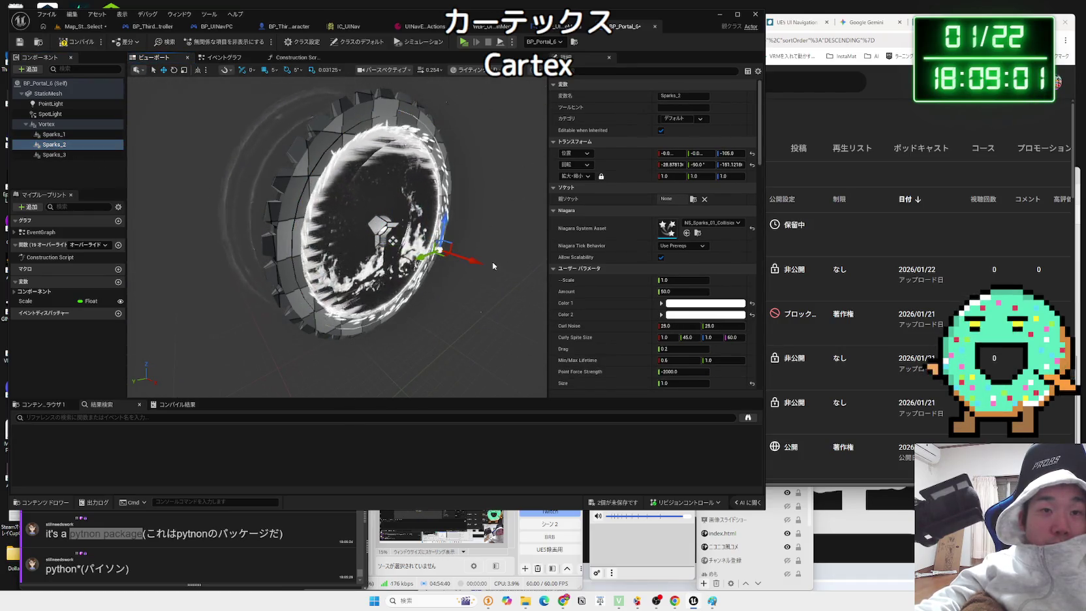
mouse_move(235, 198)
mouse_down()
mouse_move(235, 170)
mouse_move(130, 170)
mouse_up()
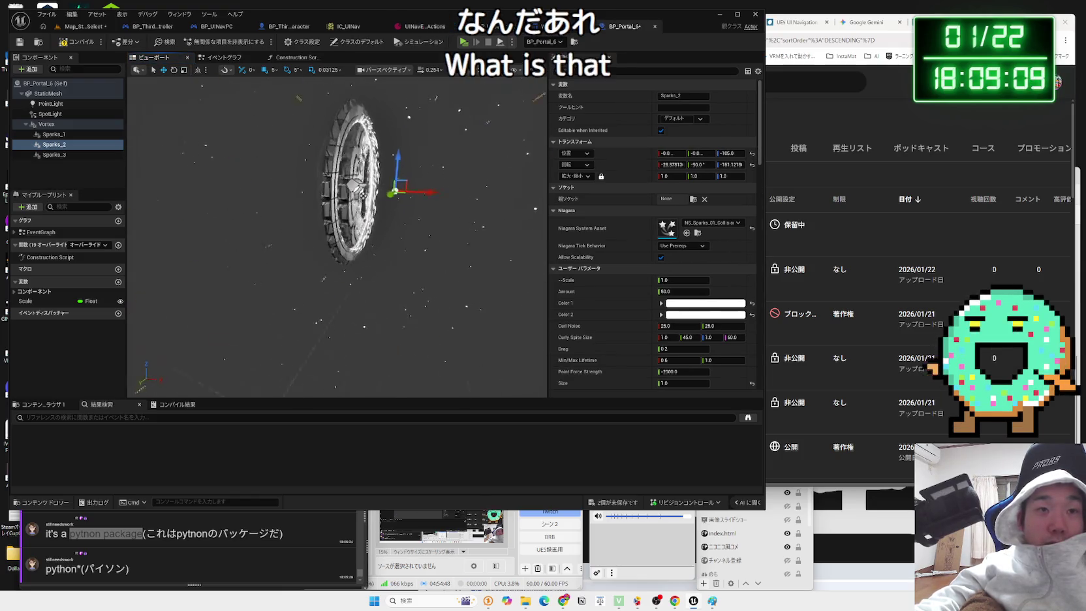
key(ctrl+z)
click(53, 156)
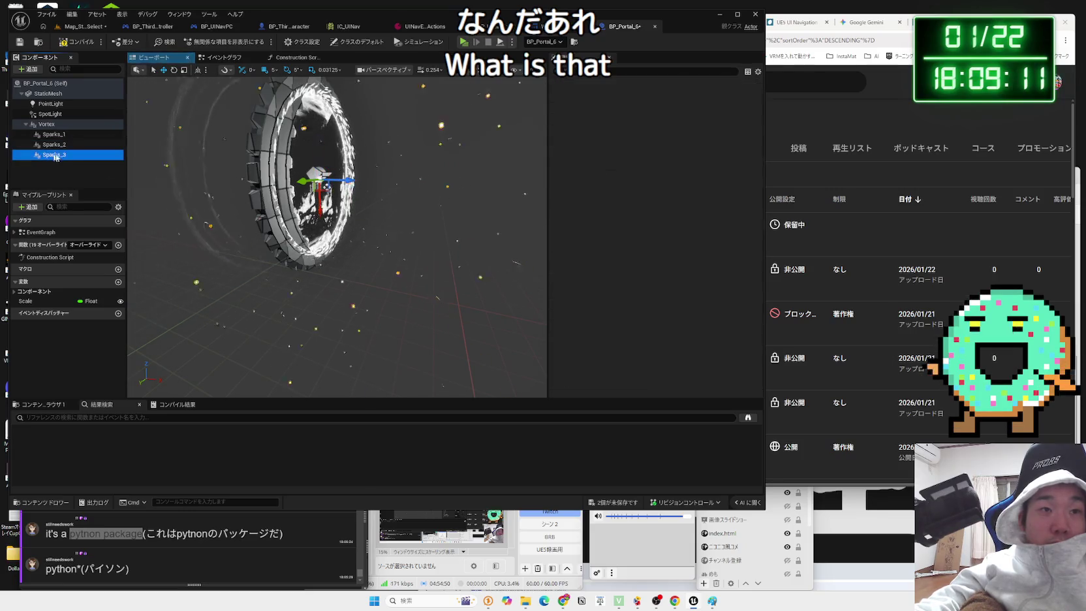
key(ctrl+z)
- Collapse the Vortex children, compile BP_Portal_6, and return to the Map_StageSelect level
click(52, 125)
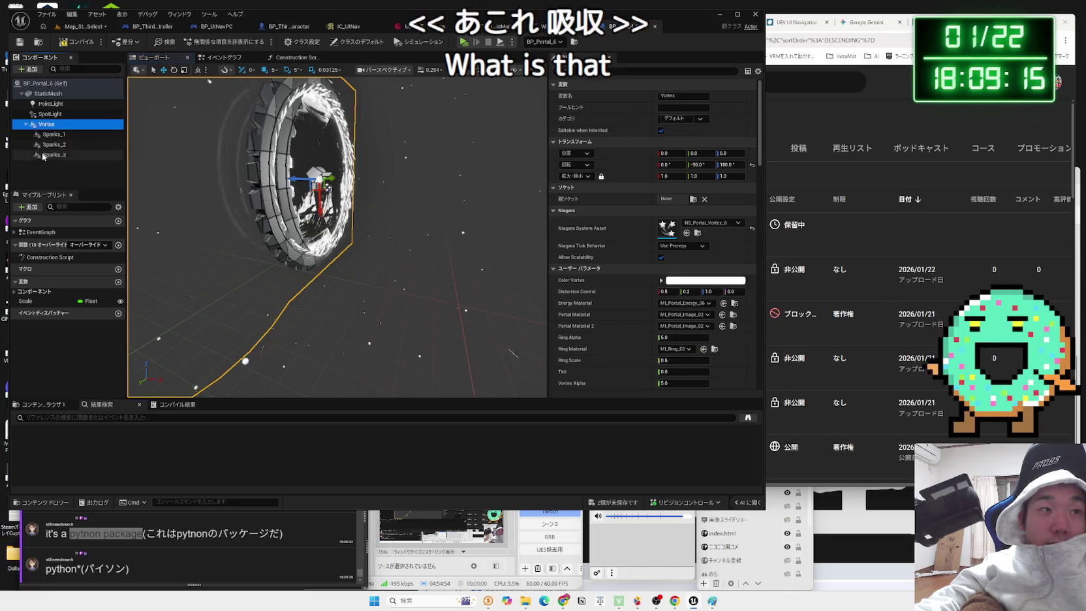
click(26, 124)
click(81, 46)
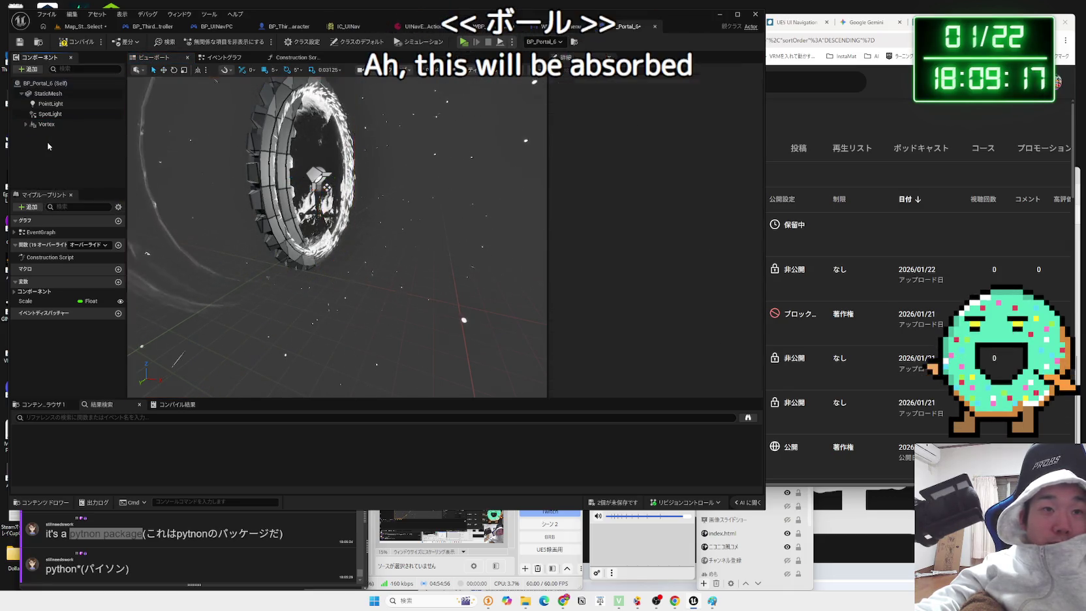
click(80, 26)
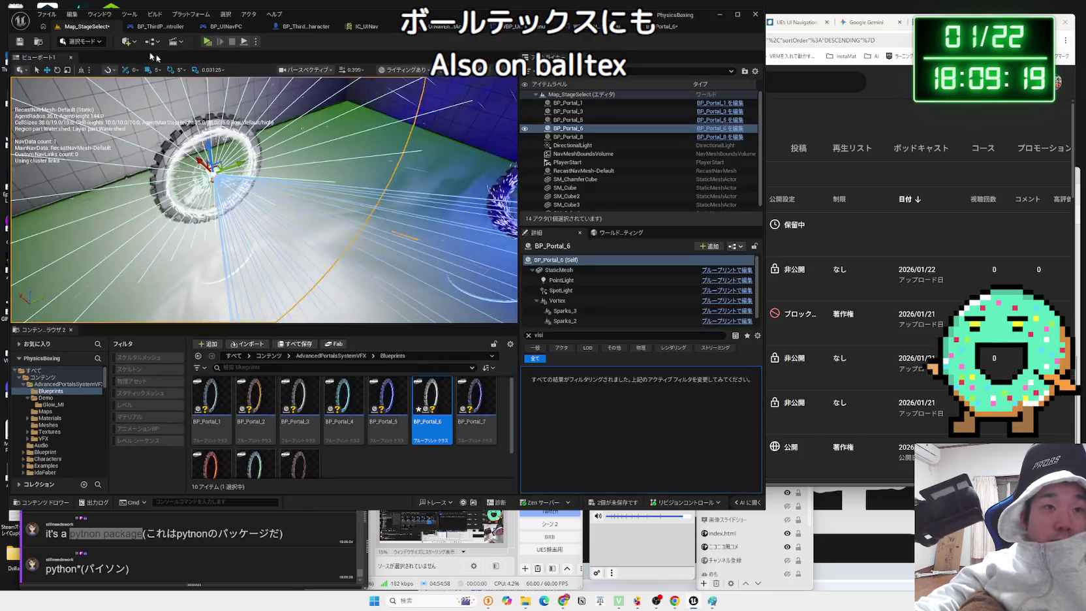
- Hide the placed portal's Vortex effect and run a quick test play
click(574, 301)
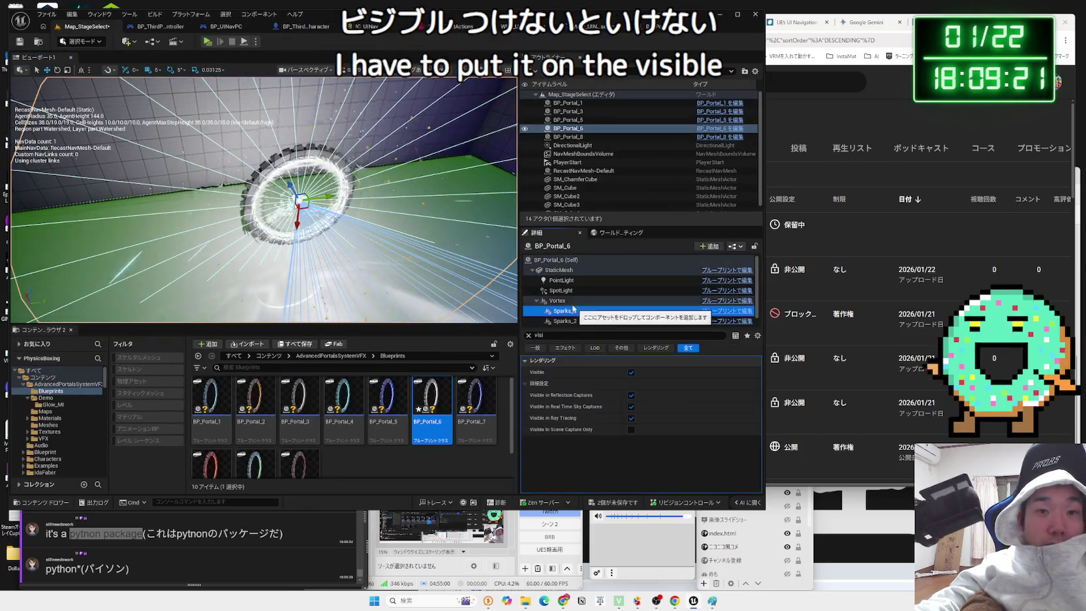
click(631, 373)
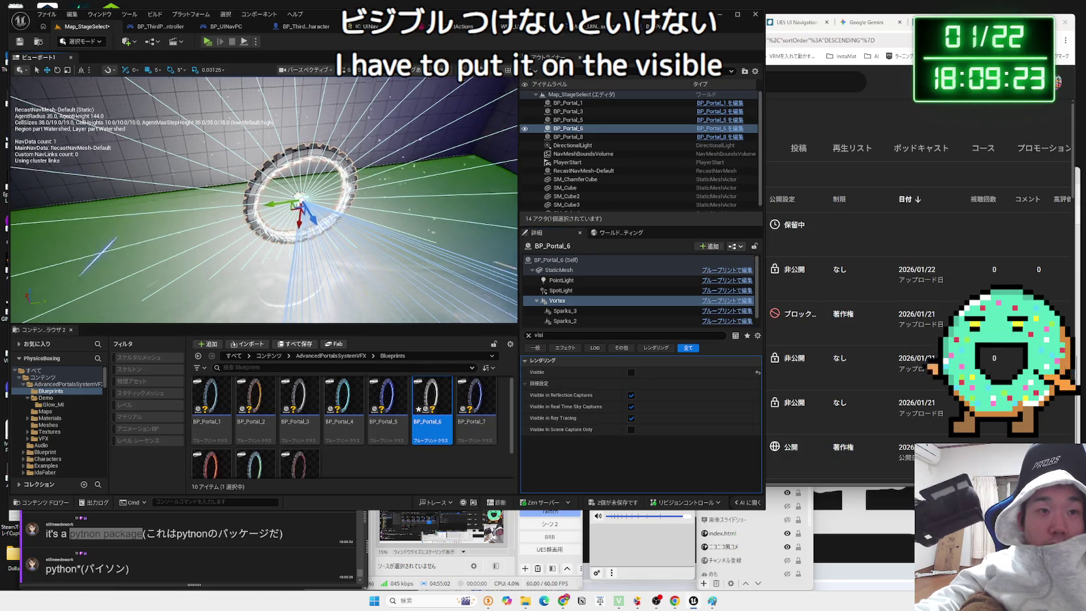
click(208, 43)
key(Escape)
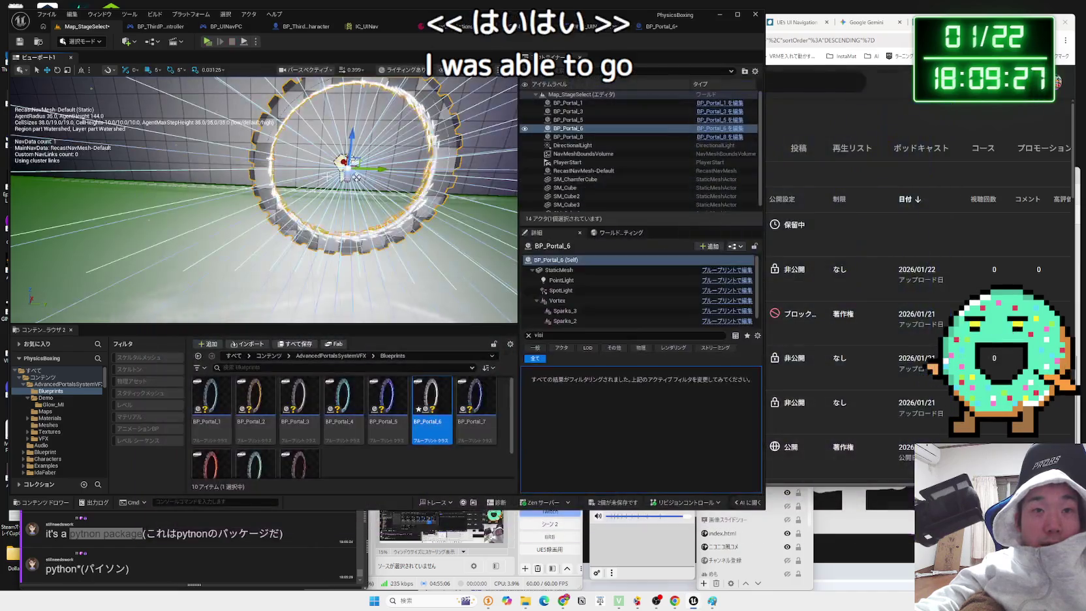
- Toggle the Sparks_2 and Sparks_1 effects' visibility, then frame the portal
click(566, 311)
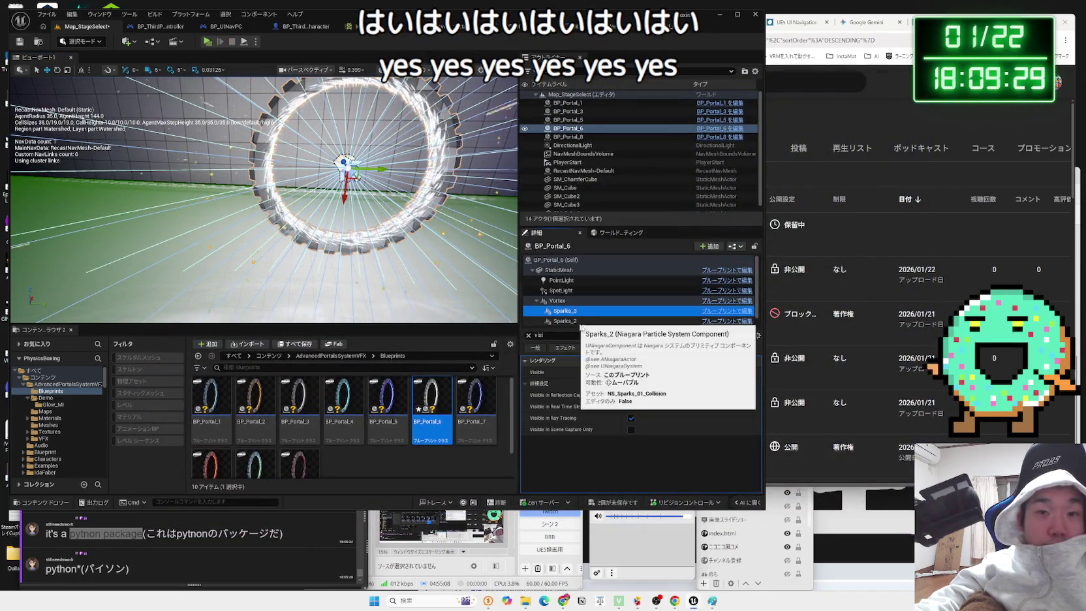
click(568, 321)
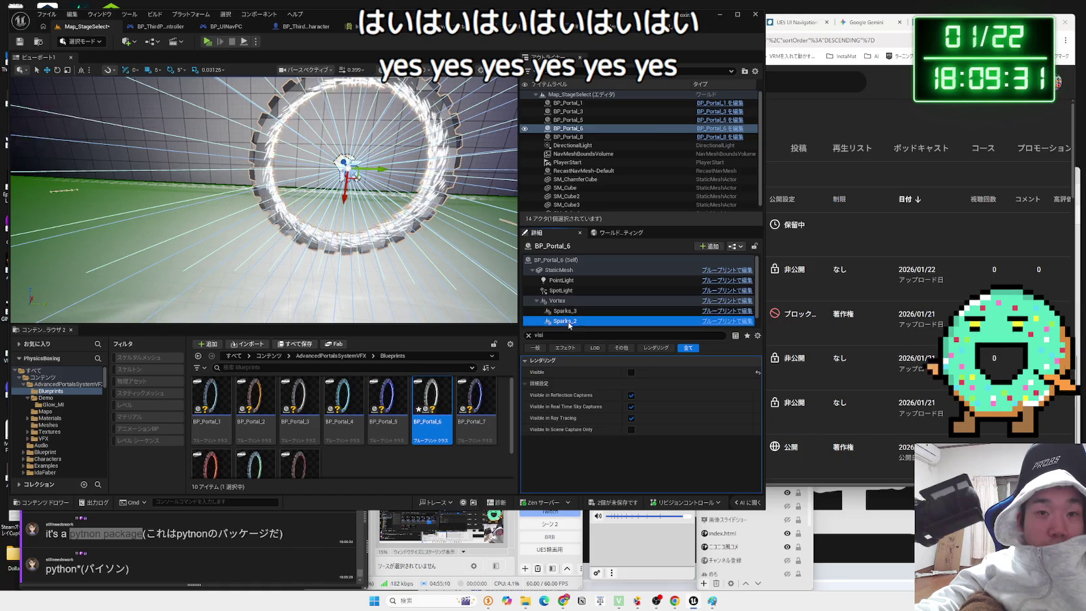
click(630, 372)
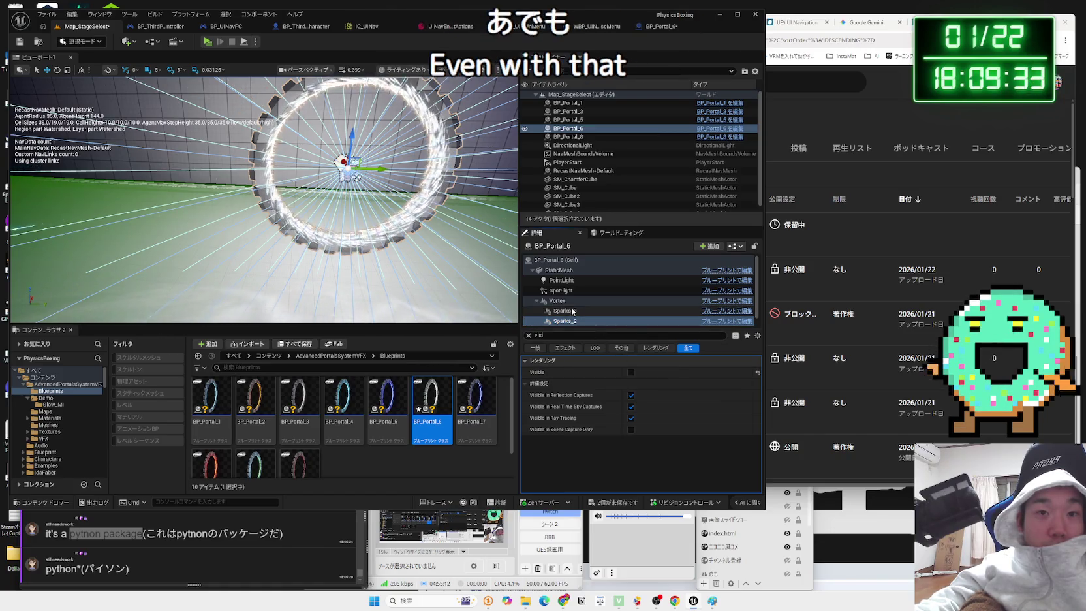
scroll(572, 312, down, 1)
click(565, 320)
click(631, 372)
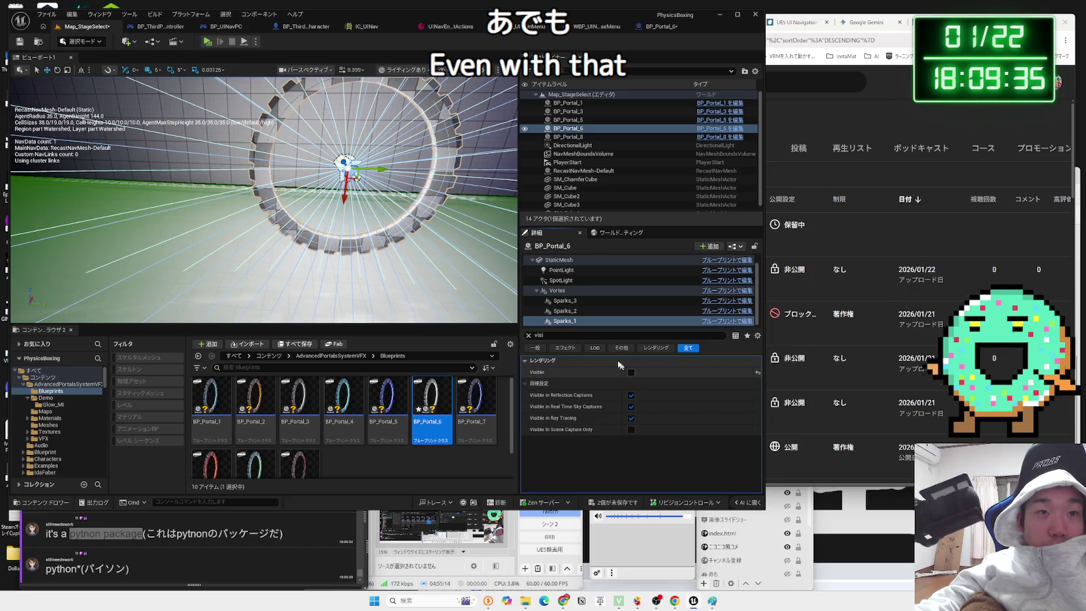
key(f)
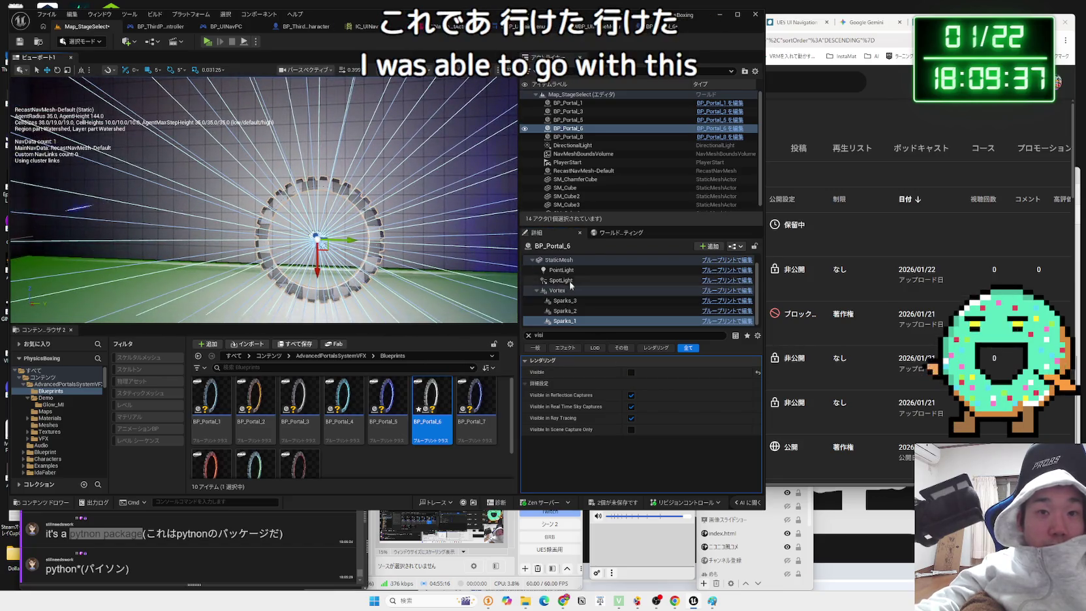
- Turn off the portal's point light and start a test play to check lighting
click(567, 281)
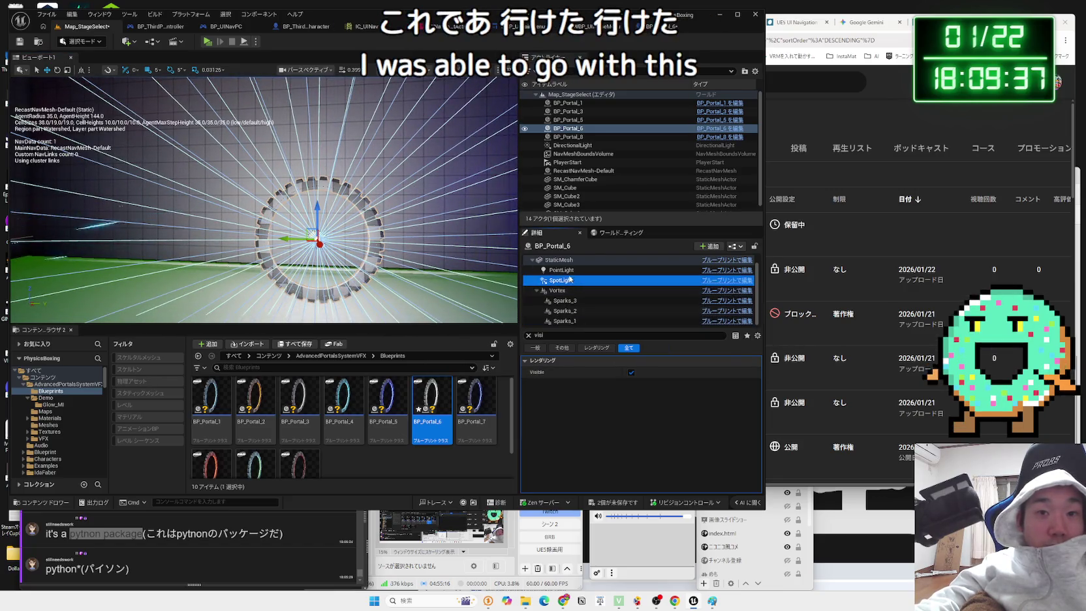
click(631, 373)
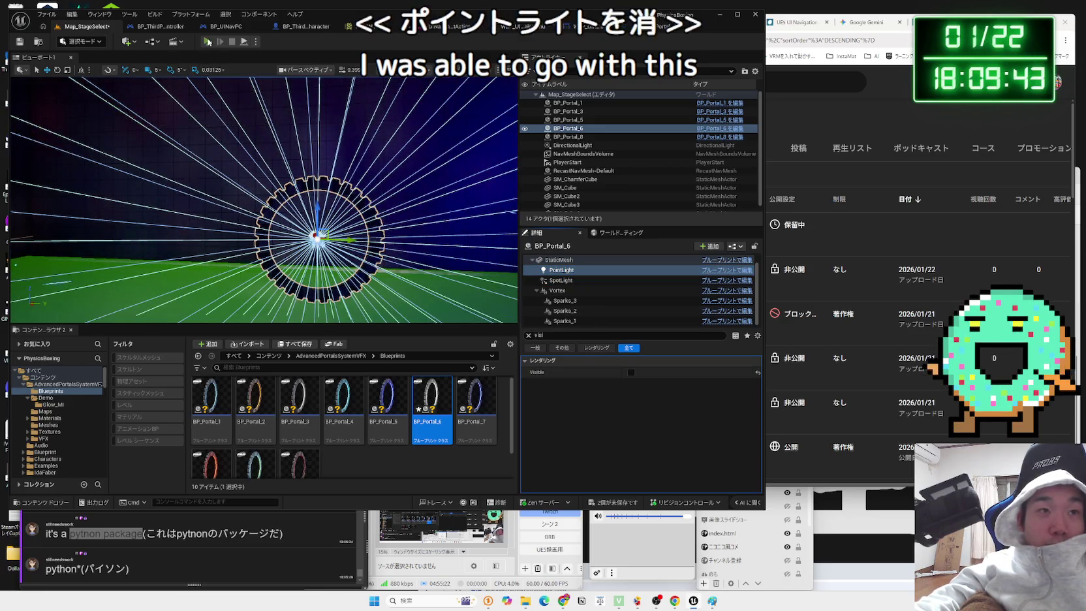
click(208, 41)
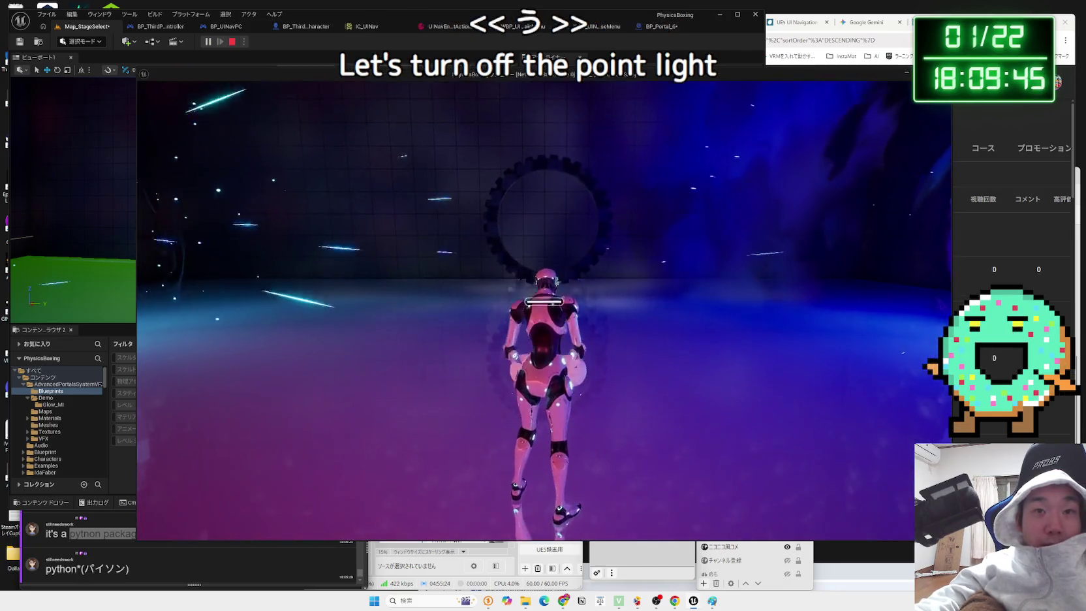
- Stop play, make the point light visible again, and restart the test play
key(Escape)
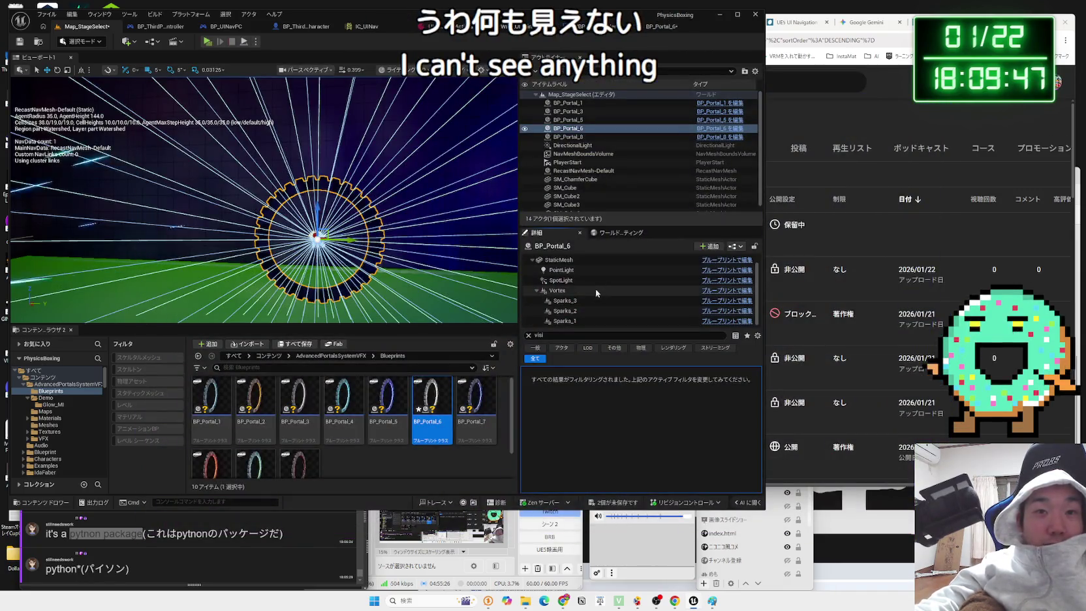
click(631, 372)
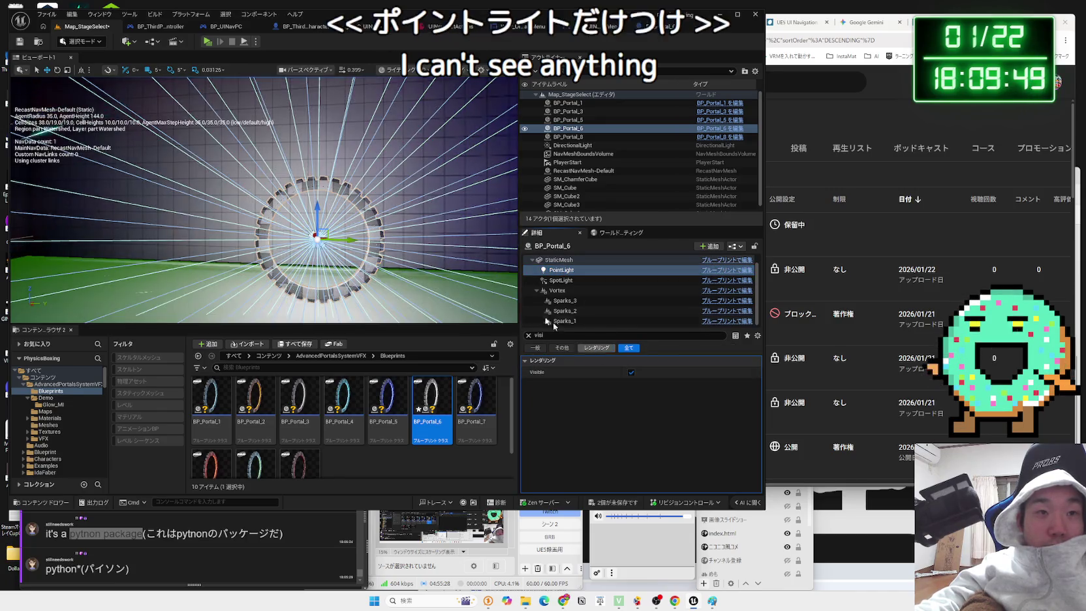
click(208, 42)
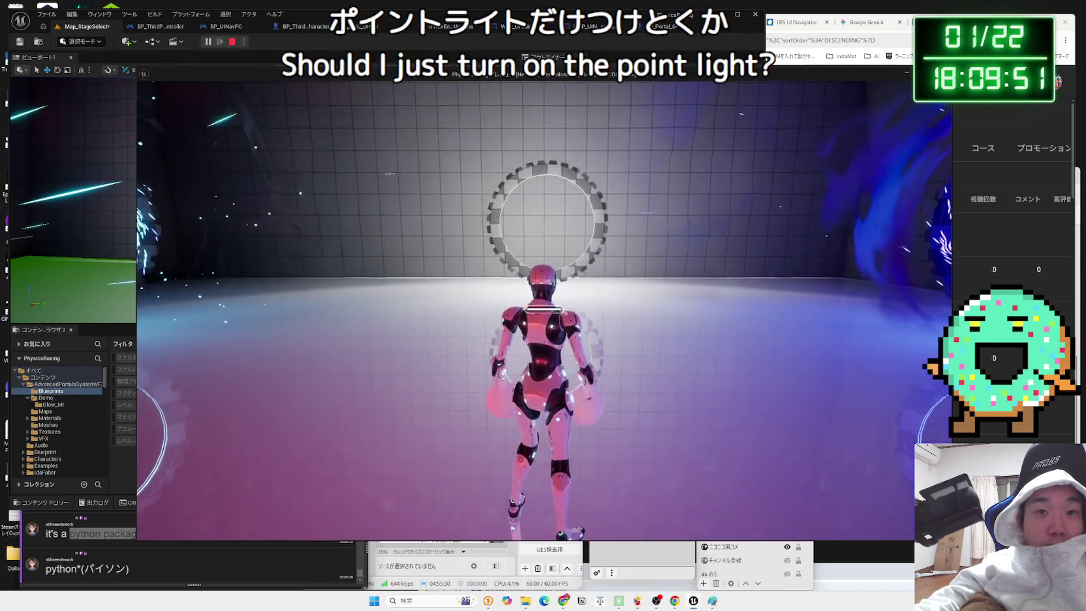
- Walk the character through the blue, cyan and grey portals, then end the play session
key(w)
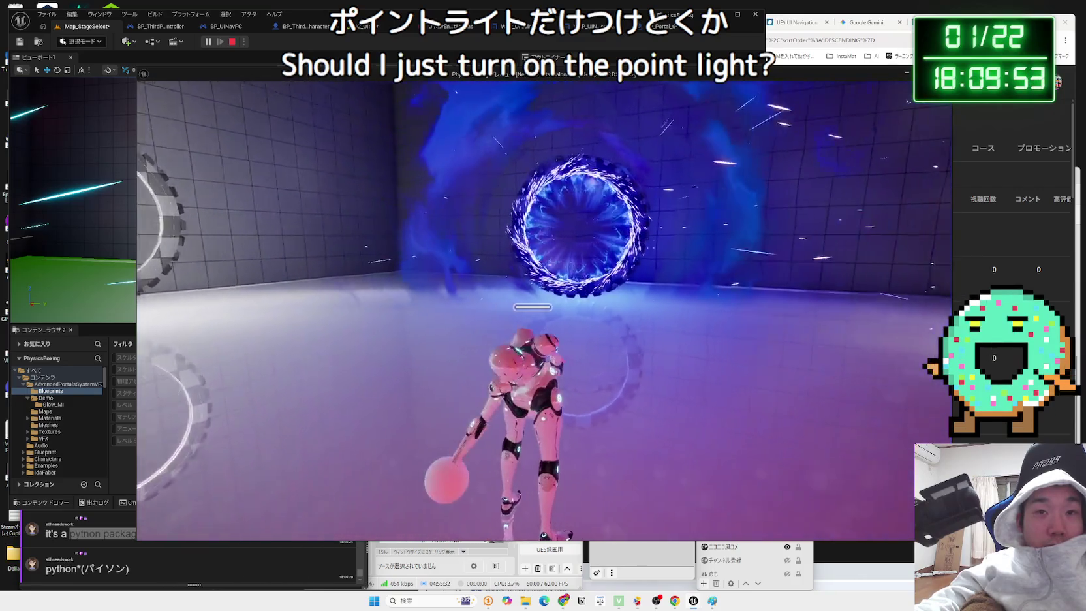
key(w)
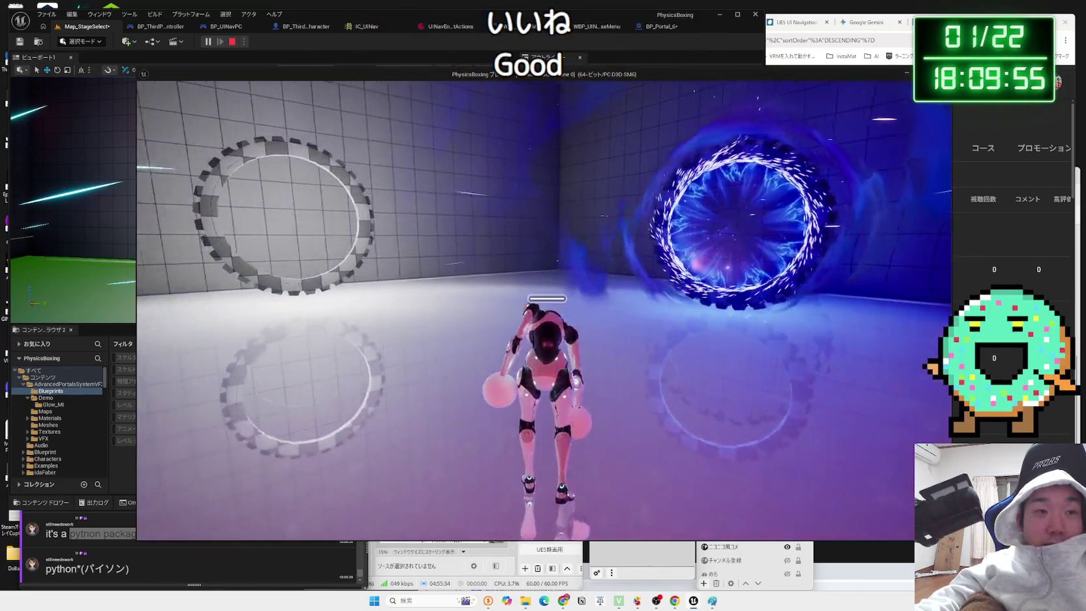
key(w)
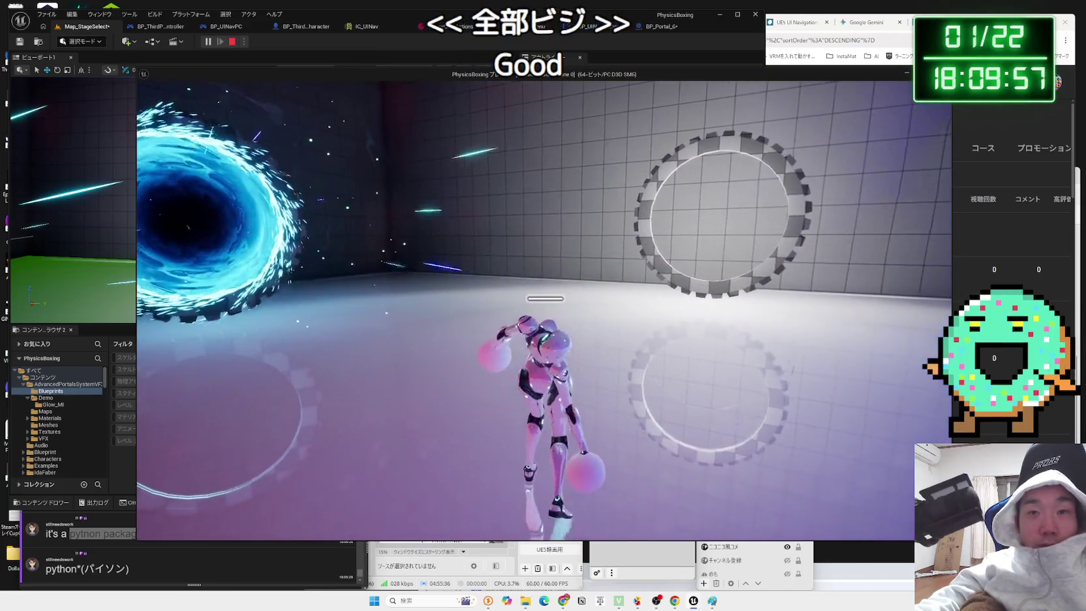
key(w)
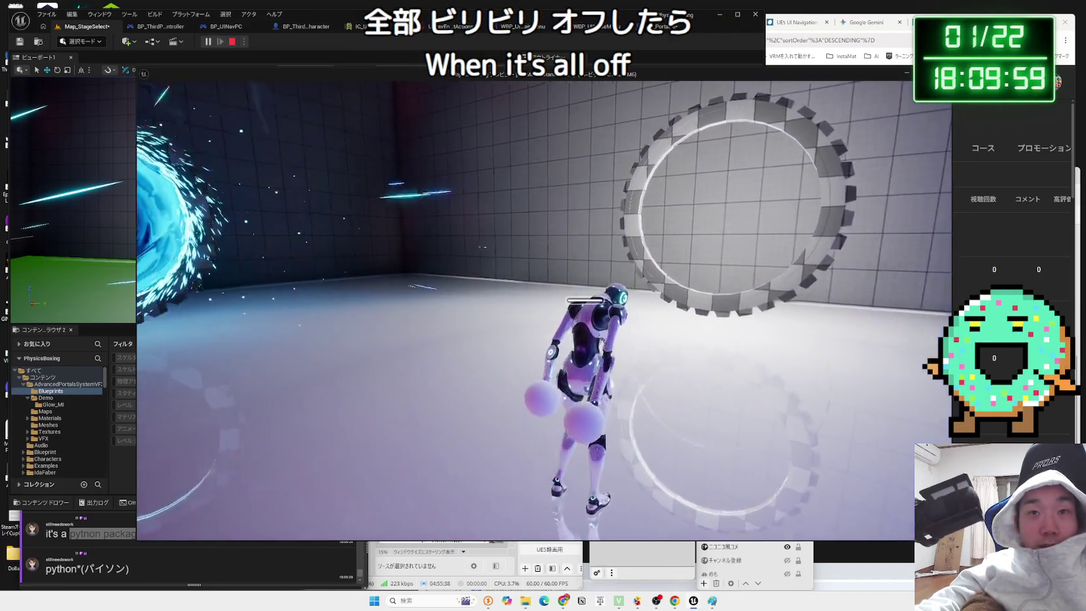
key(w)
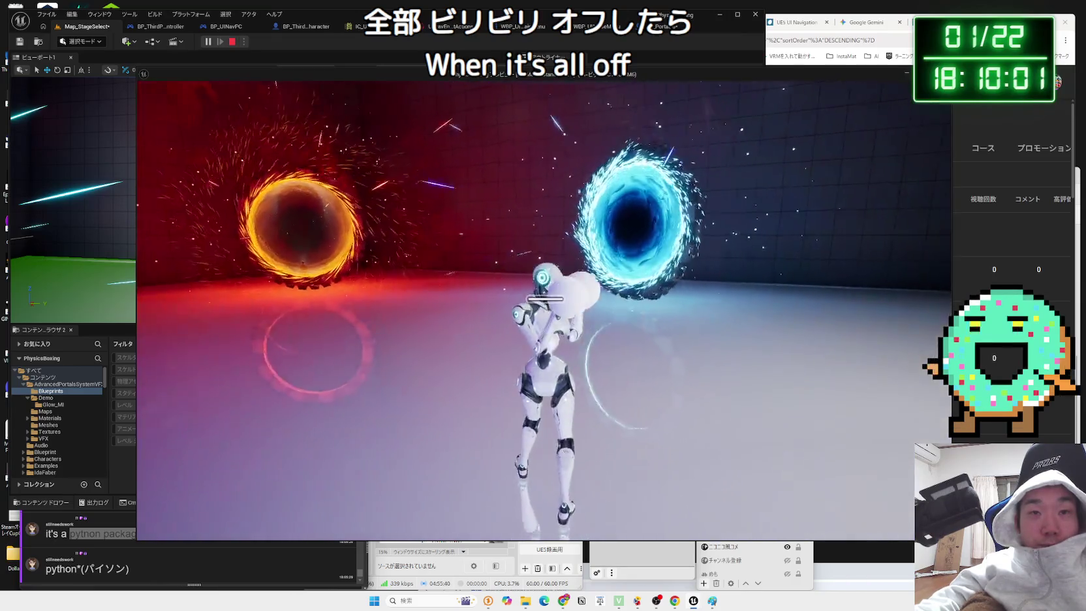
key(w)
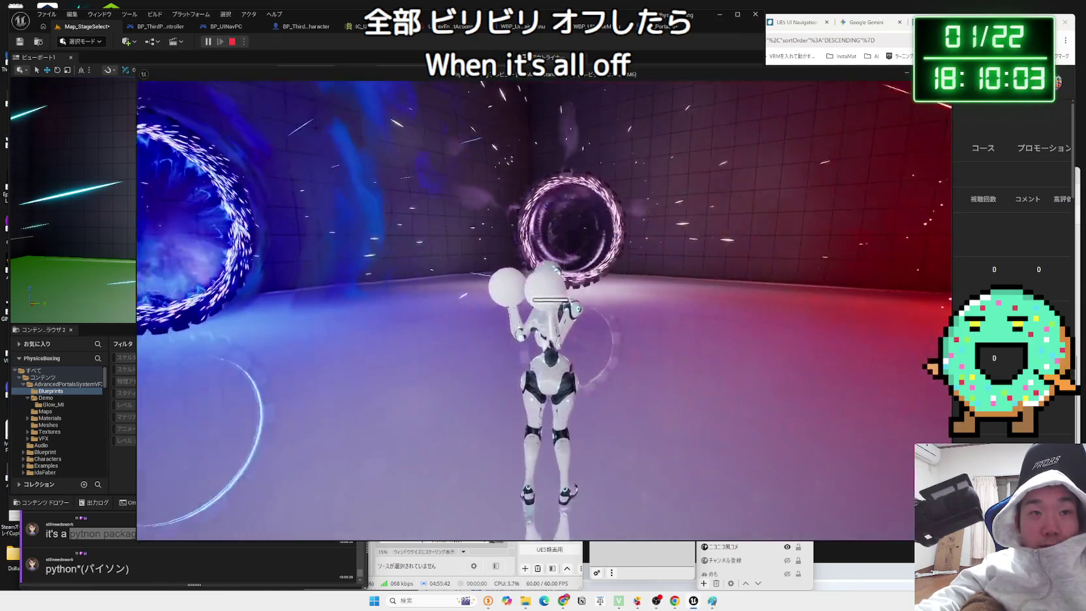
key(w)
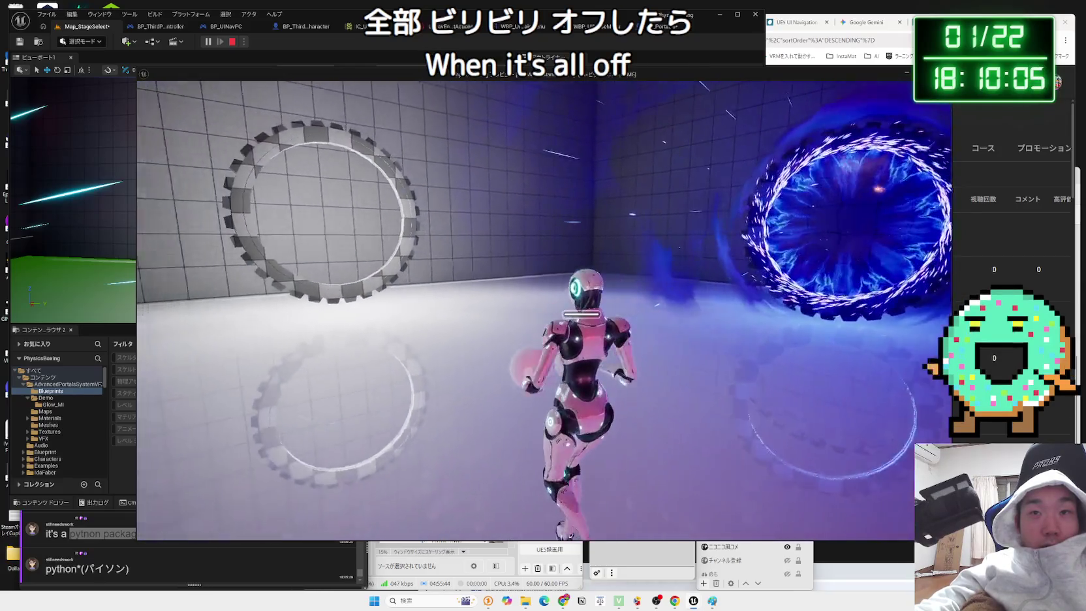
key(w)
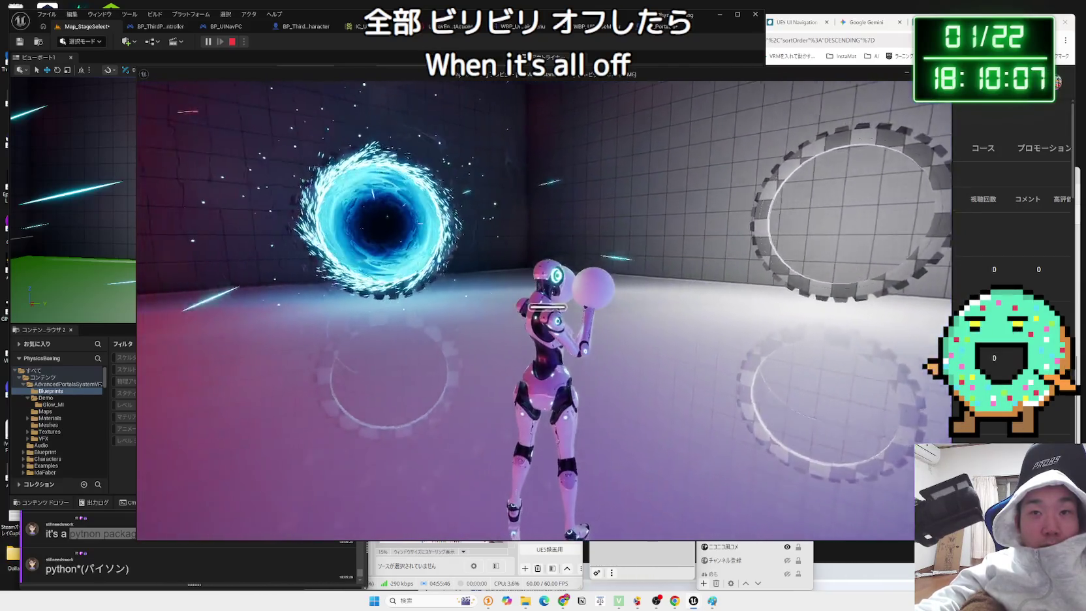
key(w)
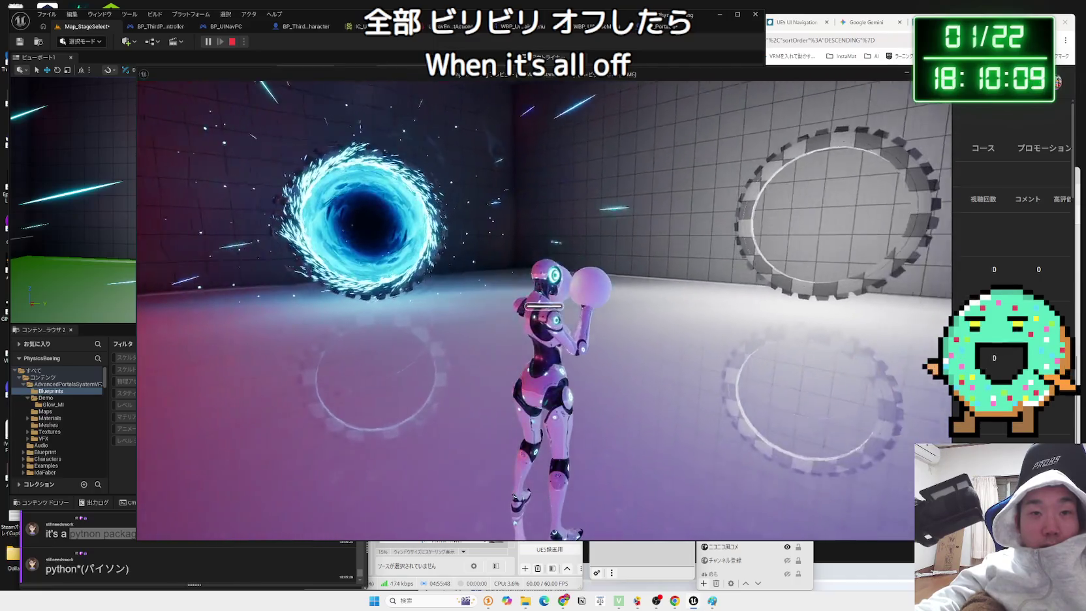
key(w)
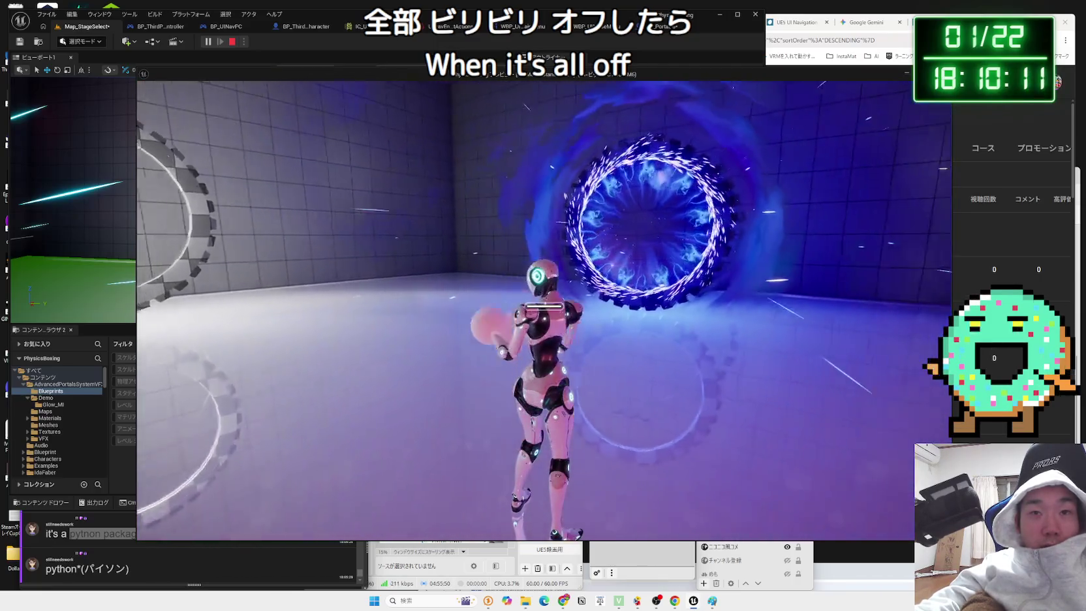
key(w)
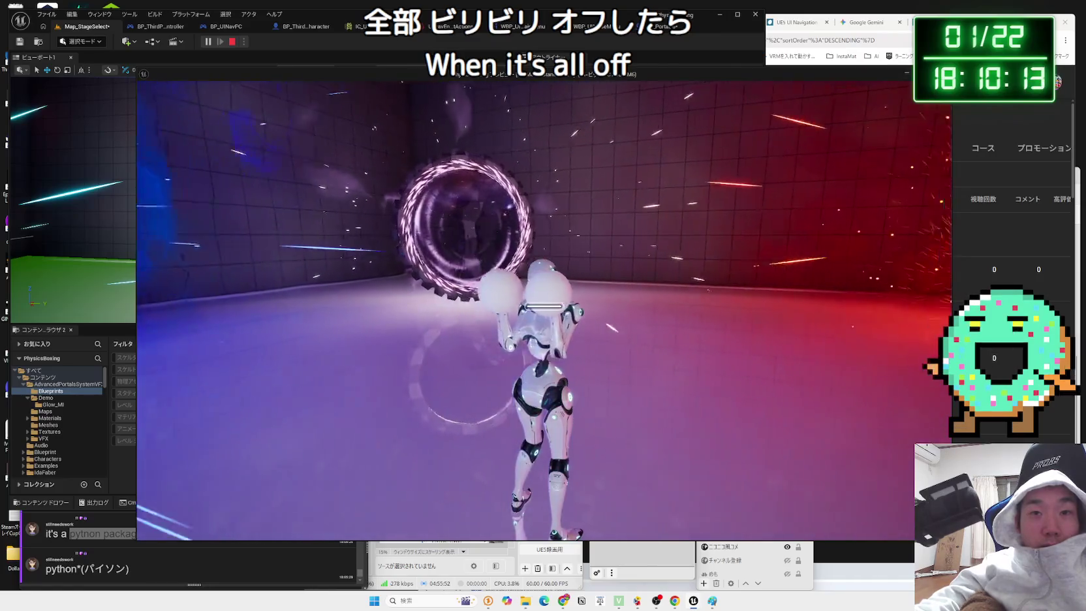
key(w)
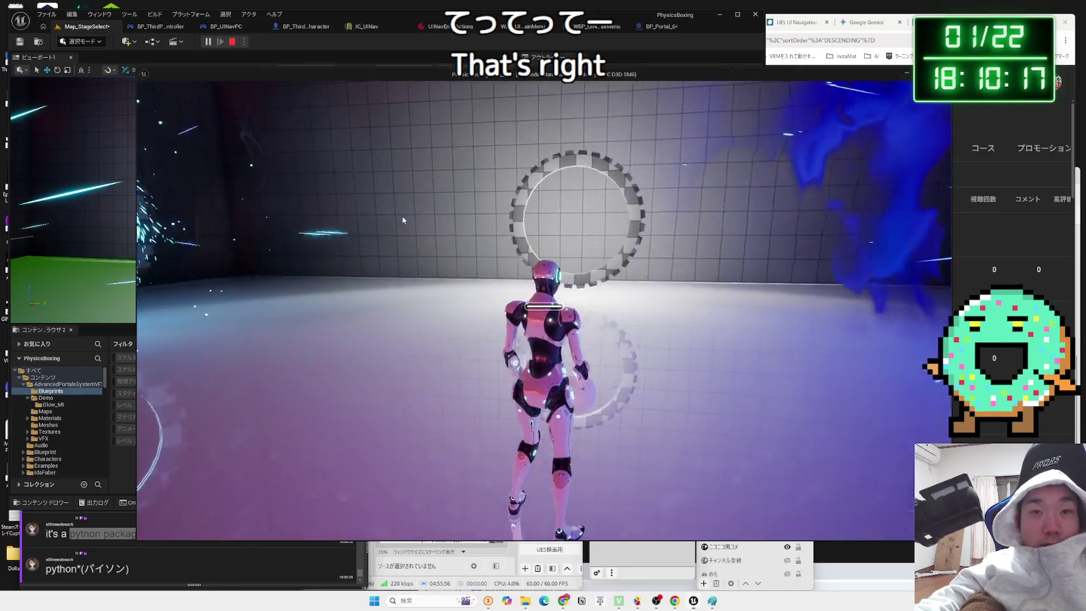
key(Escape)
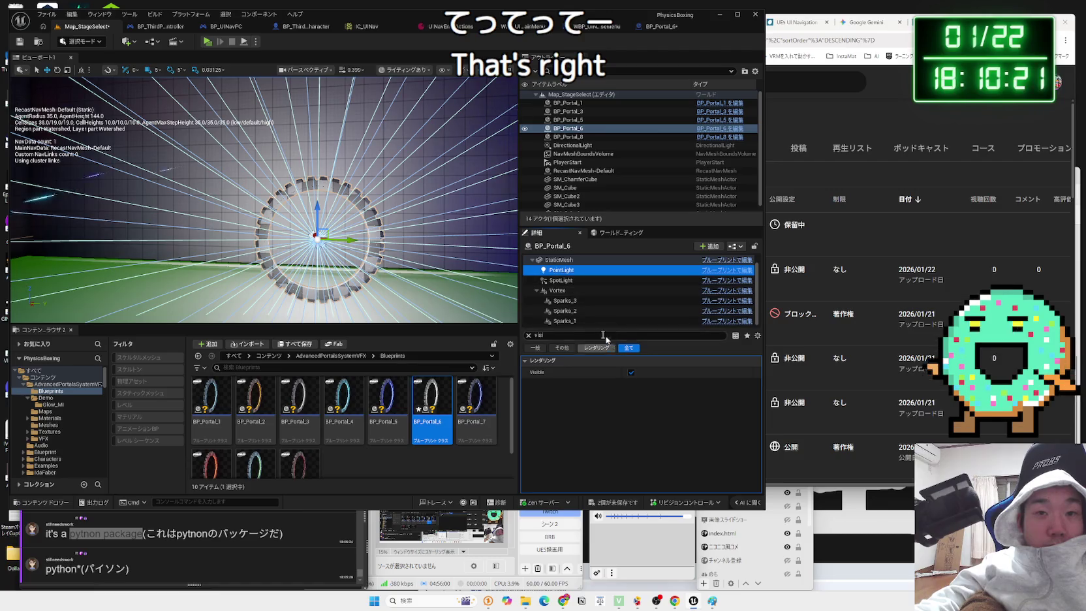
- Toggle the current portal's Sparks_3 visibility and step through its Sparks_2 and Sparks_1 components
click(555, 281)
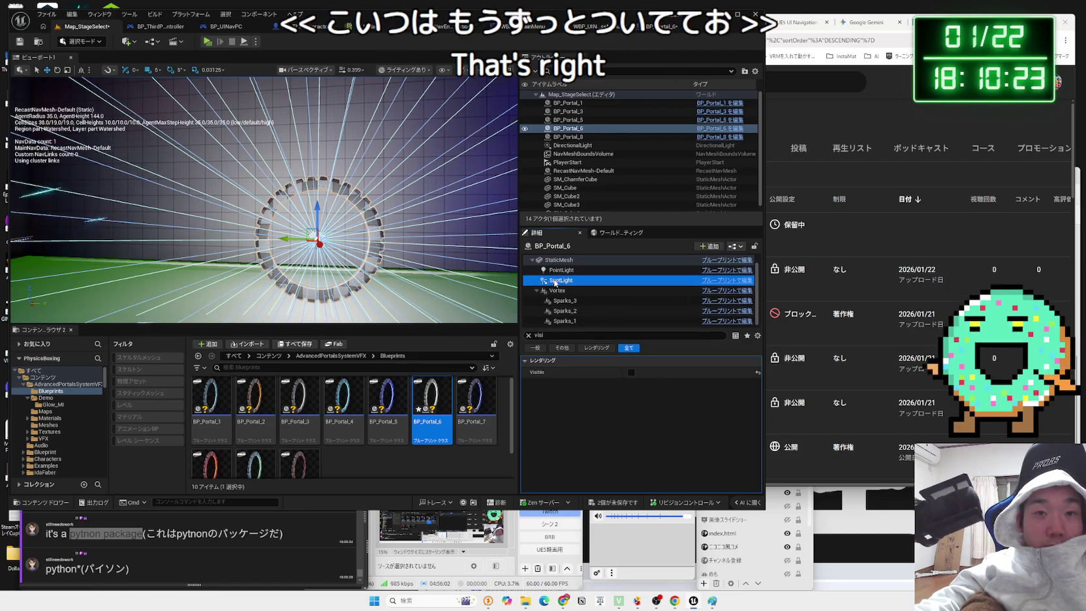
click(566, 302)
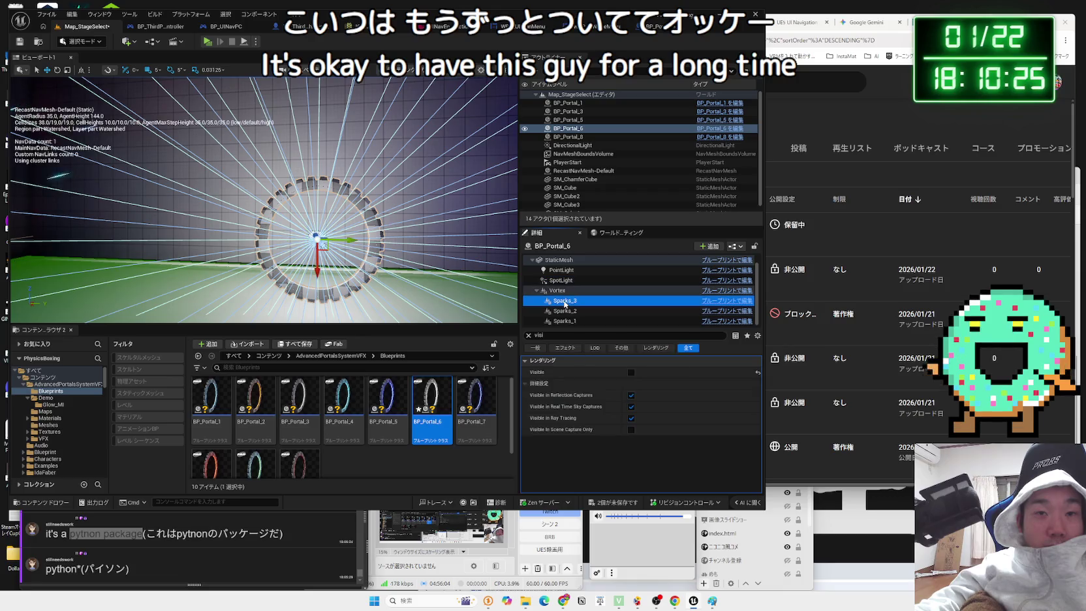
click(631, 372)
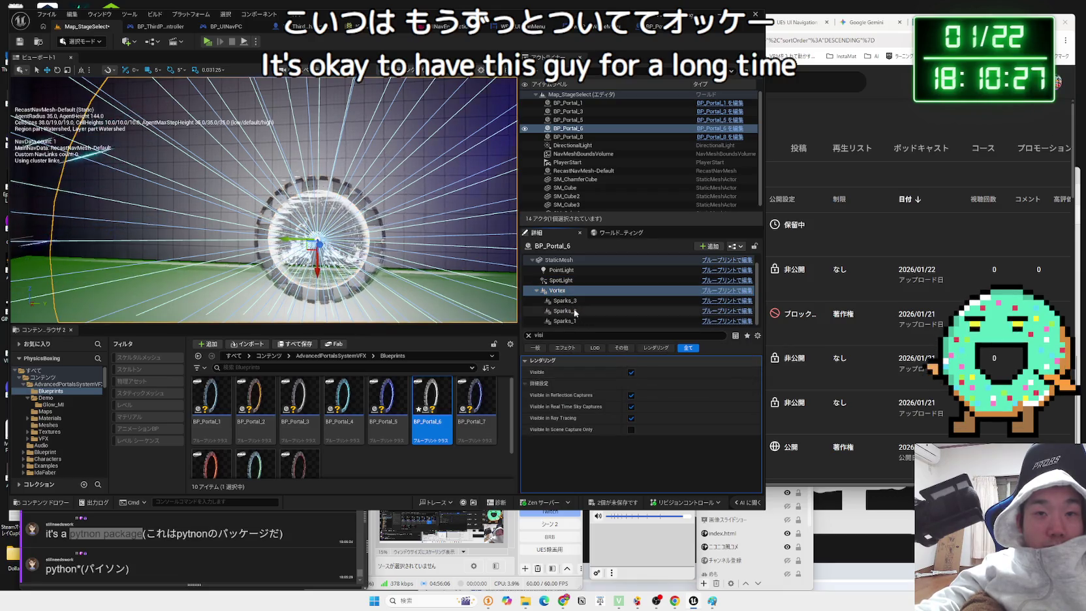
click(565, 311)
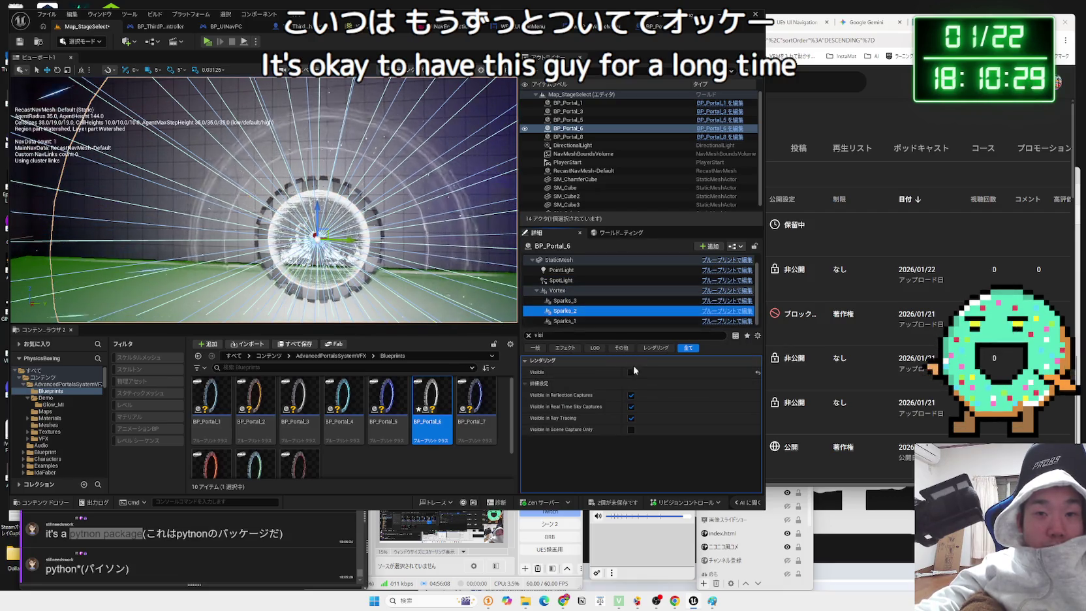
click(565, 321)
- Focus BP_Portal_5 and make its SpotLight visible, then review its Sparks_3 component
double_click(568, 119)
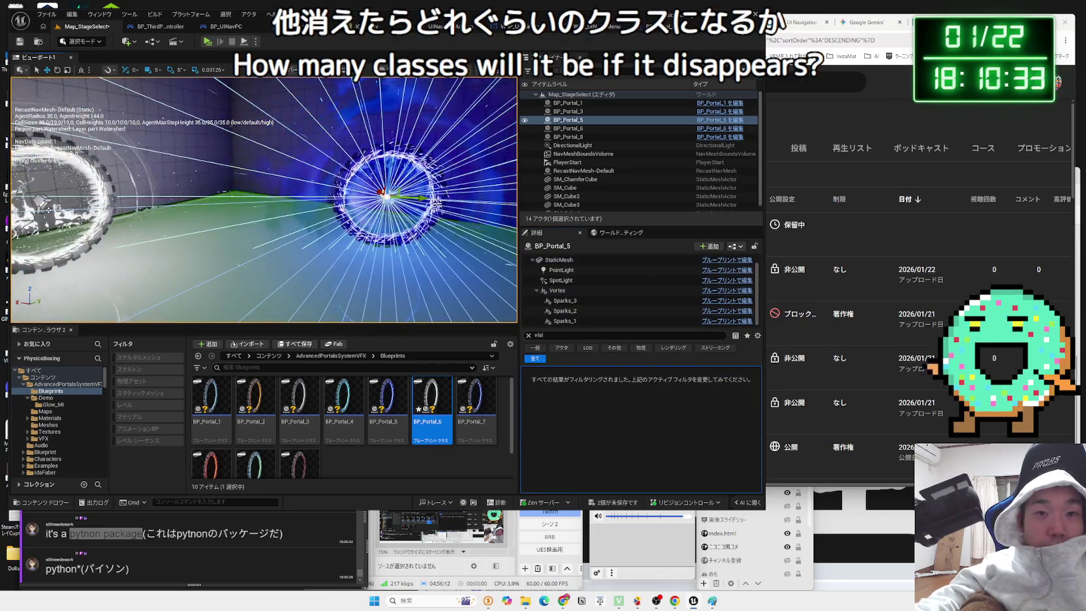
click(562, 270)
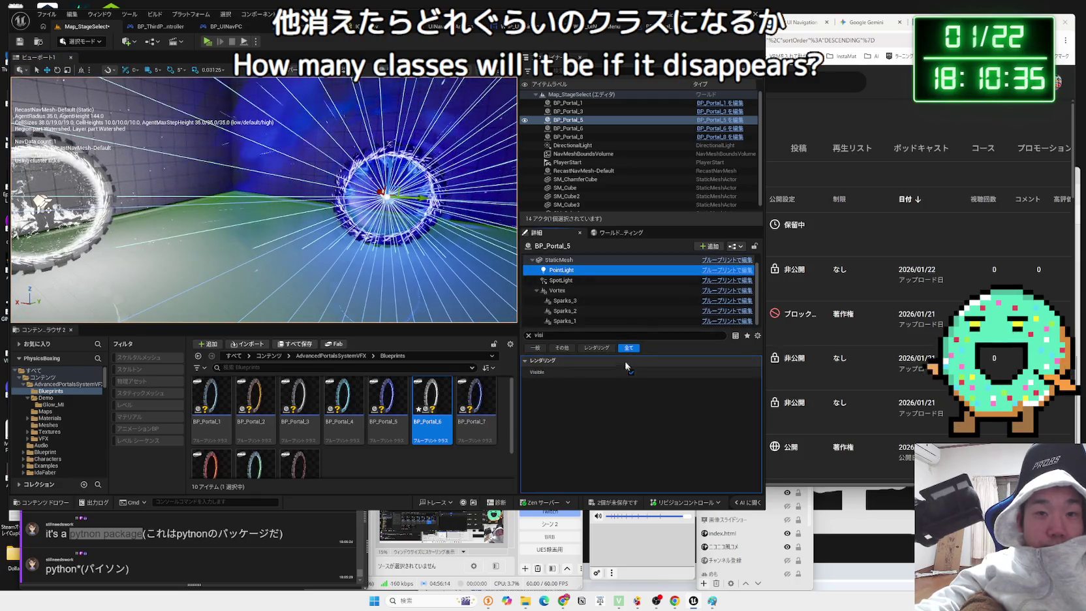
click(575, 281)
click(631, 372)
click(566, 301)
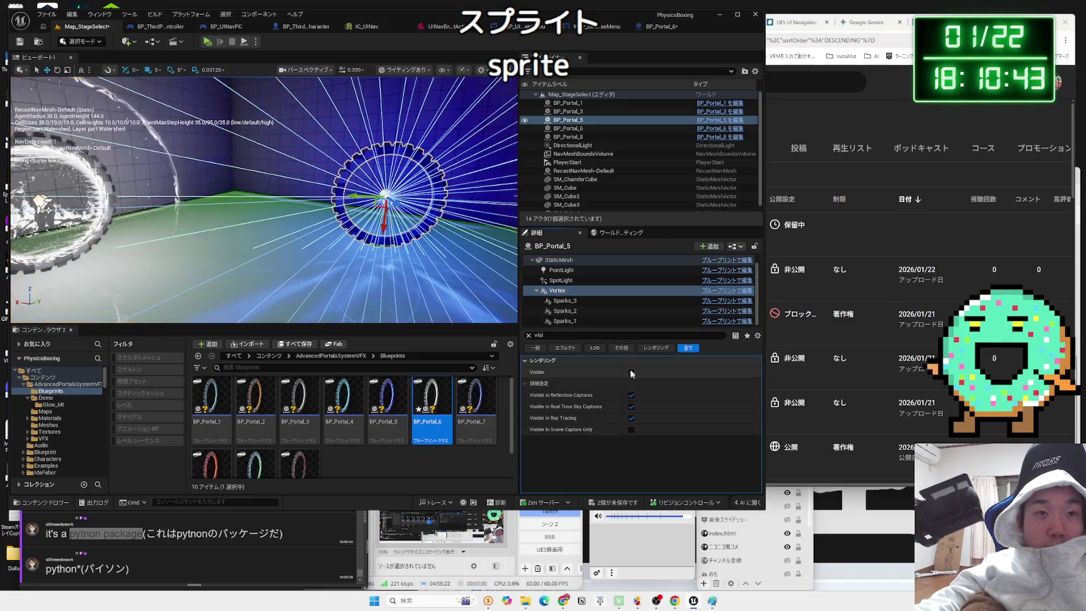
drag(425, 258, 440, 281)
click(555, 281)
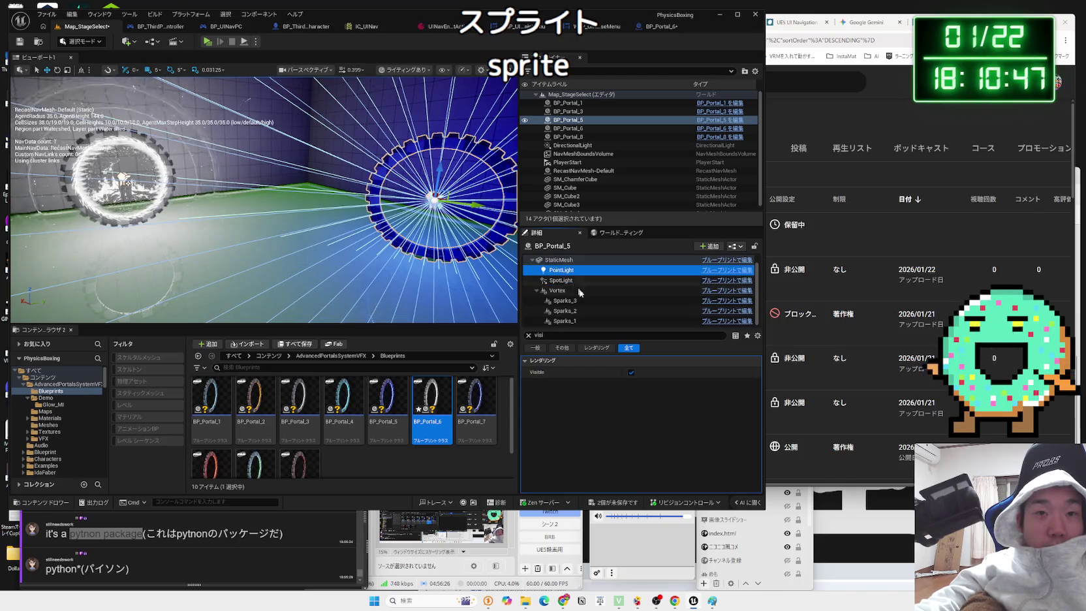
- Move the view to the purple BP_Portal_3 and turn off its point light
drag(402, 216, 379, 222)
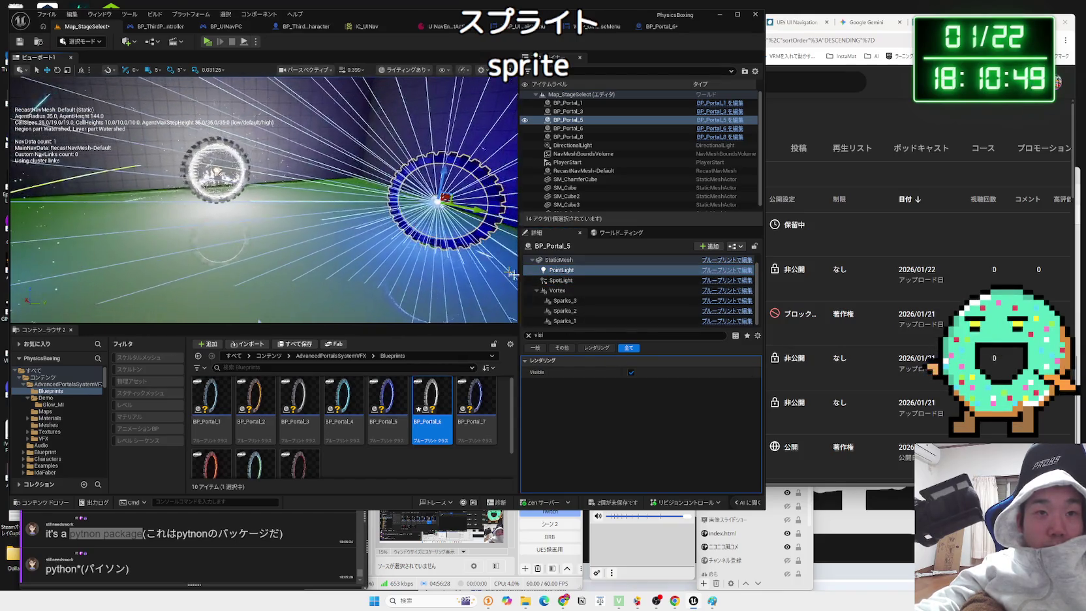
drag(404, 275, 385, 274)
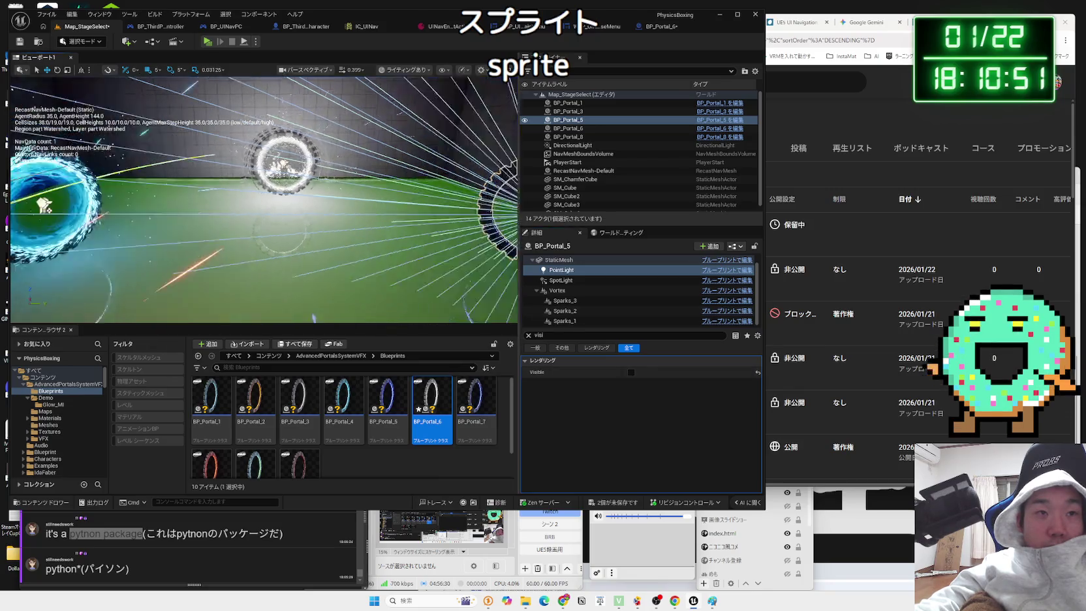
mouse_move(261, 196)
mouse_down()
mouse_move(235, 195)
mouse_move(268, 196)
mouse_up()
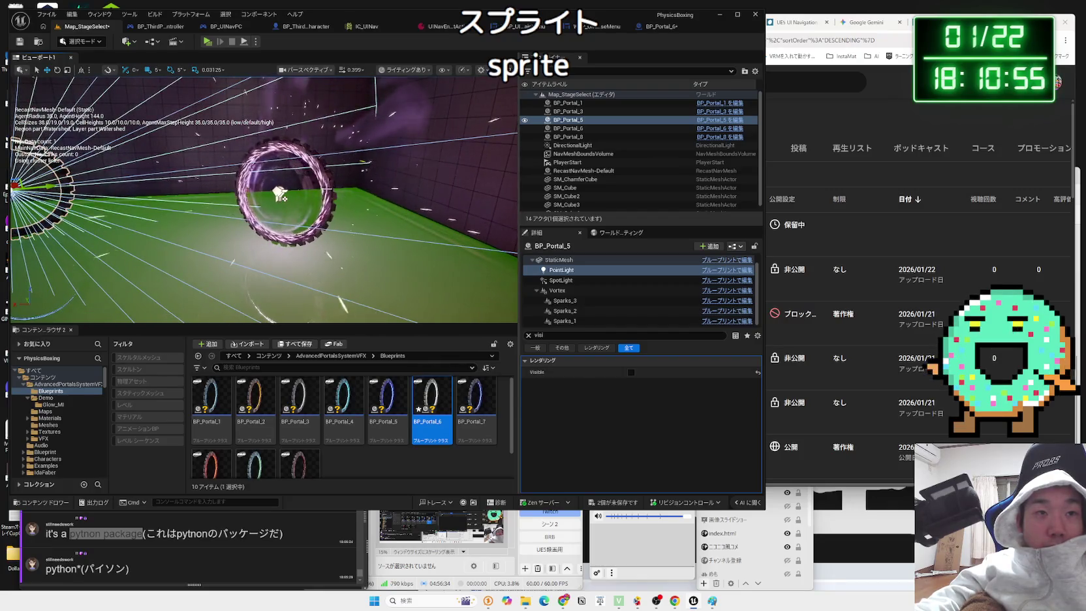
click(279, 194)
click(574, 270)
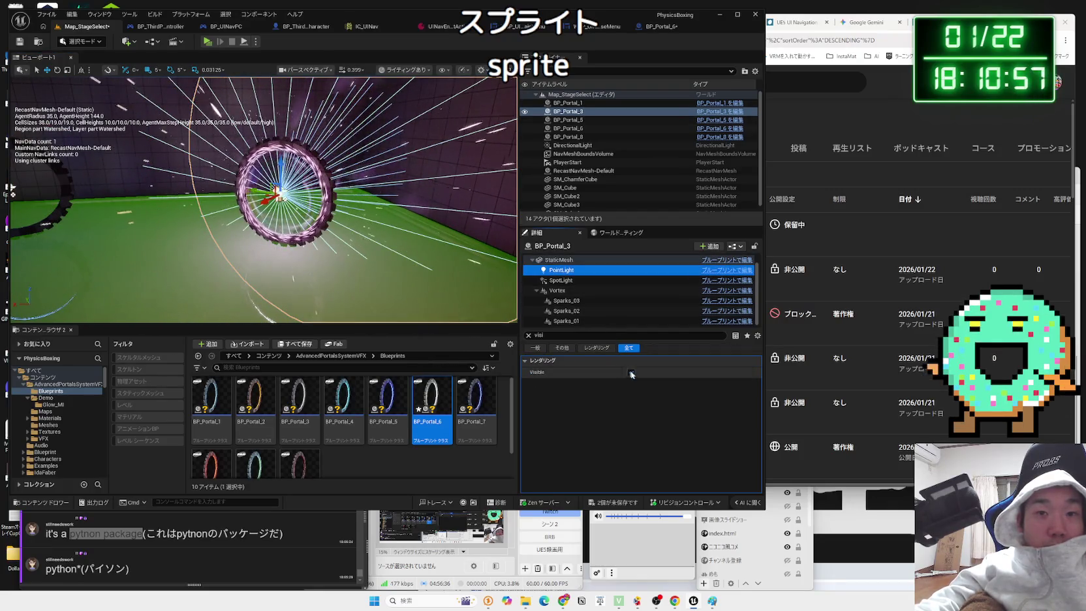
click(631, 373)
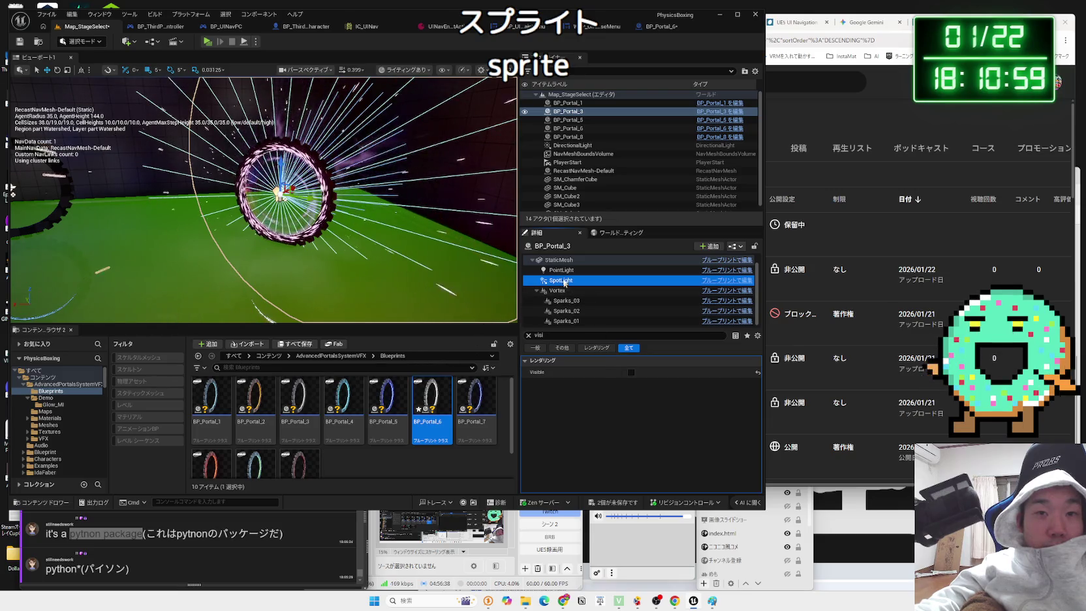
- Step through BP_Portal_3's Vortex and spark components, then select BP_Portal_8
click(575, 290)
key(Down)
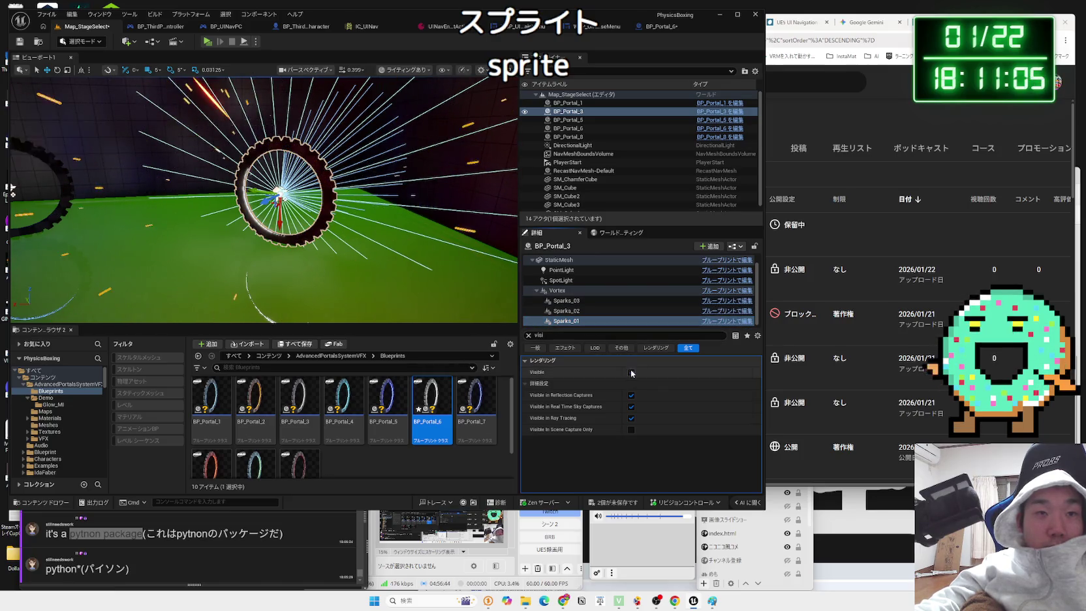
mouse_move(12, 187)
mouse_down()
mouse_move(40, 189)
mouse_move(49, 153)
mouse_up()
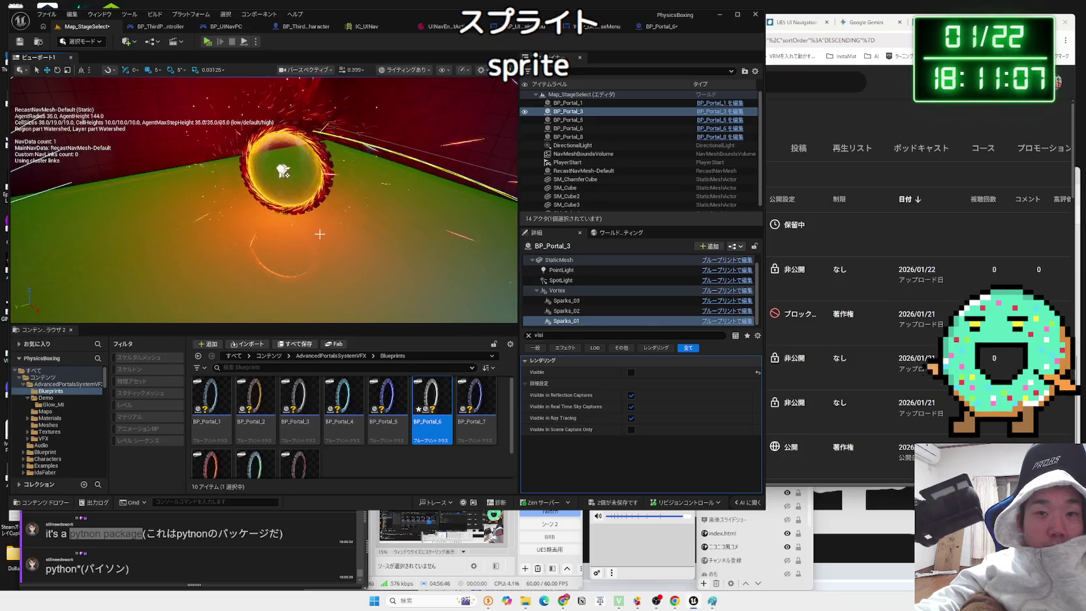
click(283, 171)
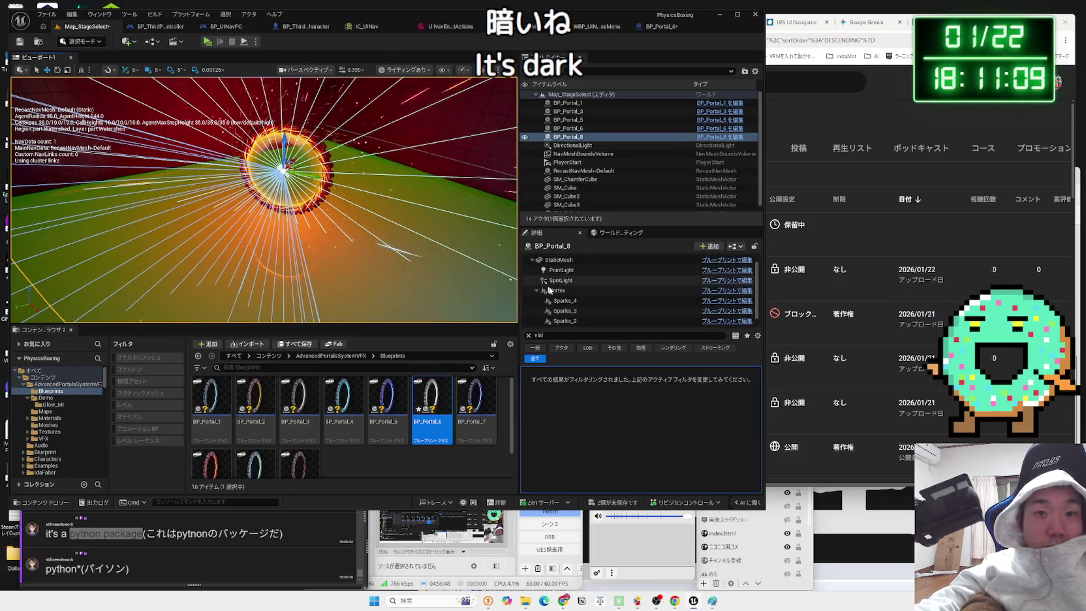
- Turn off BP_Portal_8's point light and hide its Sparks_2 particles
click(561, 271)
click(632, 374)
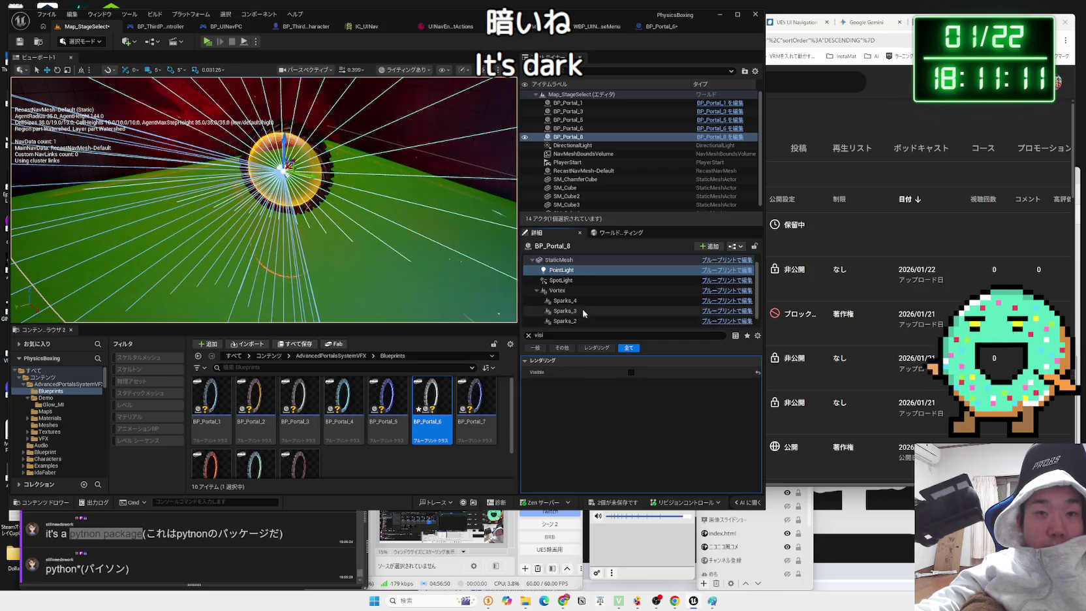
click(563, 292)
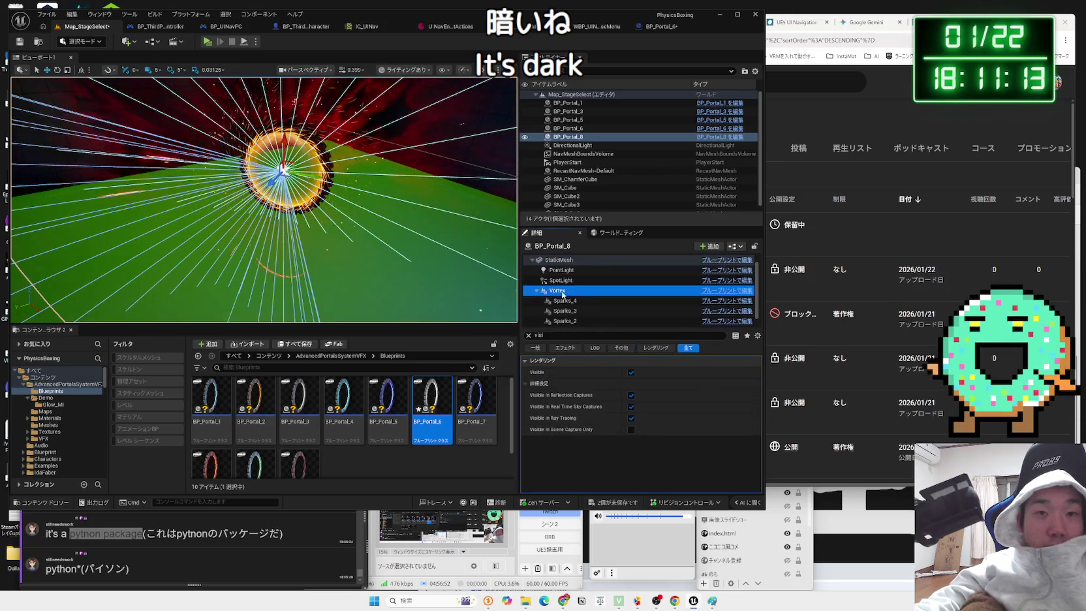
click(580, 301)
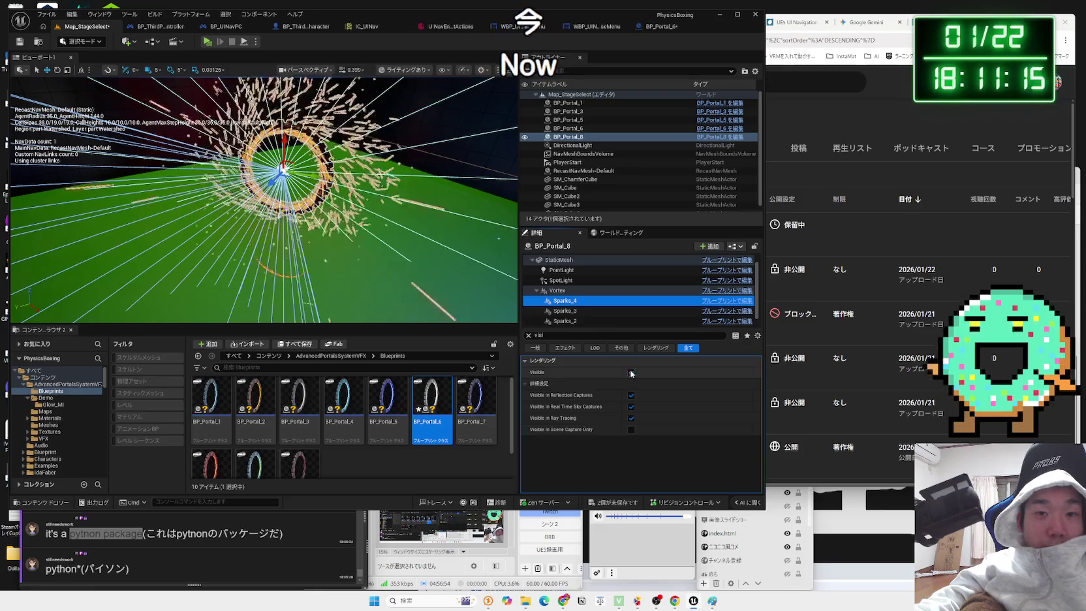
click(568, 312)
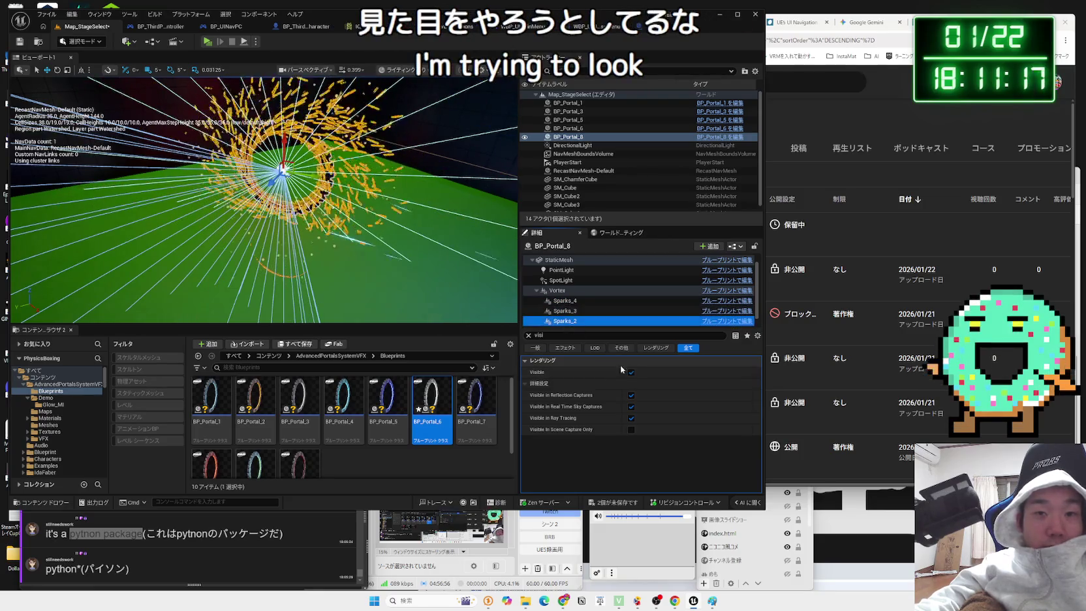
click(631, 372)
scroll(594, 312, down, 1)
click(595, 321)
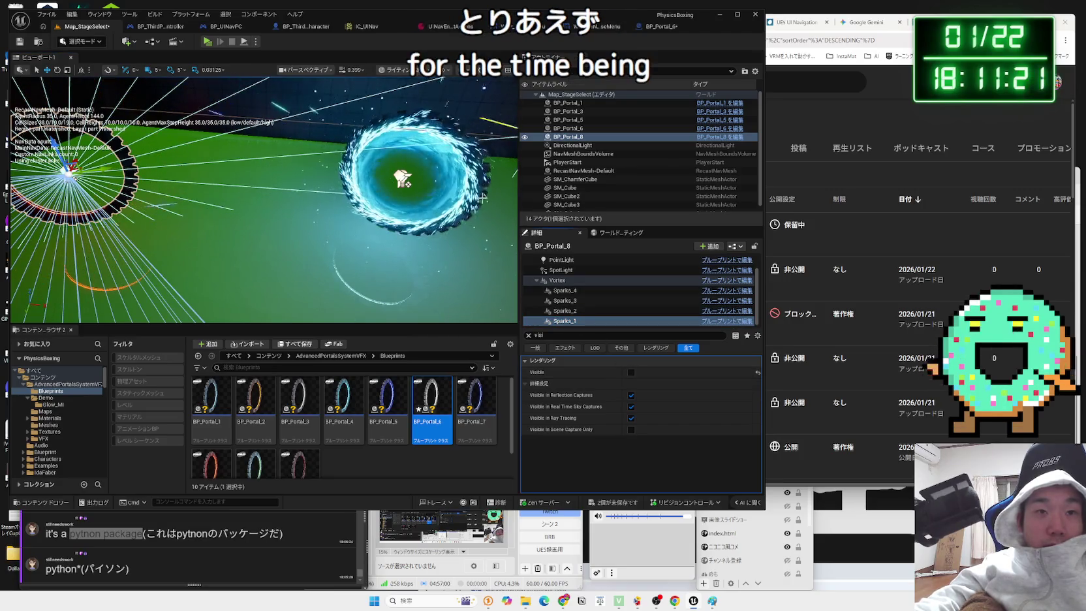
- Turn off BP_Portal_1's point light, hide its Sparks and Sparks2 particles, and start a play test
double_click(568, 102)
click(576, 270)
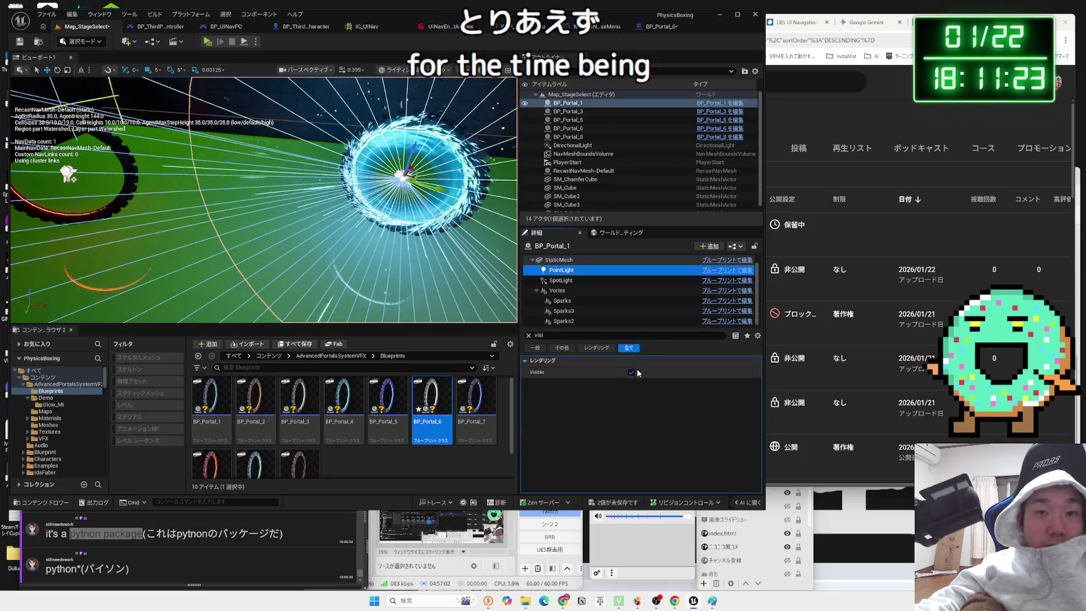
click(637, 372)
click(565, 301)
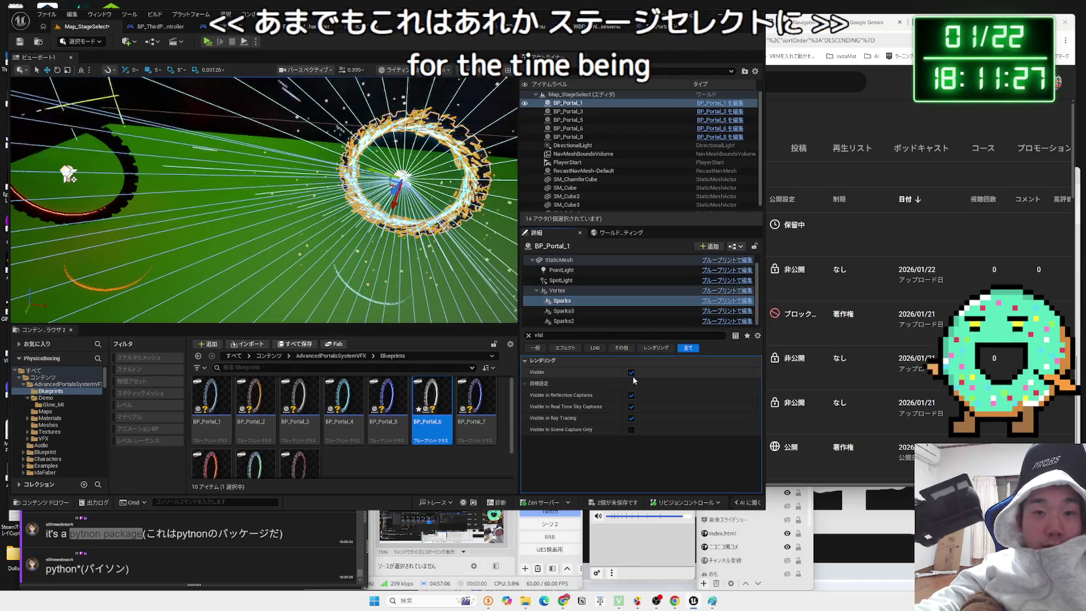
click(632, 372)
click(564, 311)
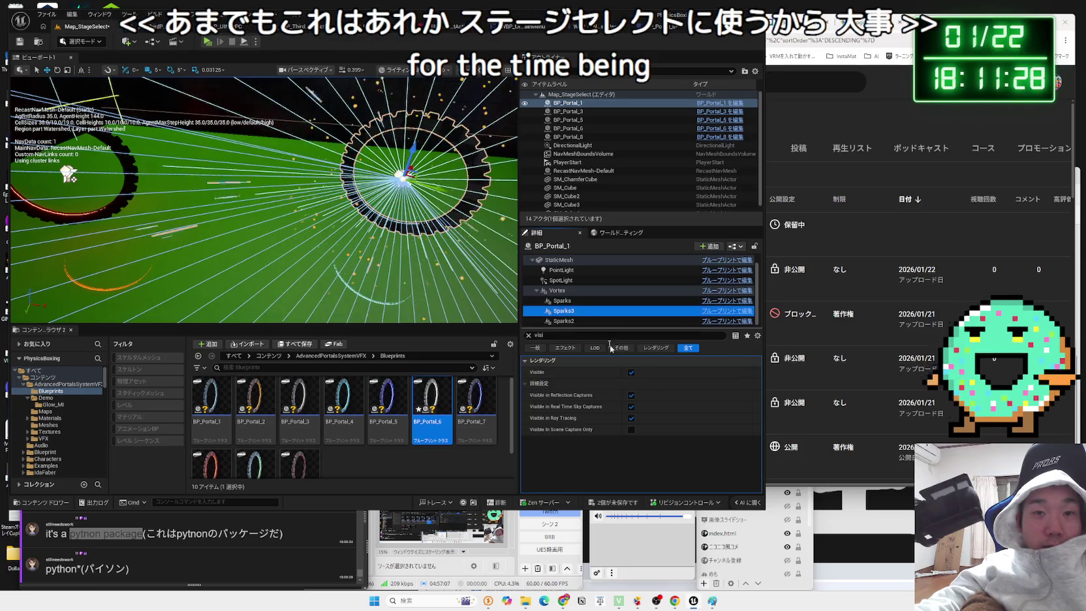
click(631, 373)
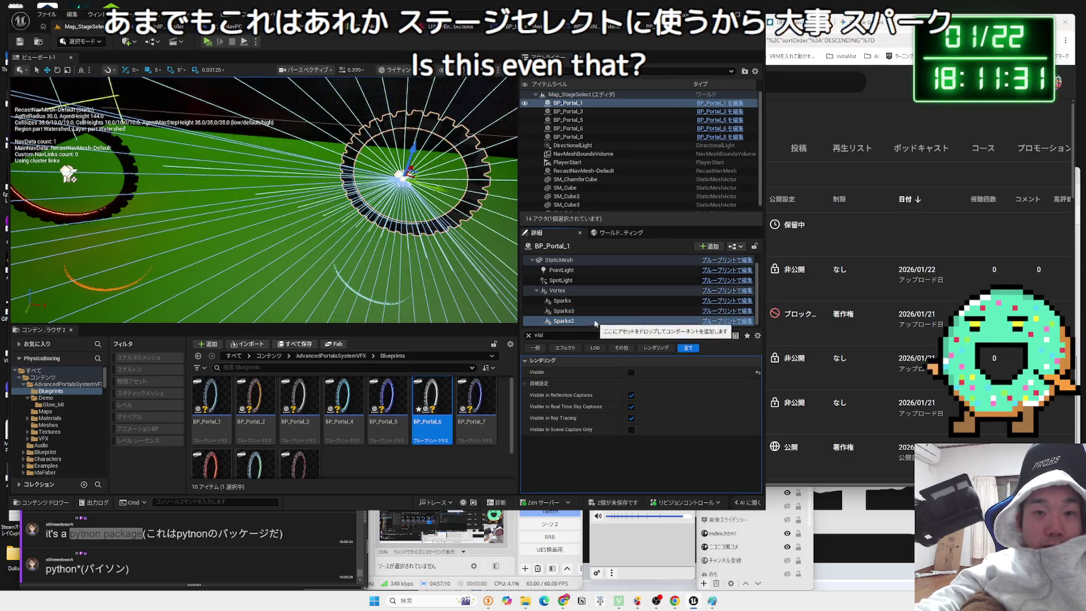
scroll(560, 304, down, 1)
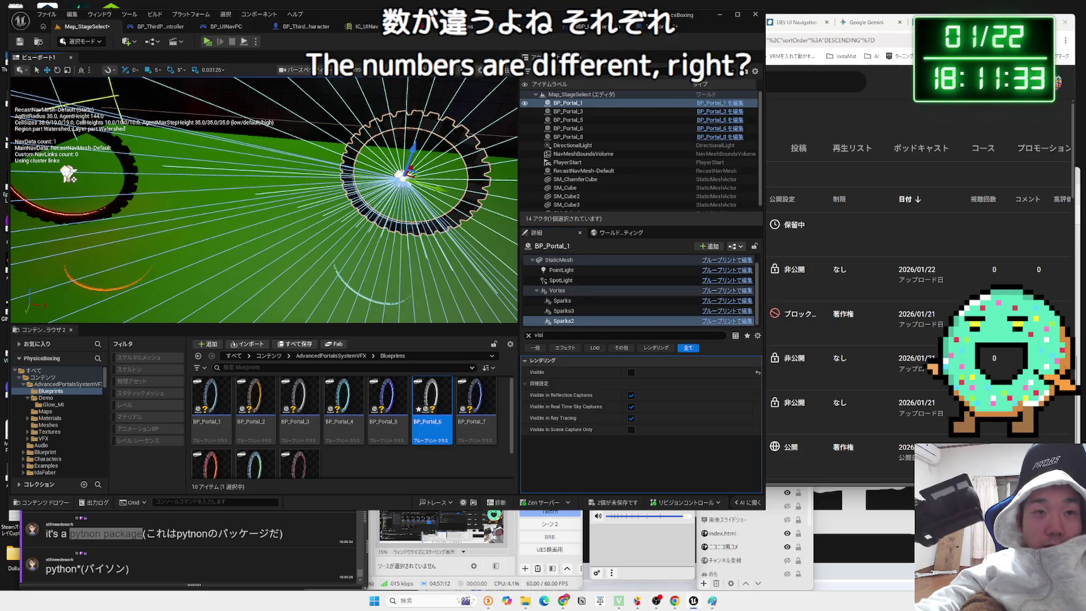
click(346, 163)
click(207, 42)
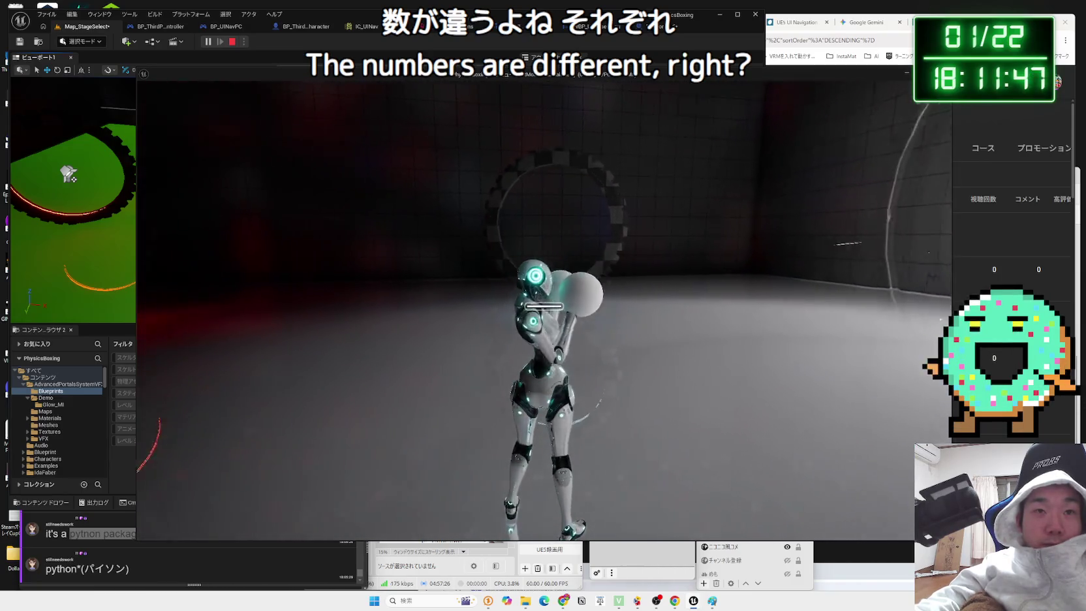
key(Escape)
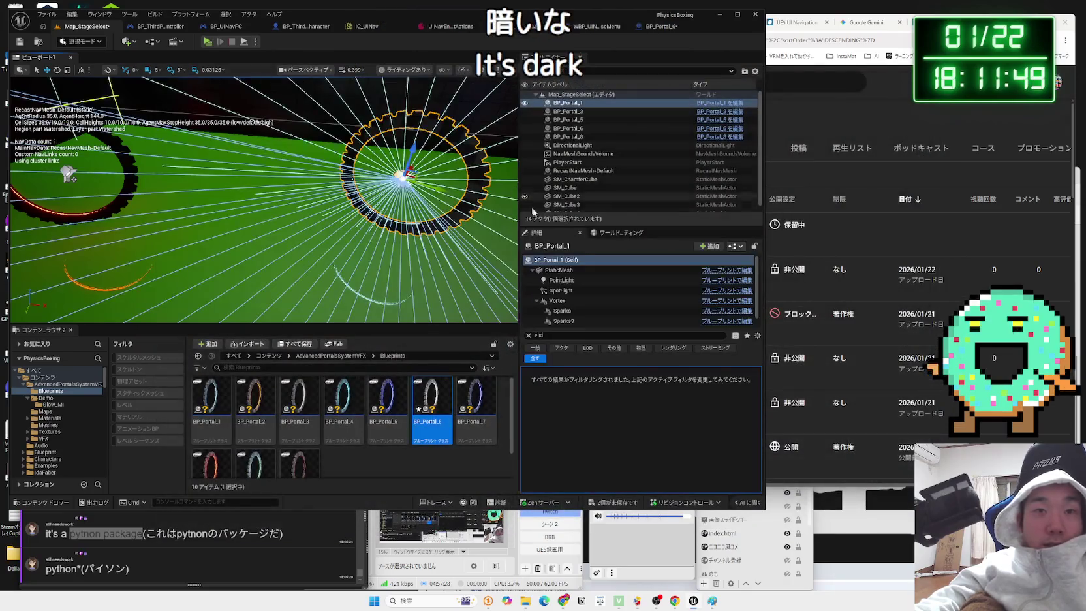
- Compare BP_Portal_1's point light off and on, leaving it on, and play-test briefly
click(572, 292)
click(632, 372)
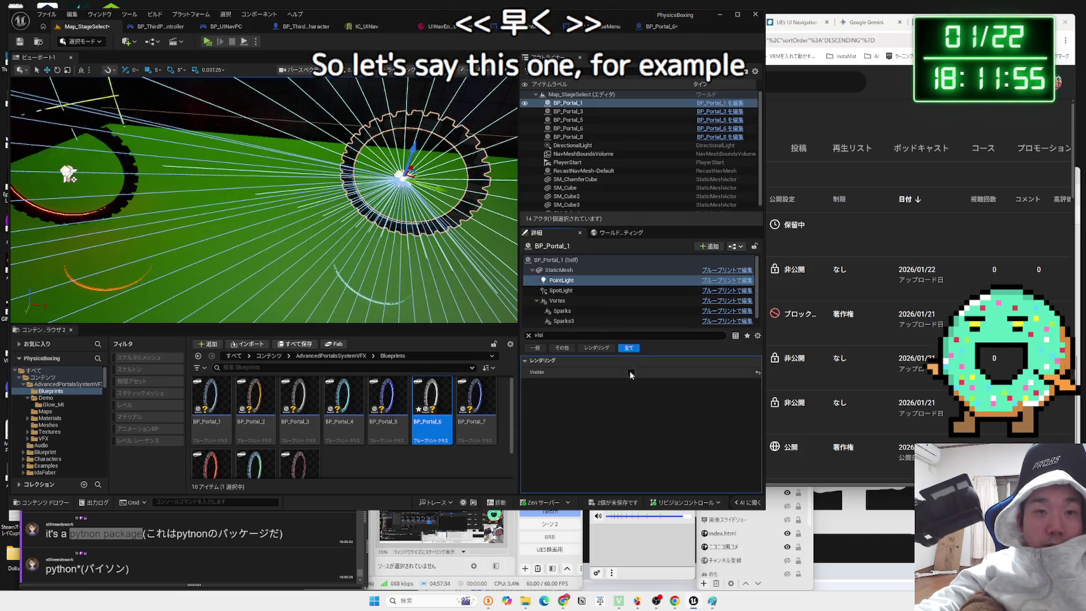
click(631, 373)
click(208, 42)
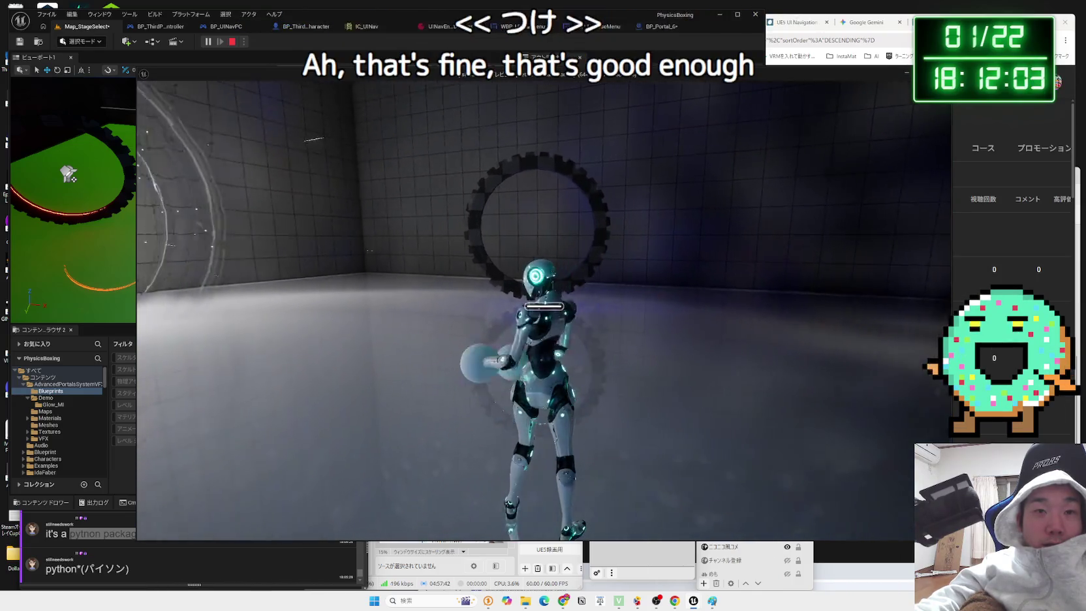
key(Escape)
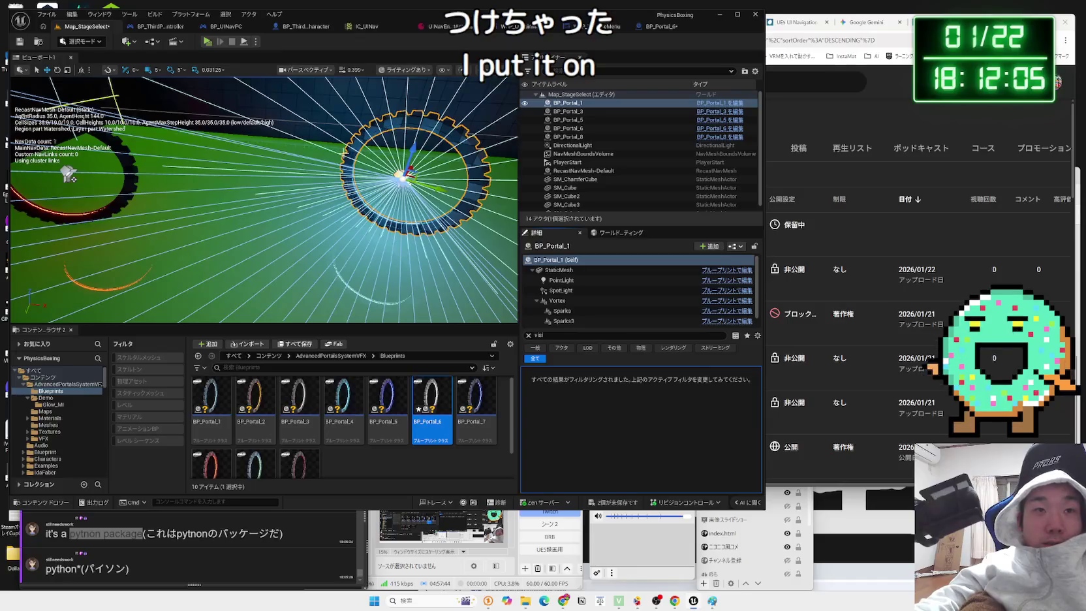
- Turn the point lights of BP_Portal_8 and BP_Portal_3 back on
click(568, 136)
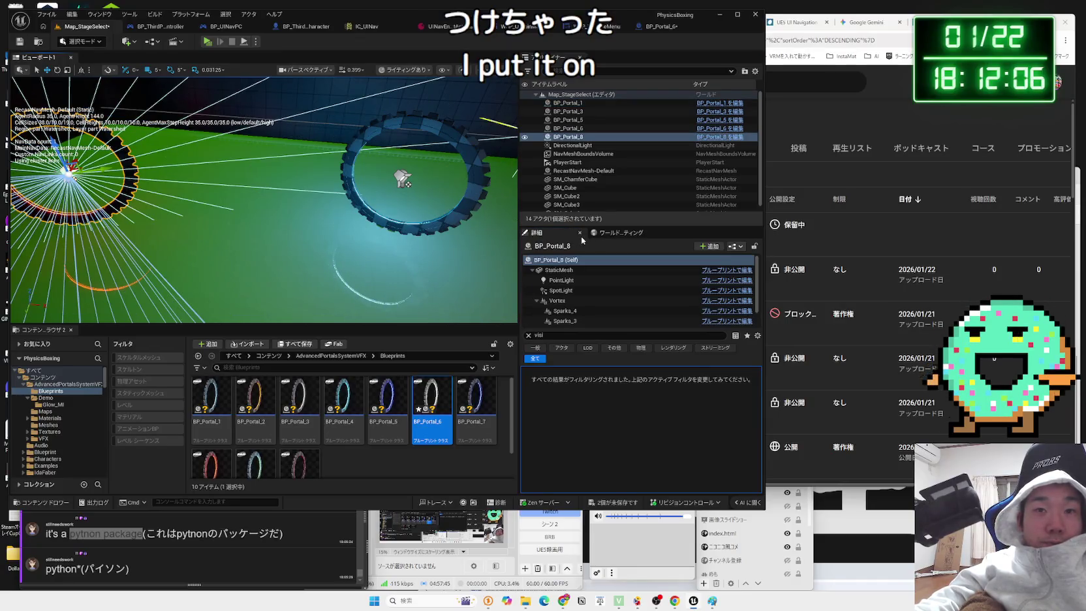
click(590, 290)
click(631, 372)
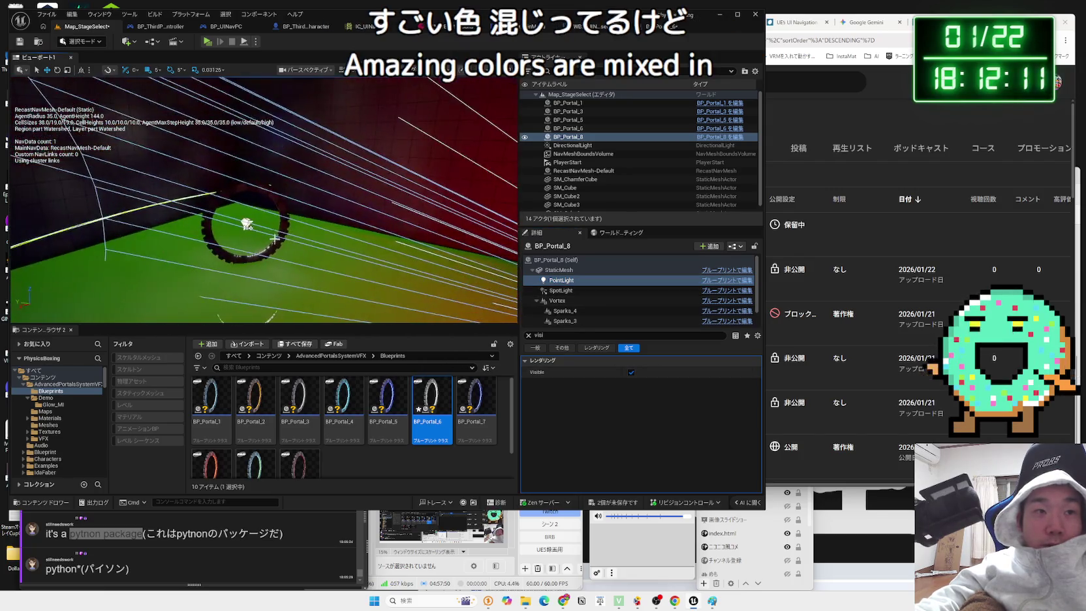
click(568, 111)
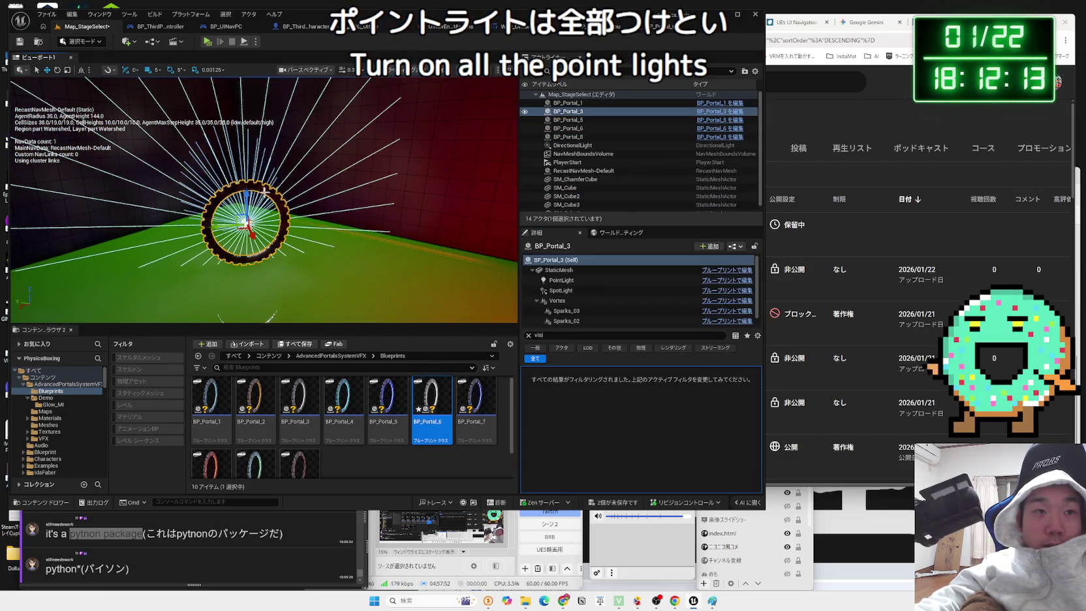
click(563, 280)
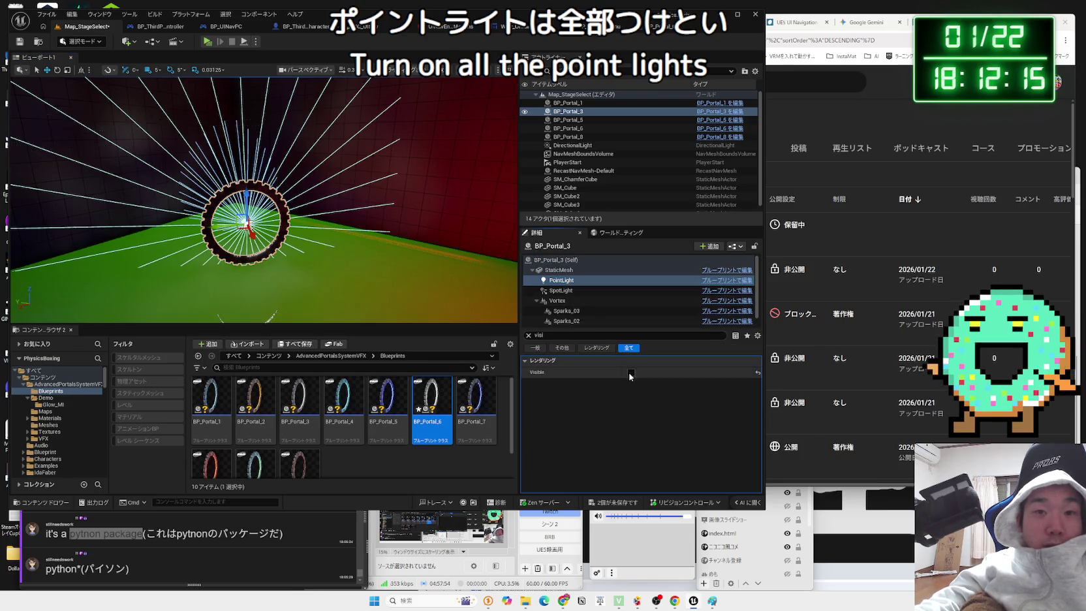
click(631, 372)
- Turn BP_Portal_5's point light back on and play-test with all lights on
click(568, 120)
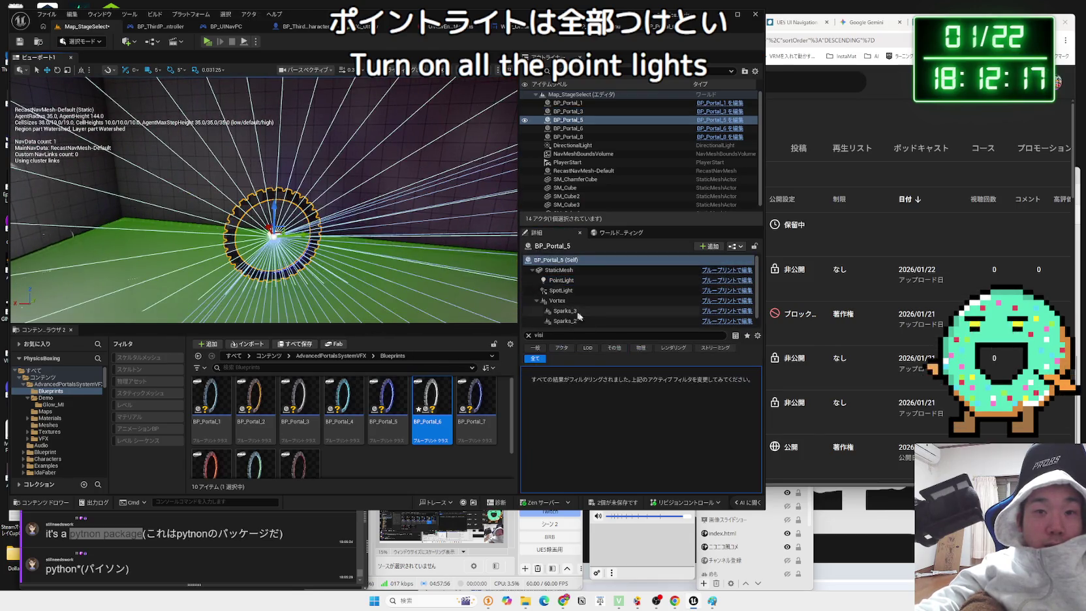
click(562, 280)
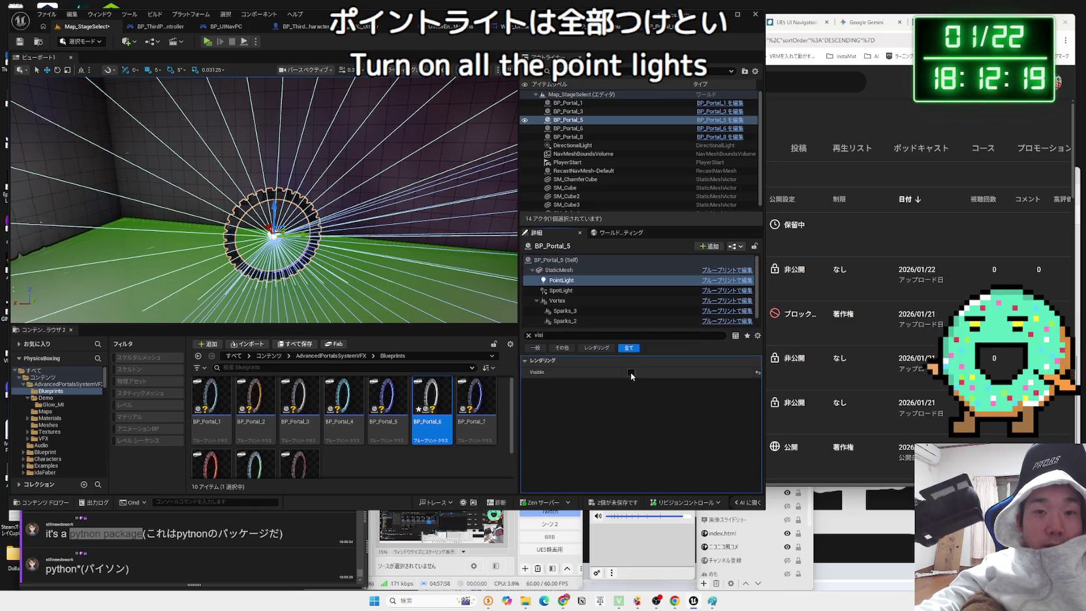
click(630, 373)
click(207, 41)
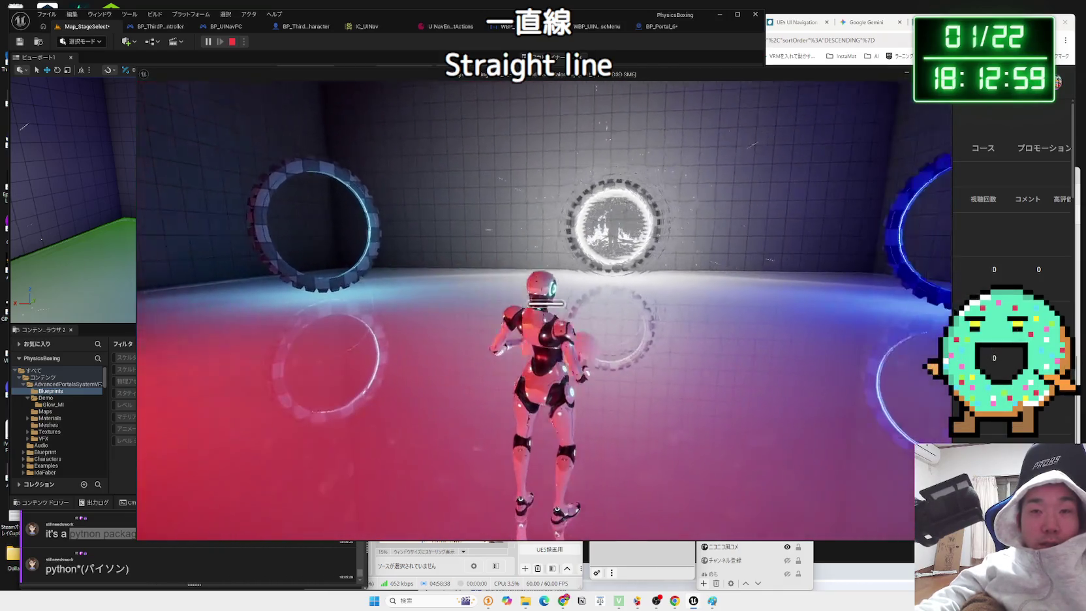
key(Escape)
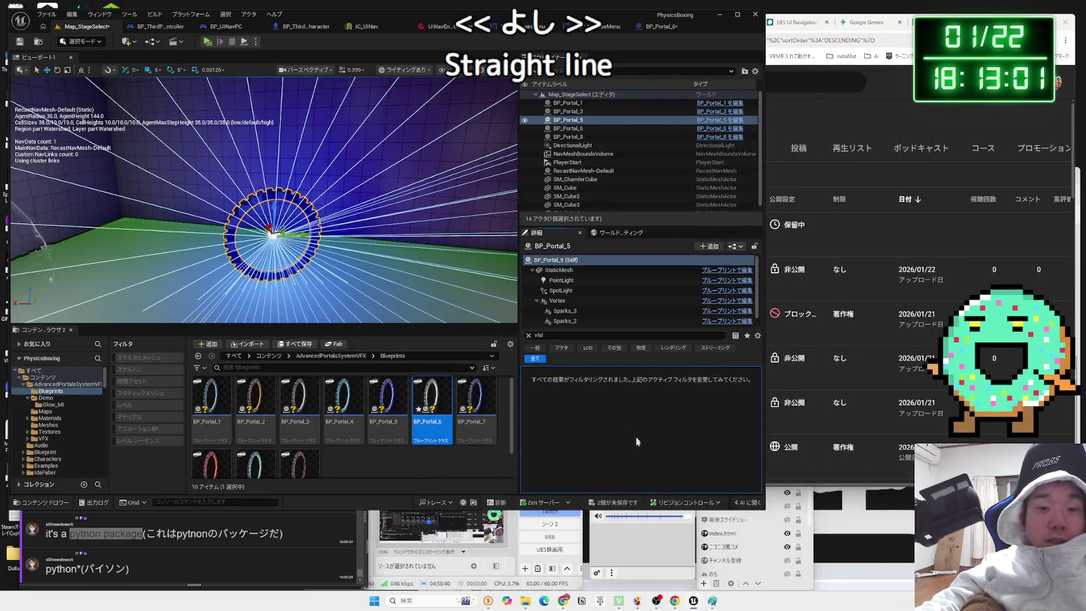
- Save all unsaved level and blueprint changes
click(614, 505)
click(600, 395)
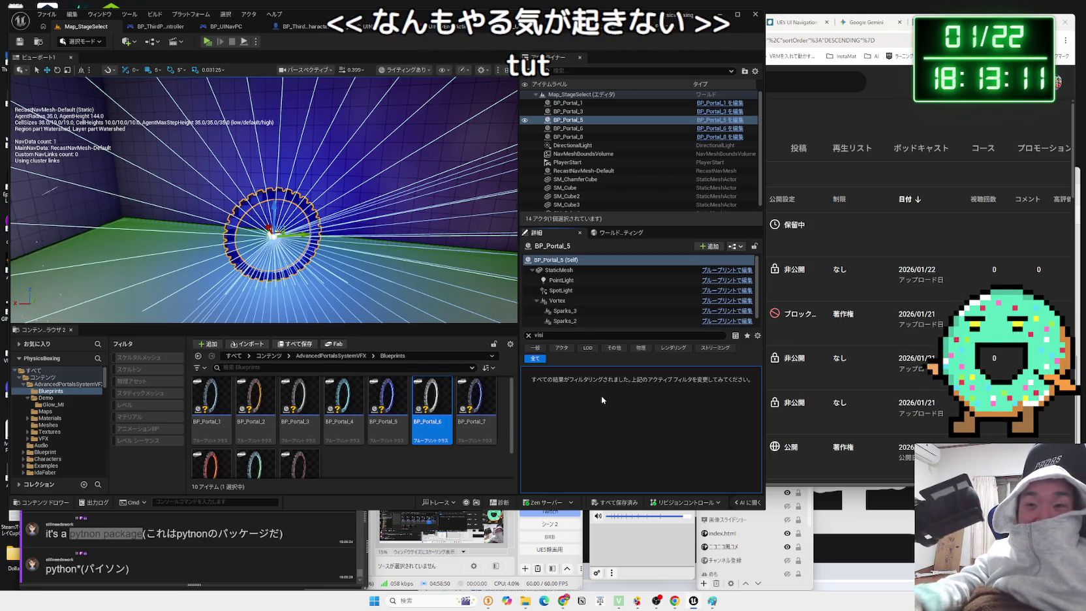
key(alt+Tab)
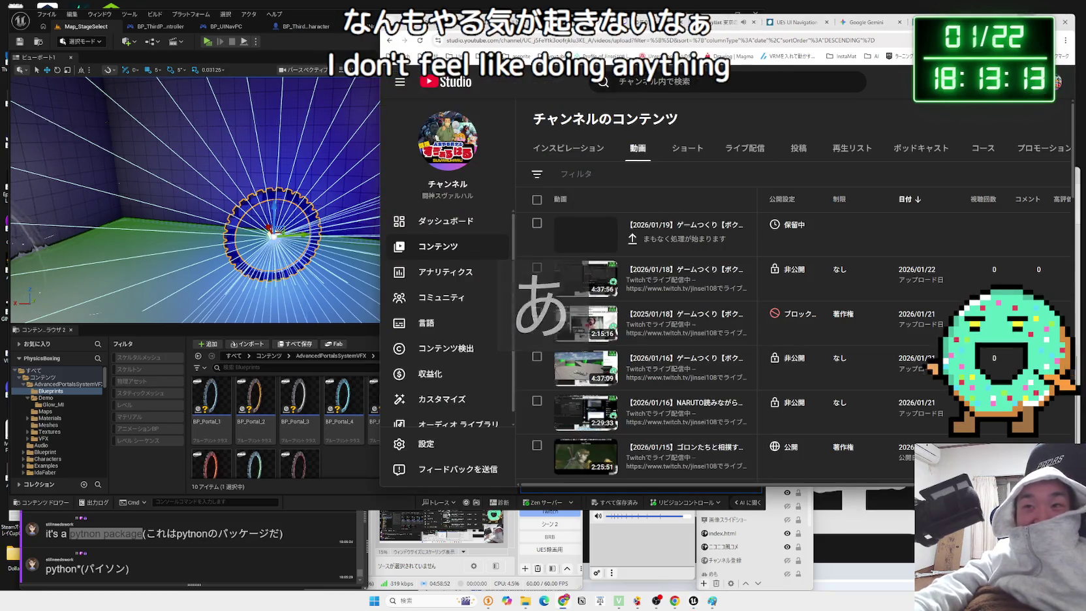
key(alt+Tab)
- Close the stray File Explorer window and view the UINav enhanced input action list
click(816, 176)
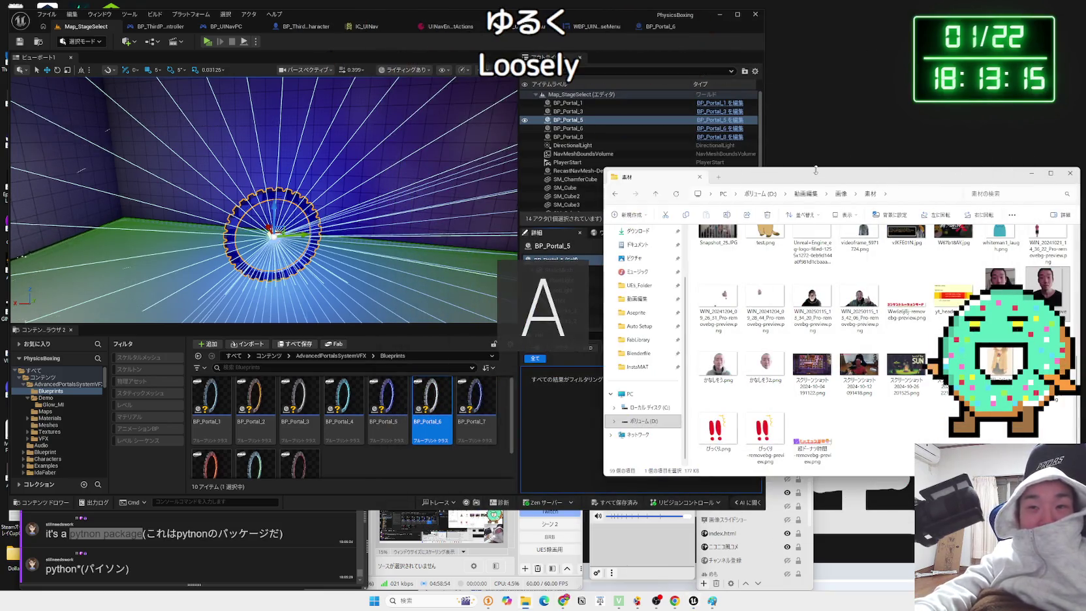
drag(816, 177, 727, 157)
click(979, 152)
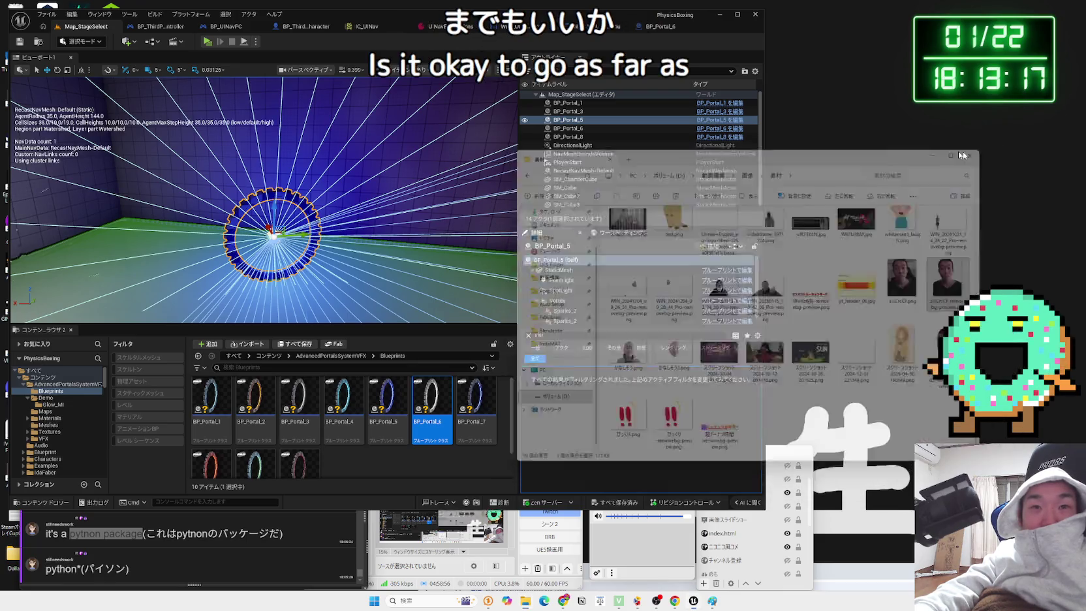
click(437, 26)
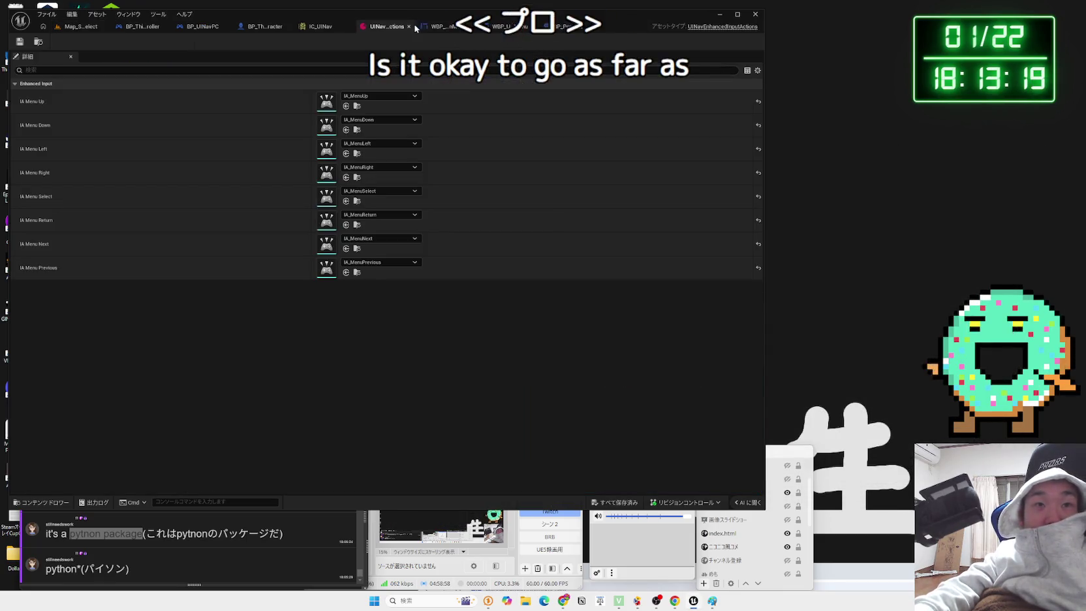
- Close the UINav input actions asset, return to Map_StageSelect, and clear the details property search
click(409, 26)
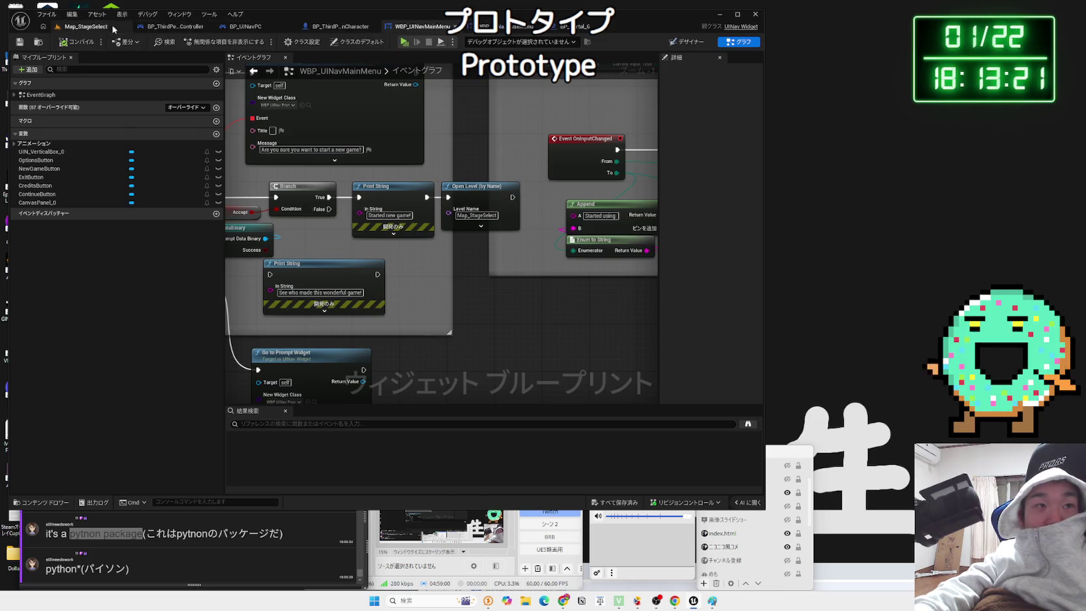
click(117, 29)
drag(261, 196, 215, 195)
drag(314, 186, 314, 185)
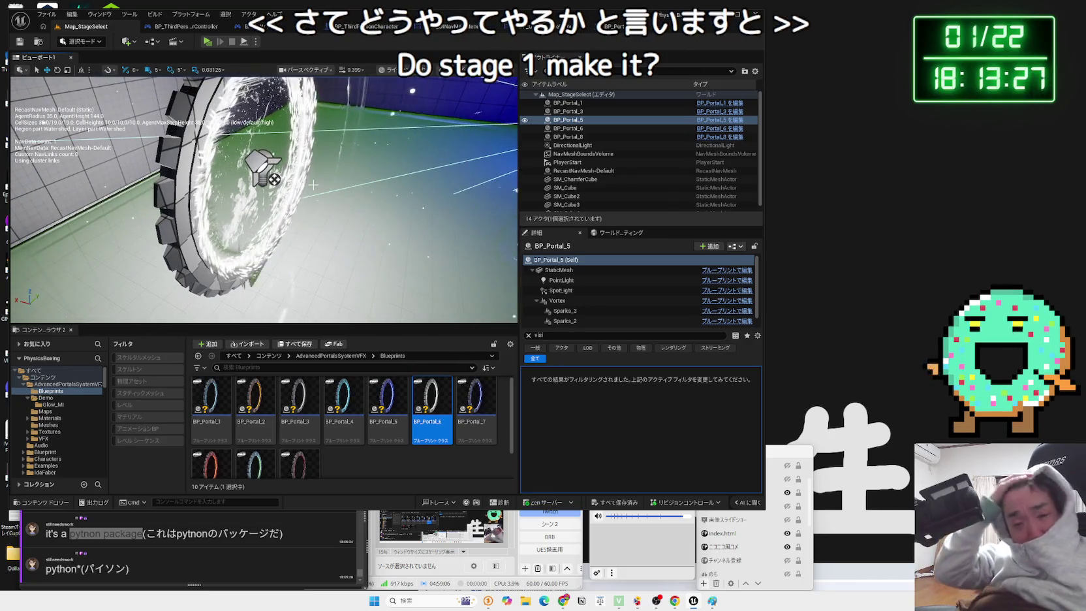
click(529, 335)
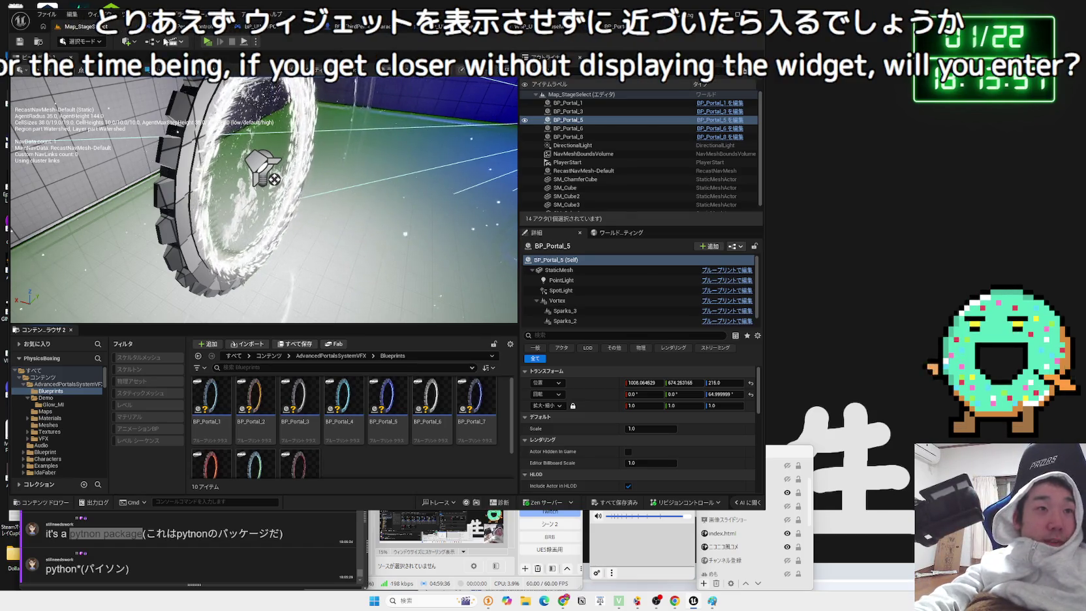
- Select BP_Portal_6 in the level, frame it with F, and open the play options
scroll(262, 196, down, 5)
click(248, 129)
key(f)
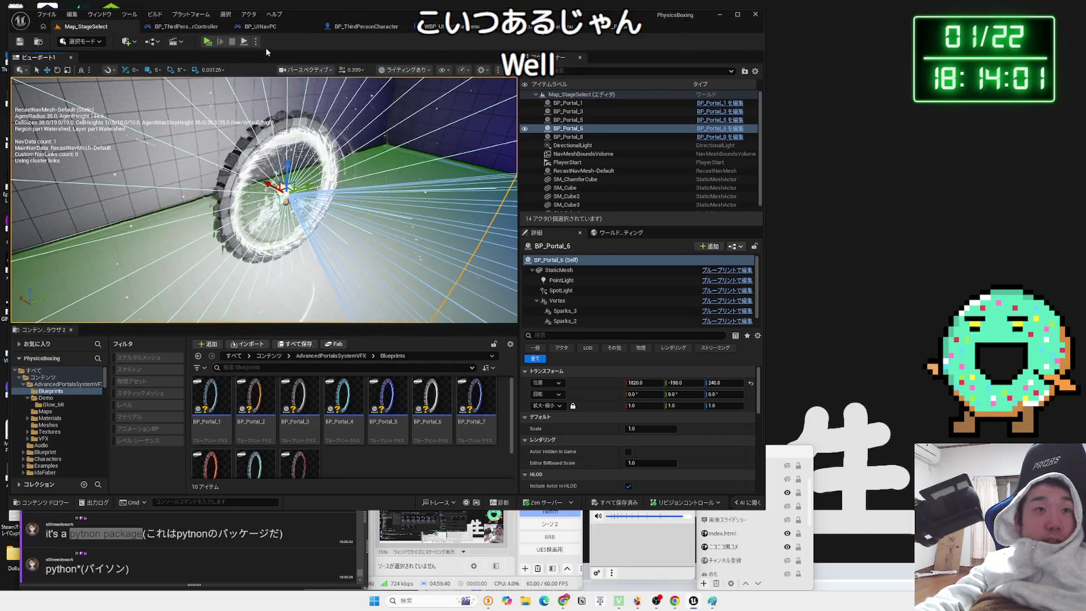
click(257, 41)
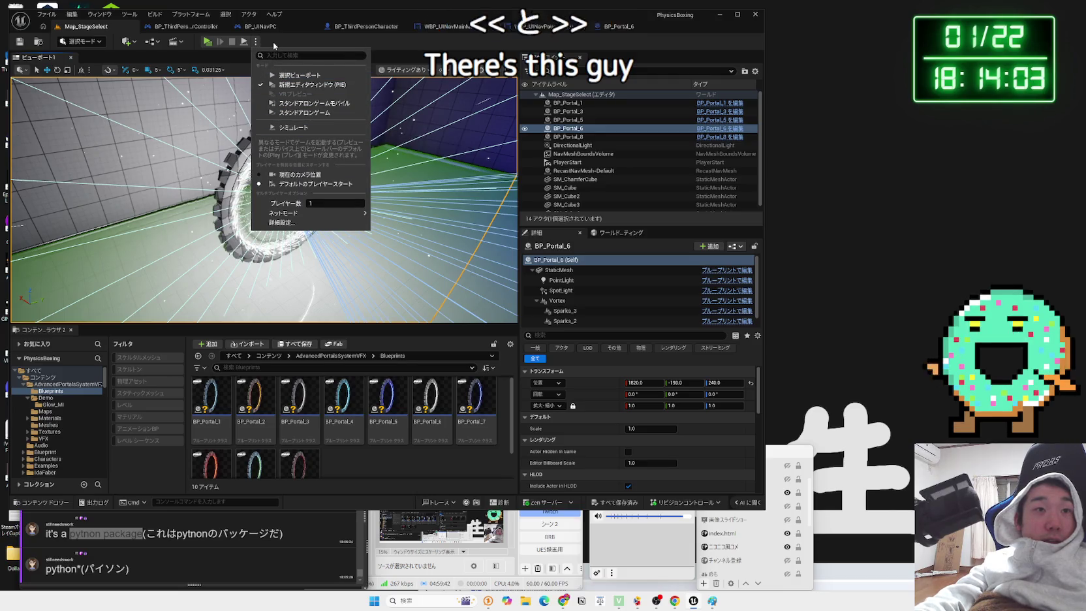
- Open the Map_StageSelect level blueprint and add a BP_Portal_6 reference to its graph
click(152, 42)
click(151, 41)
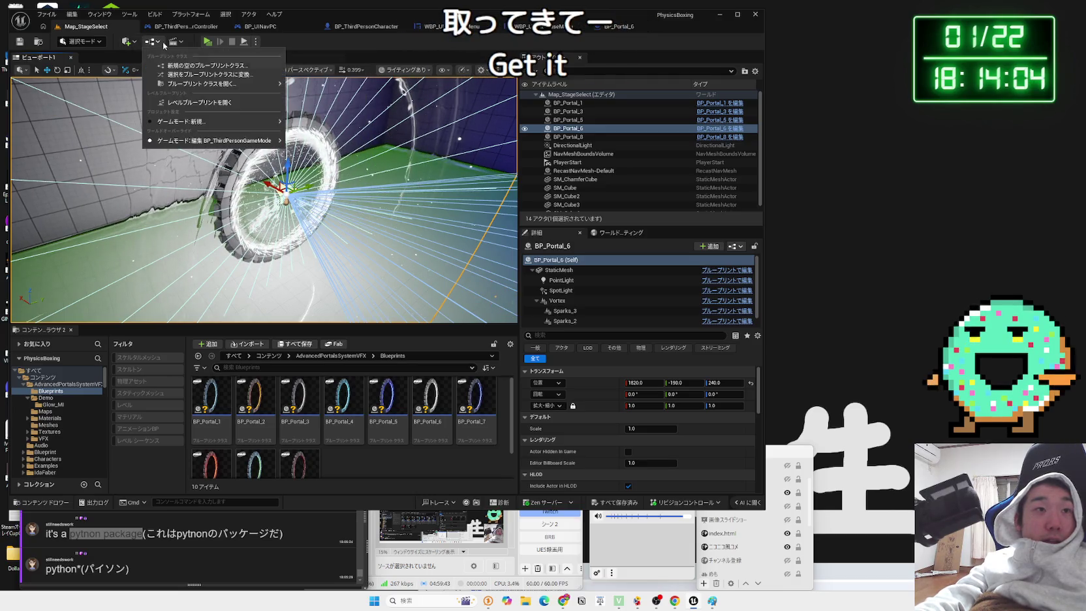
click(190, 103)
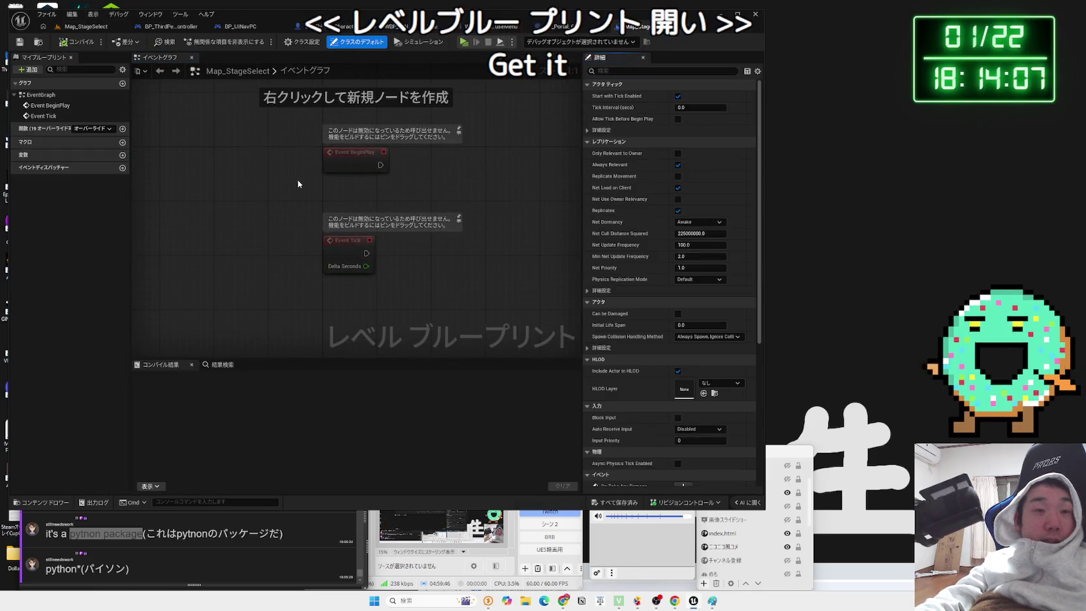
right_click(359, 215)
click(404, 223)
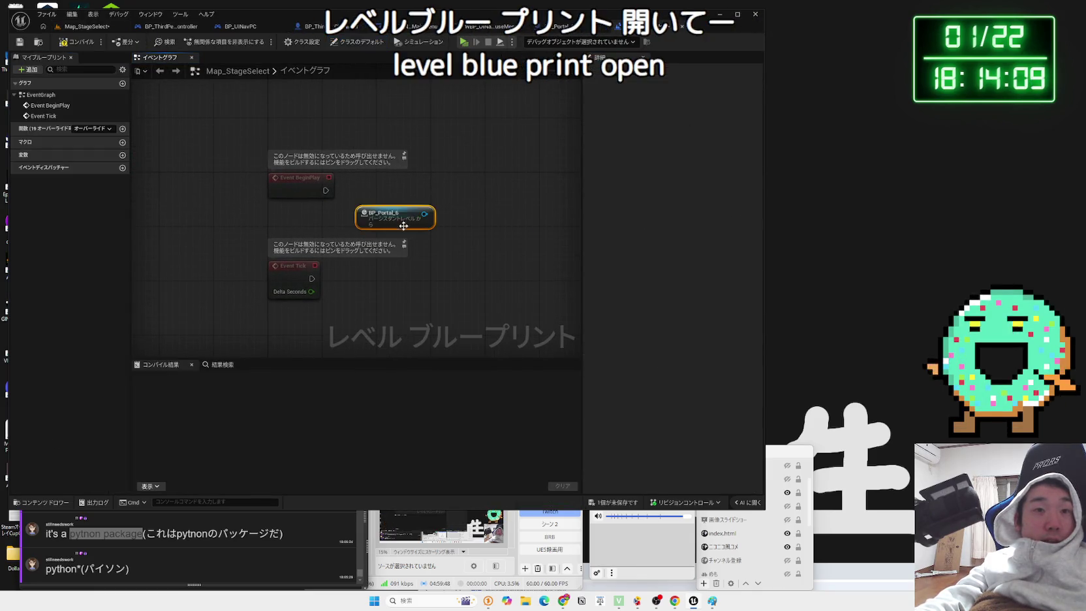
- Browse the reference's 'get' actions without adding one, checking the other editor tabs
drag(392, 208, 421, 207)
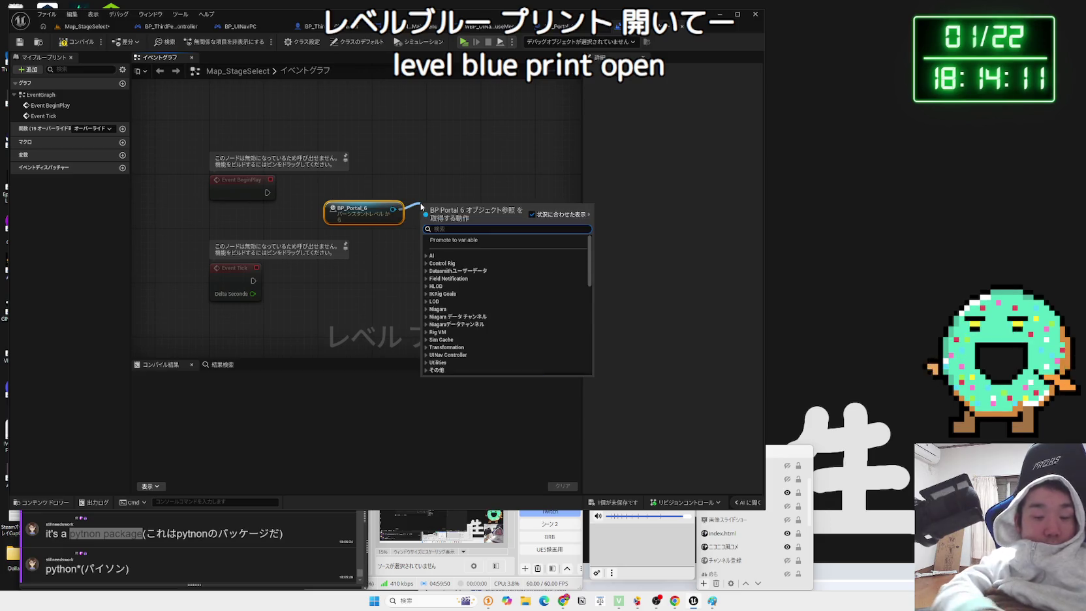
text(get)
scroll(591, 271, down, 5)
scroll(589, 275, down, 10)
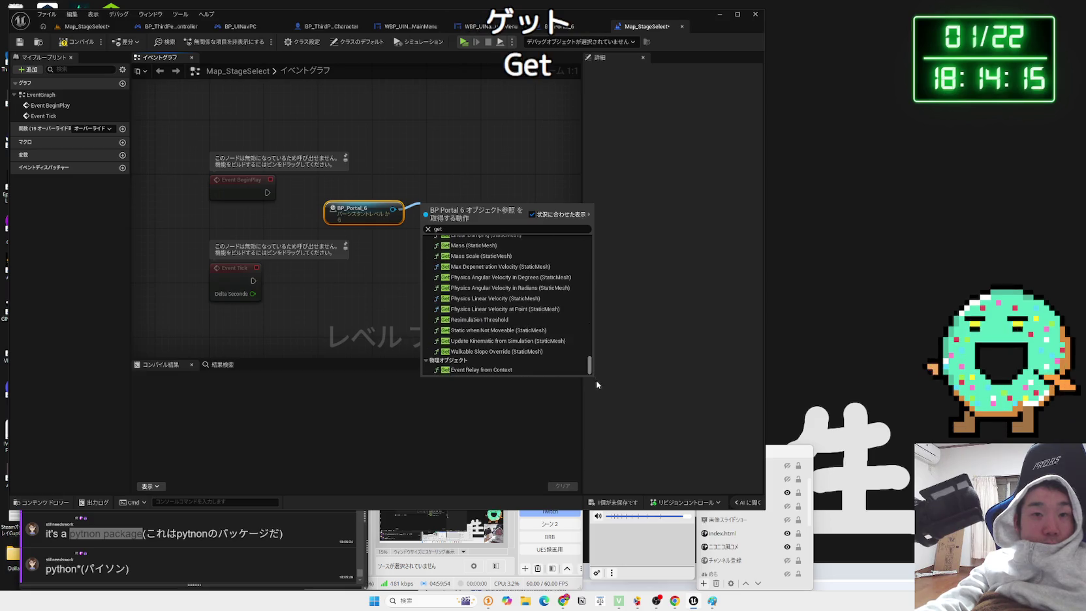
click(478, 160)
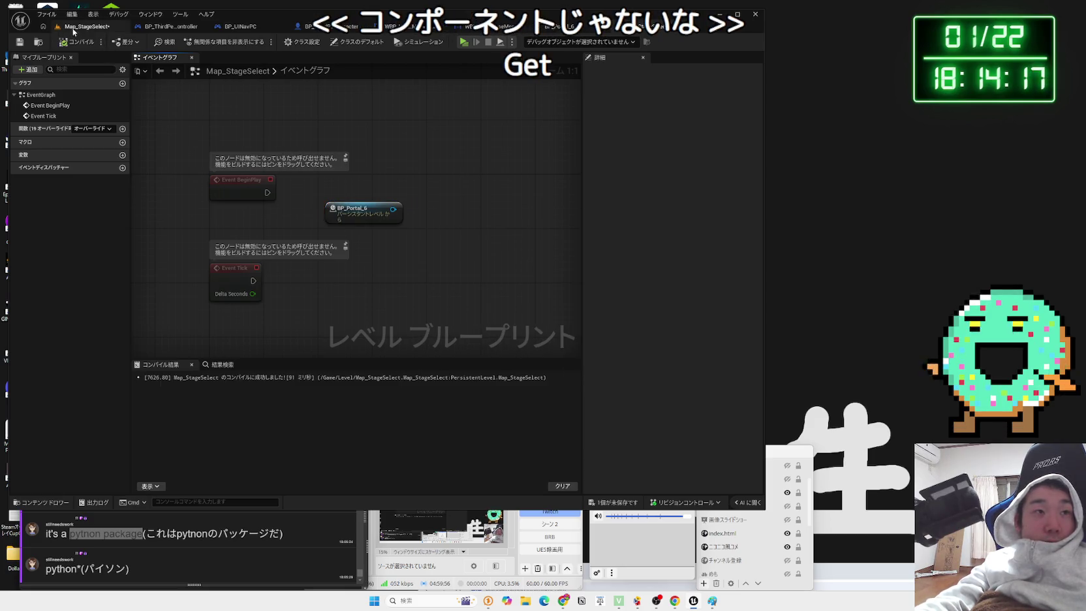
click(72, 29)
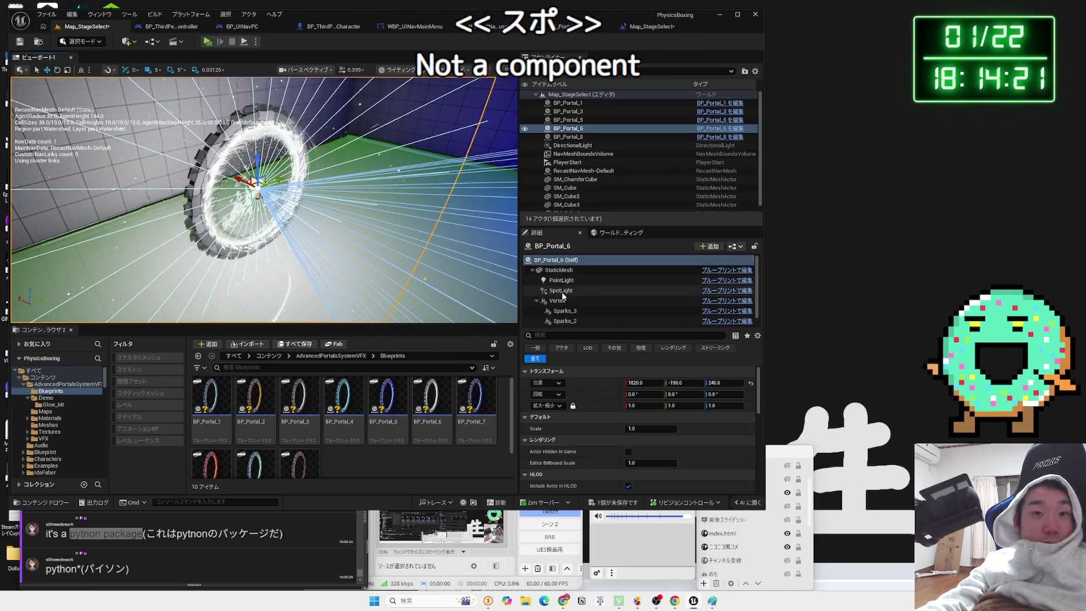
click(163, 28)
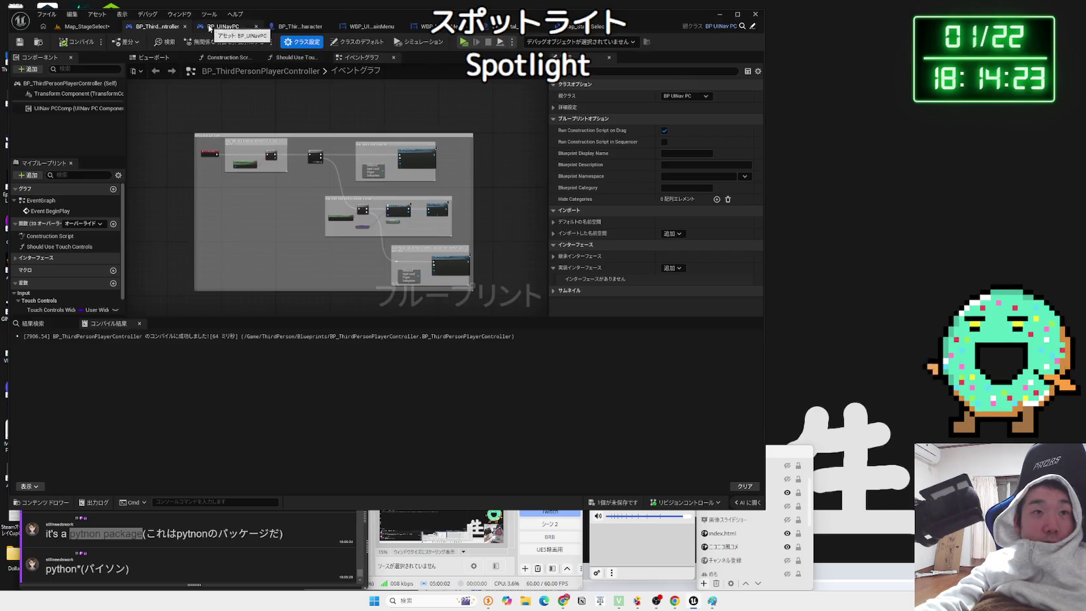
click(573, 27)
- Add a Set SpotLight node from the BP_Portal_6 reference via a 'spot' search
drag(394, 210, 421, 208)
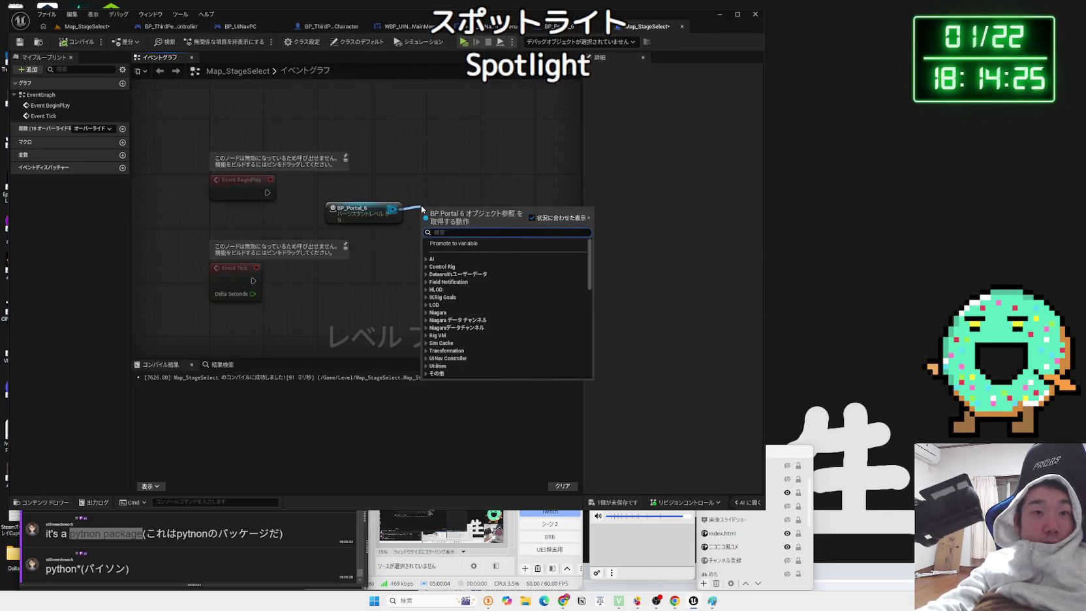
text(spot li)
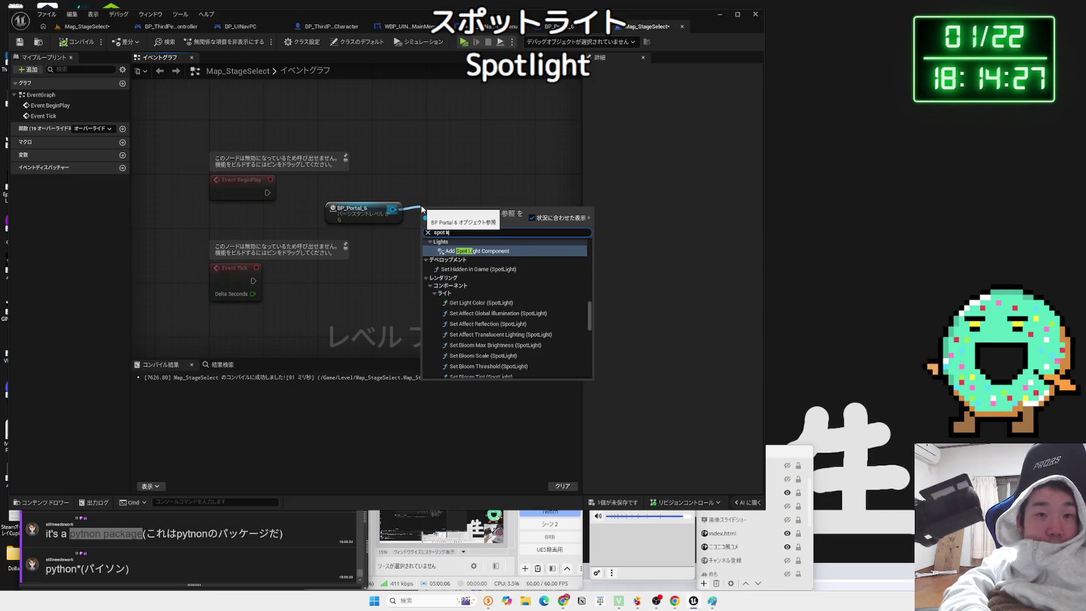
key(BackSpace)
key(BackSpace)
key(BackSpace)
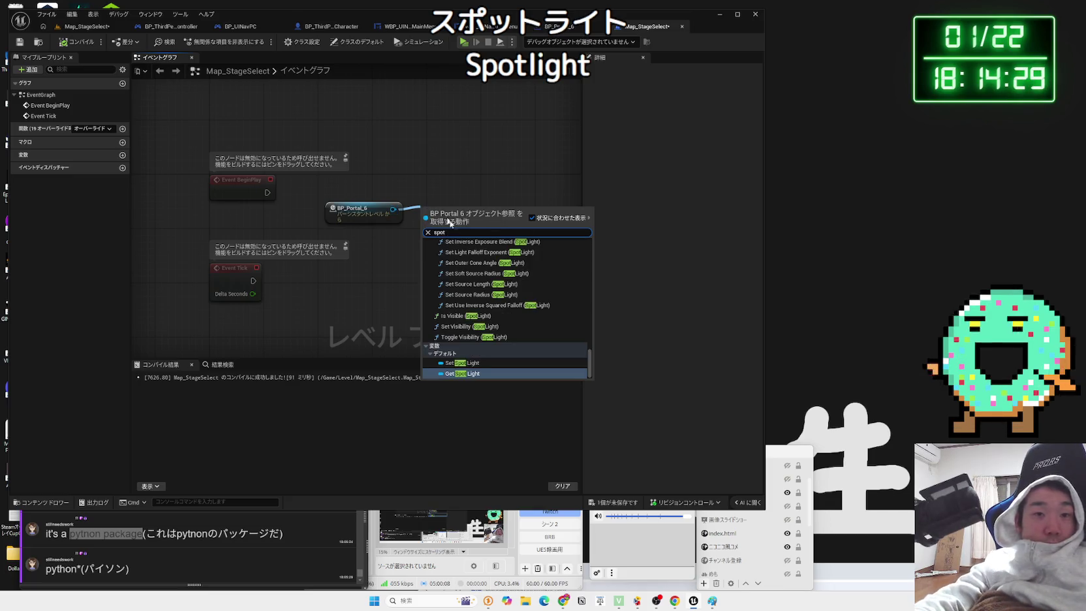
click(470, 363)
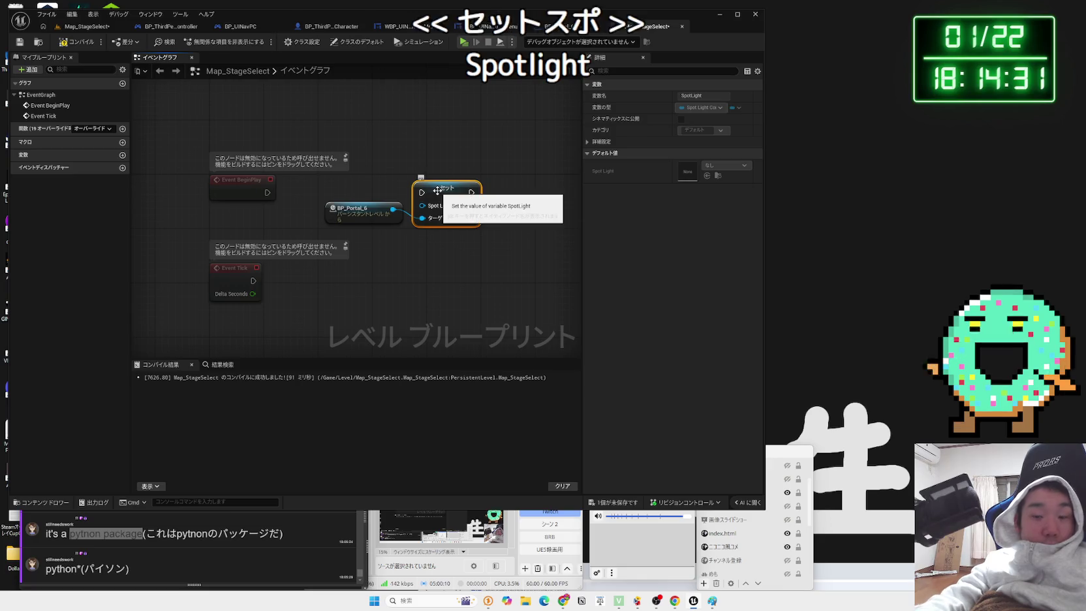
- Replace the Set SpotLight node with a Get Spot Light node from BP_Portal_6
key(Delete)
drag(421, 207, 422, 208)
text(ge)
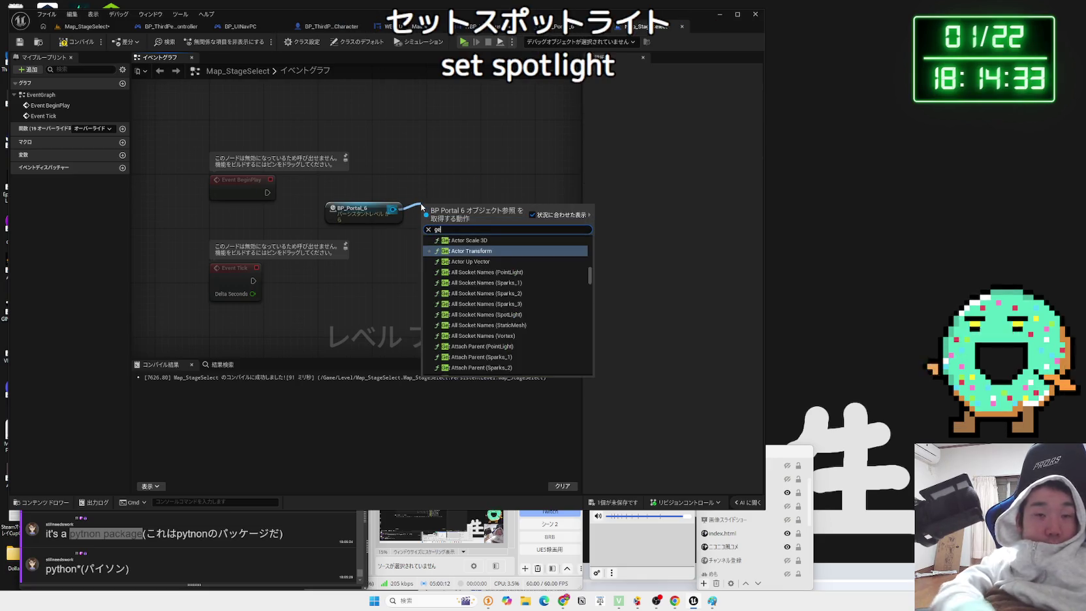
text(t spot lith)
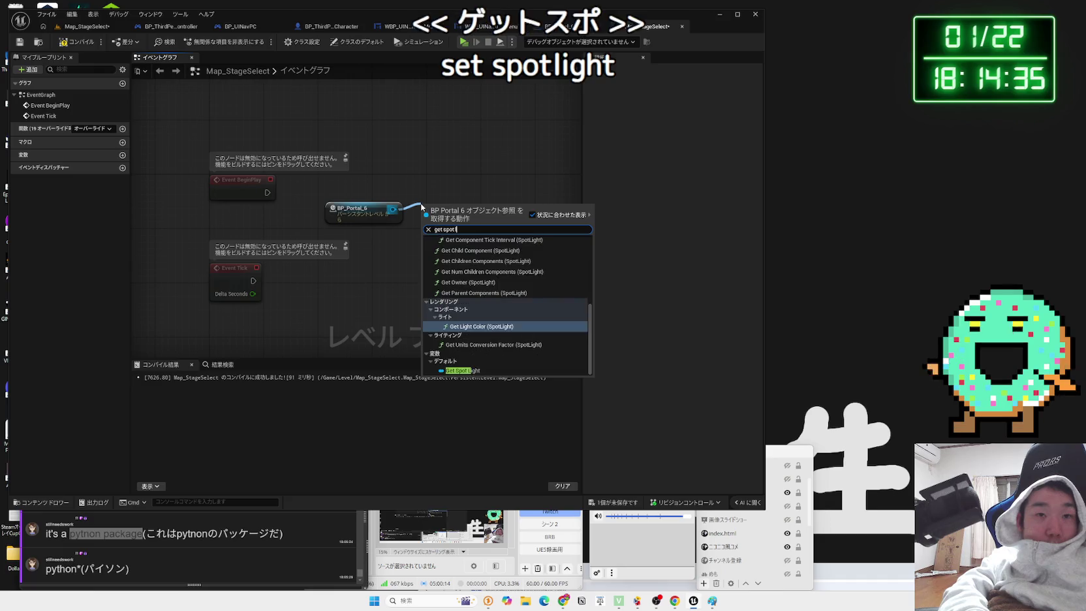
key(BackSpace)
key(BackSpace)
key(BackSpace)
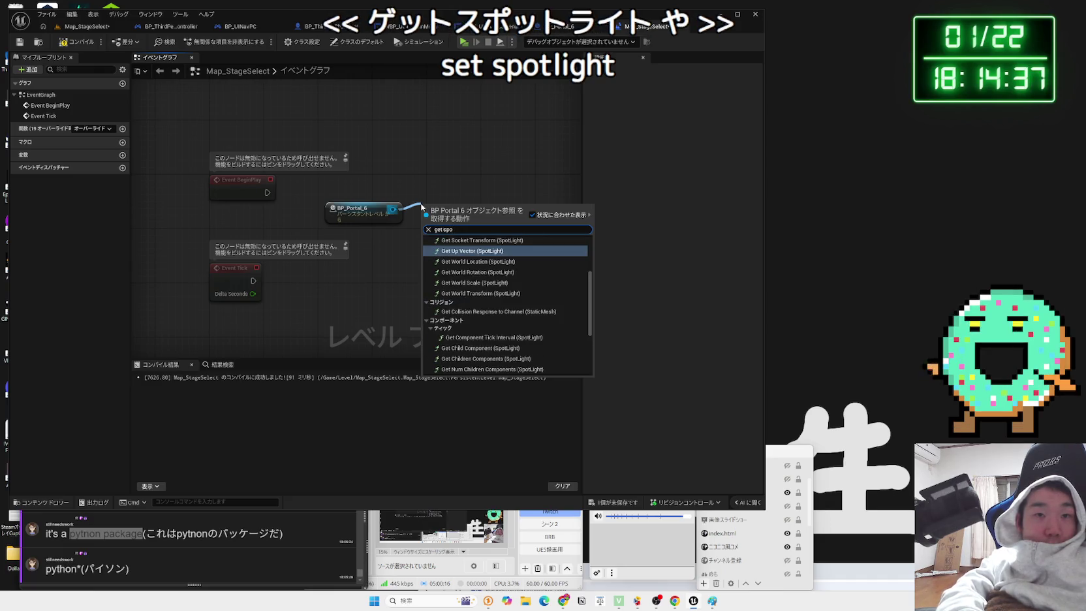
text(light)
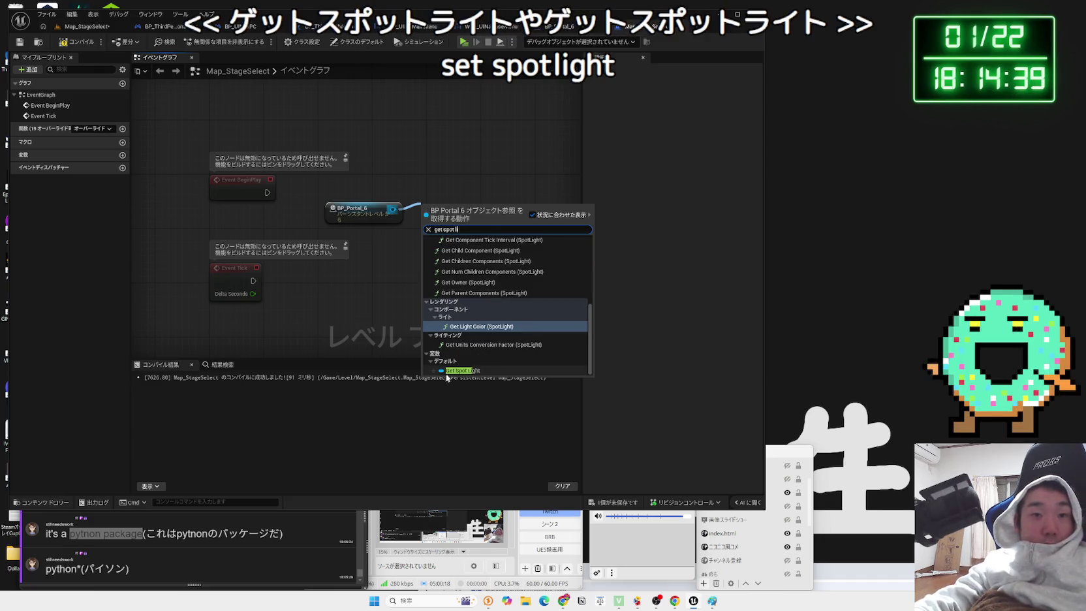
key(Return)
- Add a Set Visibility node on the spot light with New Visibility ticked
drag(507, 211, 519, 211)
text(set vi)
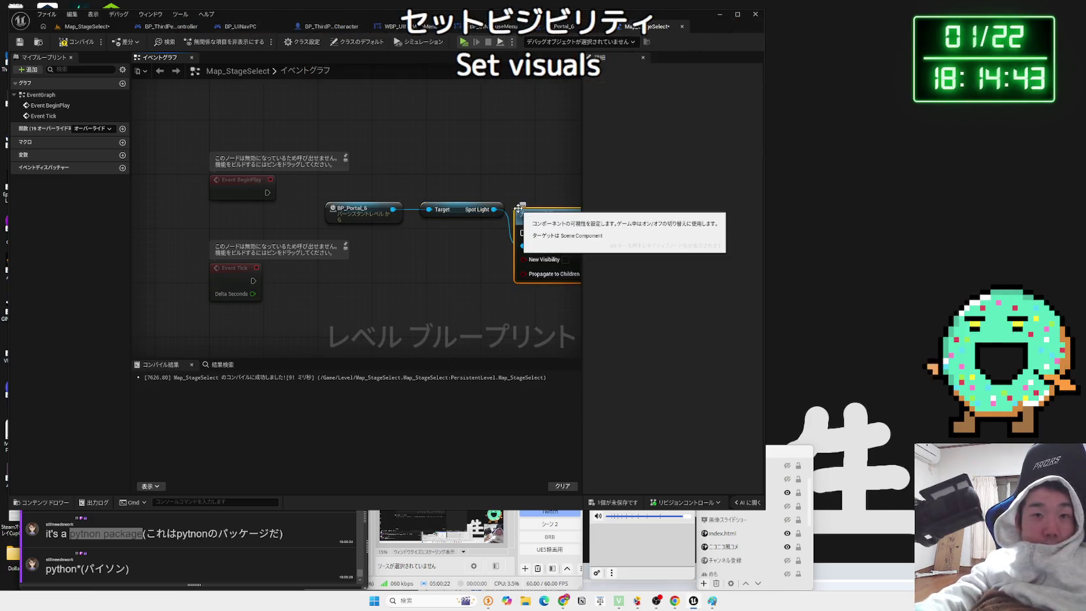
key(Return)
click(475, 226)
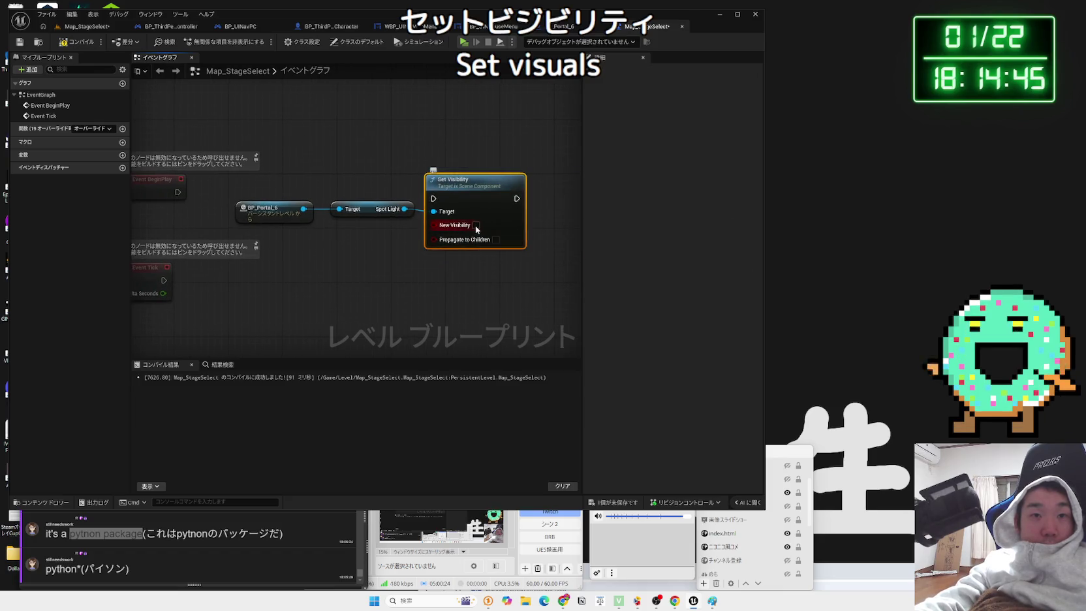
click(340, 243)
- Rearrange BP_Portal_6, Get Spot Light and Set Visibility into a tidy layout
drag(341, 243, 273, 181)
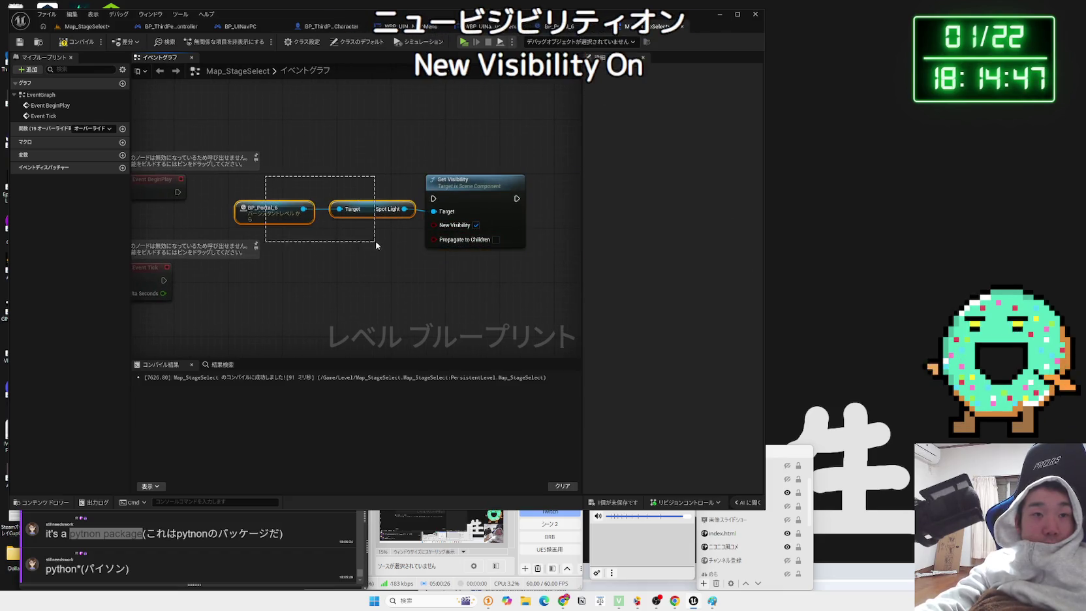
drag(365, 209, 377, 234)
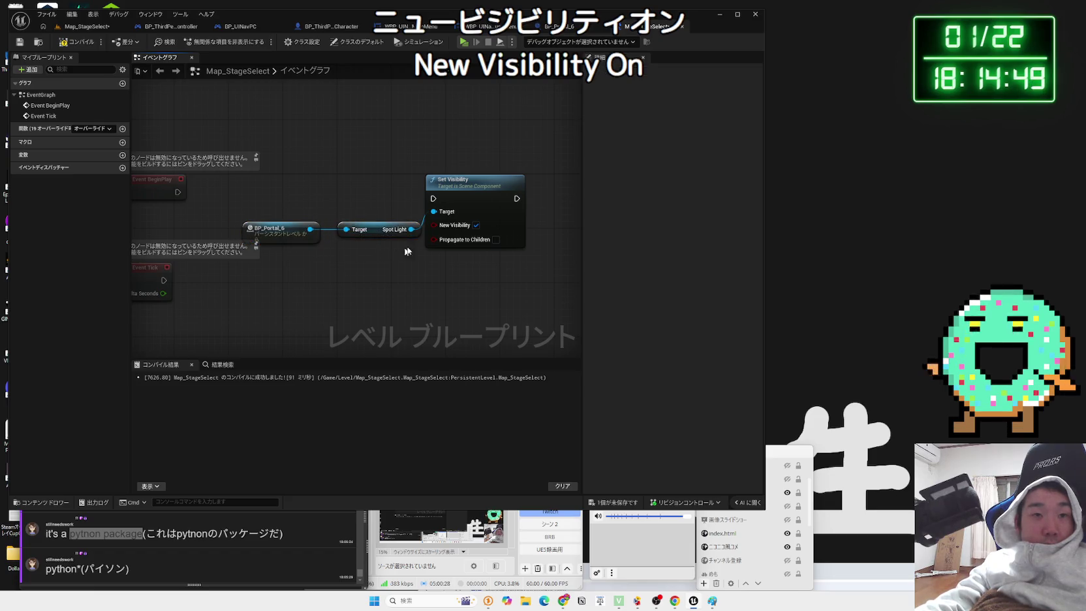
mouse_move(464, 189)
mouse_down()
mouse_move(476, 189)
mouse_move(457, 189)
mouse_up()
drag(286, 237, 291, 265)
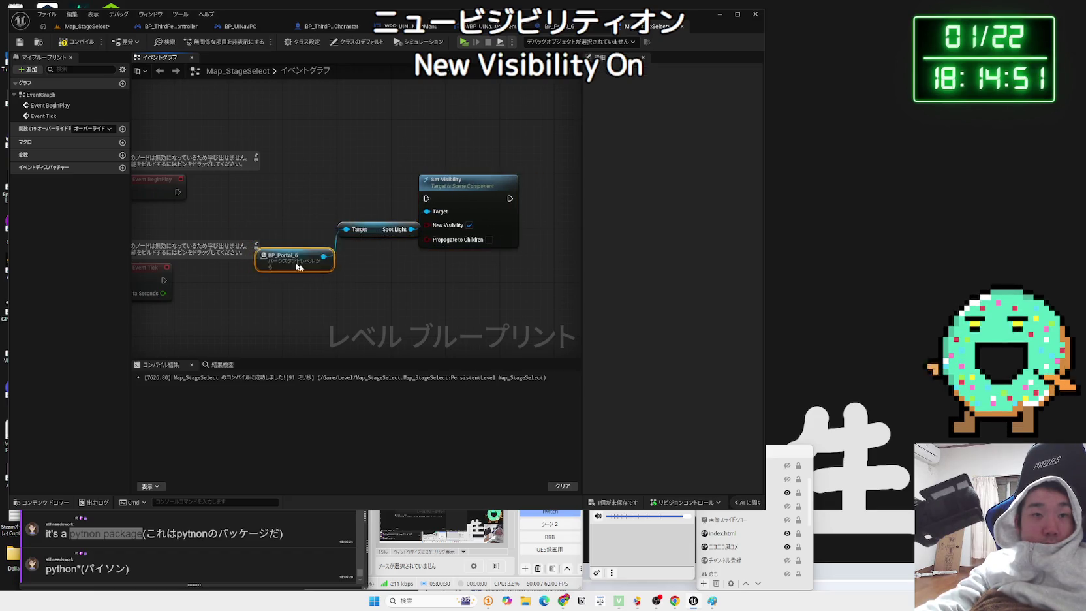
shift+click(485, 189)
drag(485, 189, 291, 316)
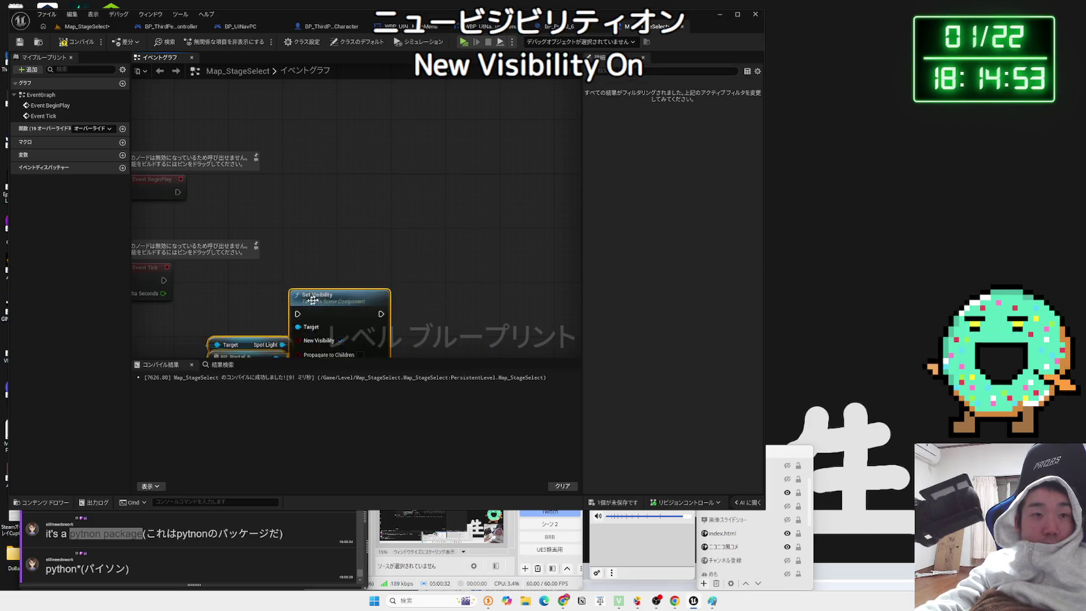
drag(508, 149, 487, 285)
right_click(303, 190)
key(Escape)
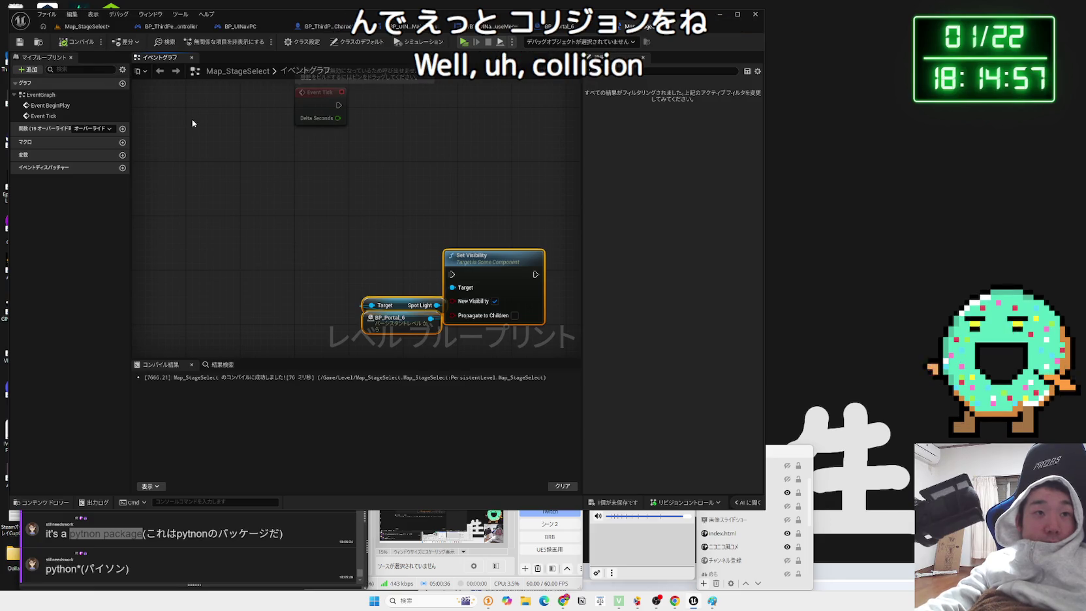
- Frame BP_Portal_6 in the level and place a Trigger Box found by searching 'tr' in Quick Add
click(85, 26)
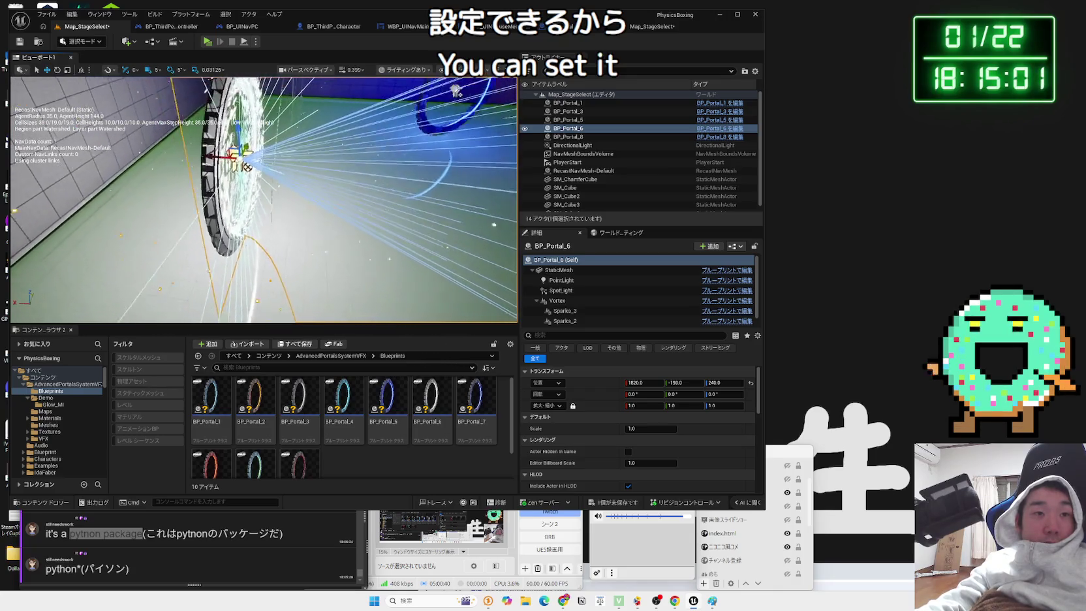
key(f)
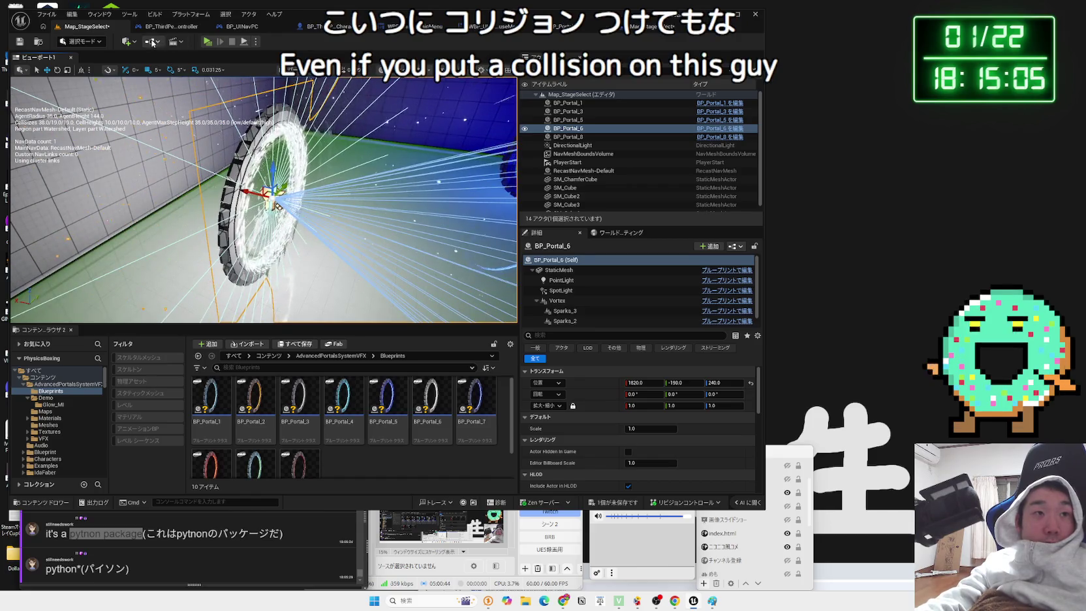
click(152, 42)
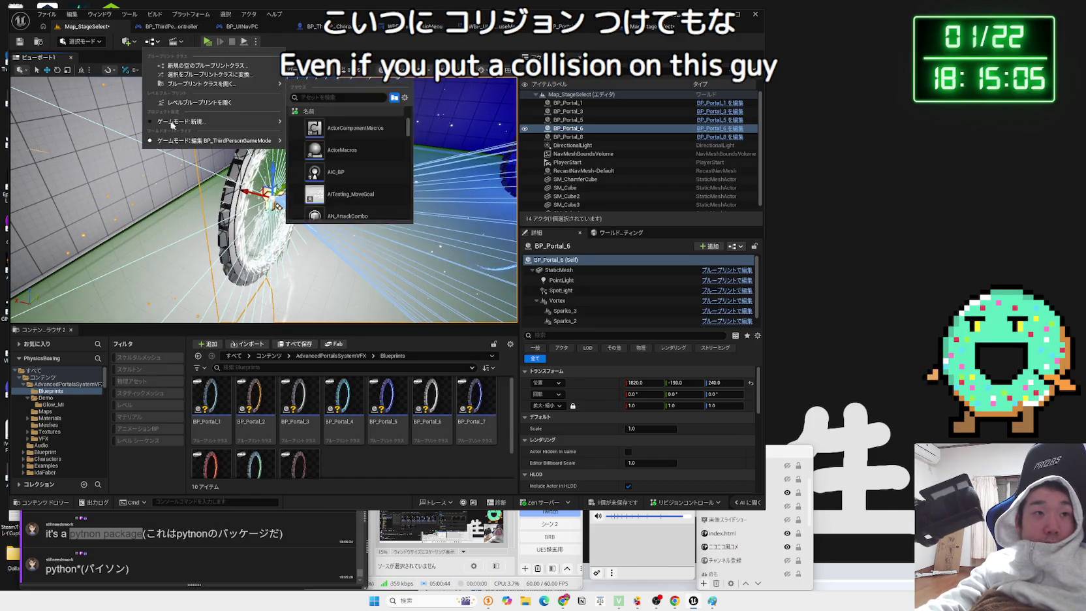
click(127, 41)
click(127, 41)
mouse_move(159, 164)
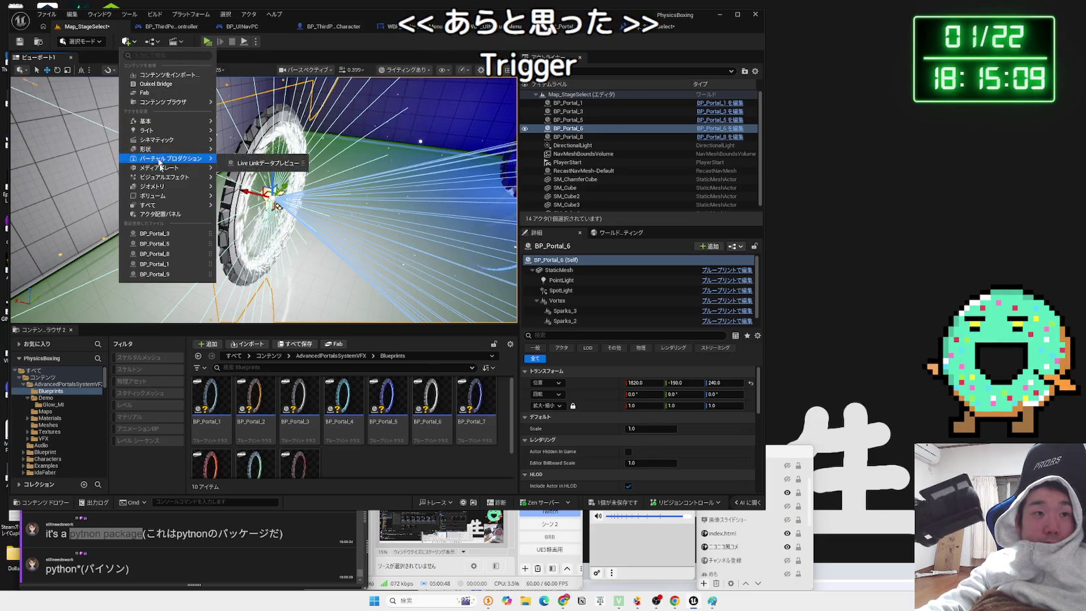
click(158, 55)
text(tr)
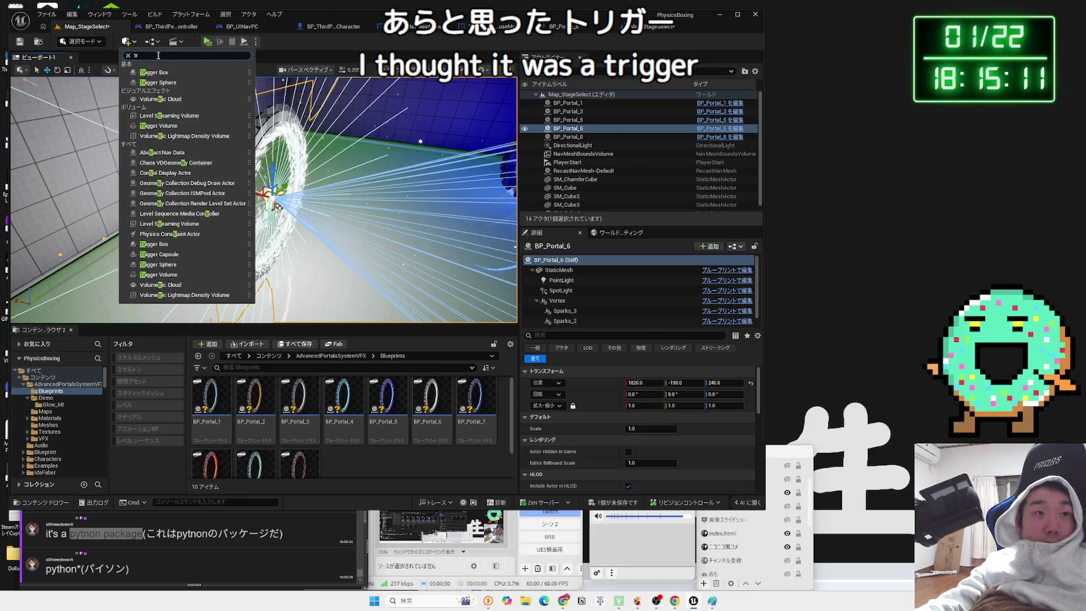
click(154, 71)
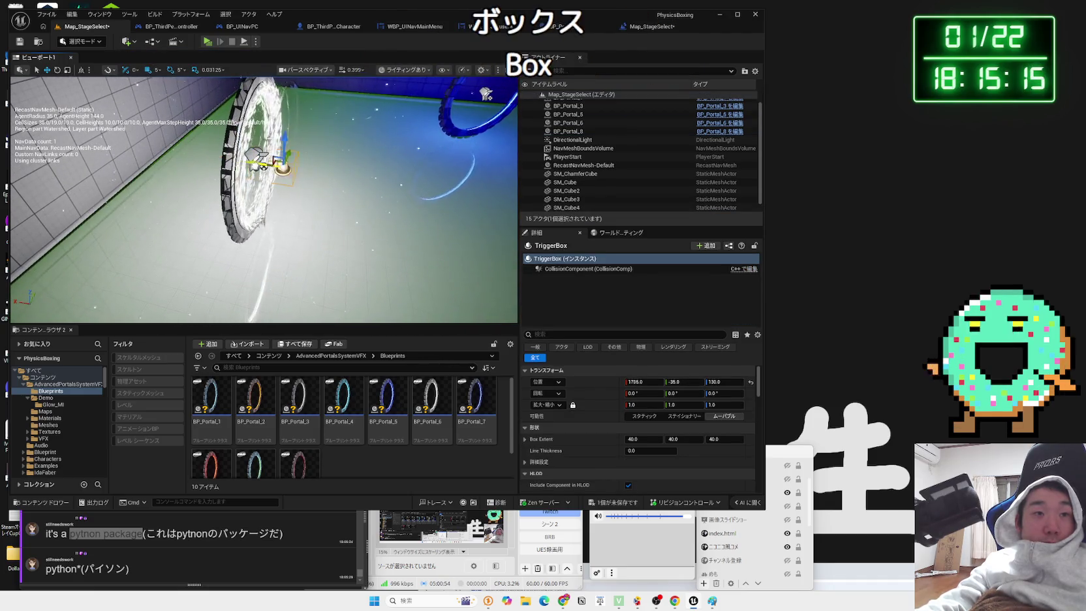
- Set the trigger box's X extent to 200 in the Details panel
drag(496, 297, 496, 297)
drag(643, 439, 643, 438)
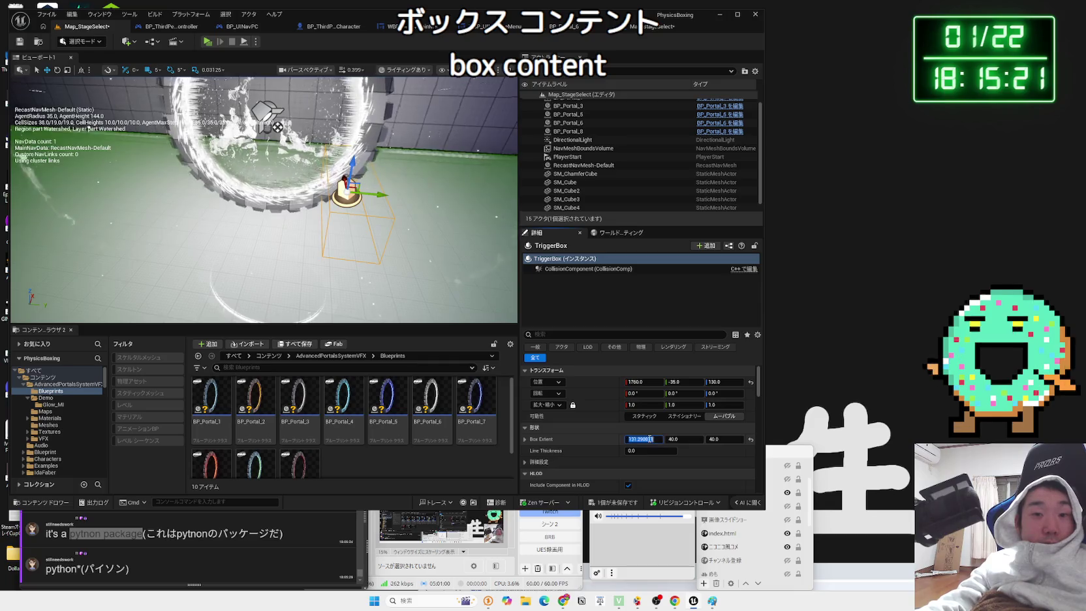
key(BackSpace)
text(00)
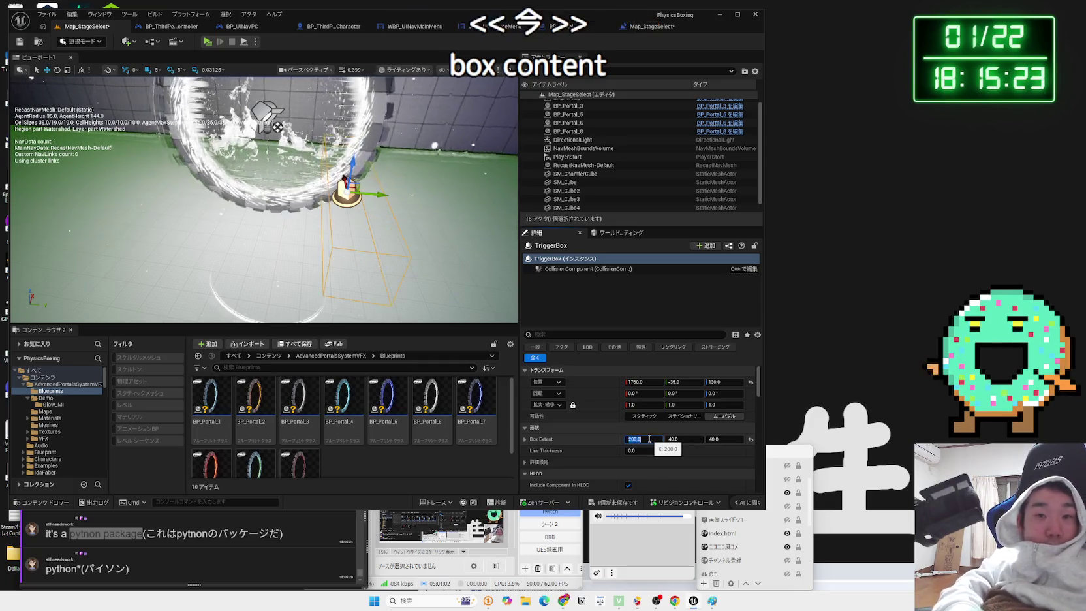
click(691, 439)
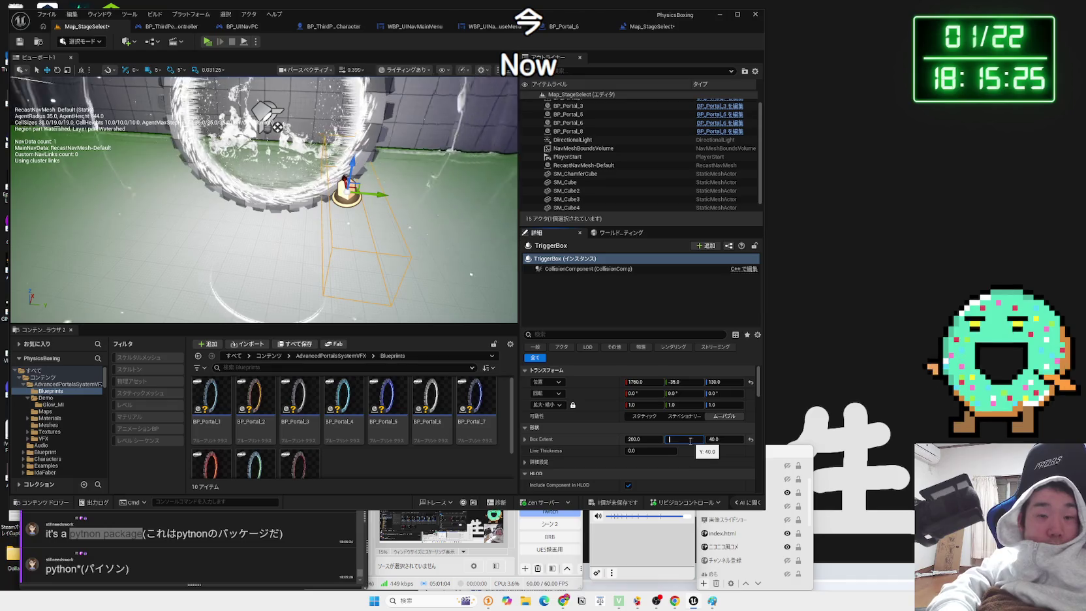
text(200)
- Resize the box to about 159.7 × 189.7 × 40 and move it inside the portal ring
drag(261, 196, 156, 196)
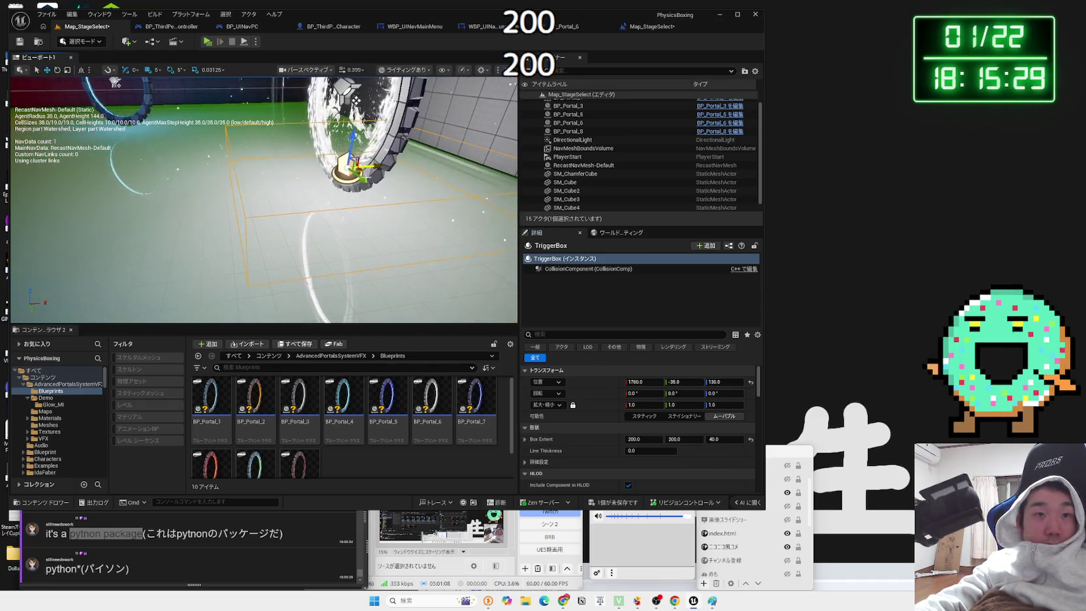
drag(261, 196, 262, 222)
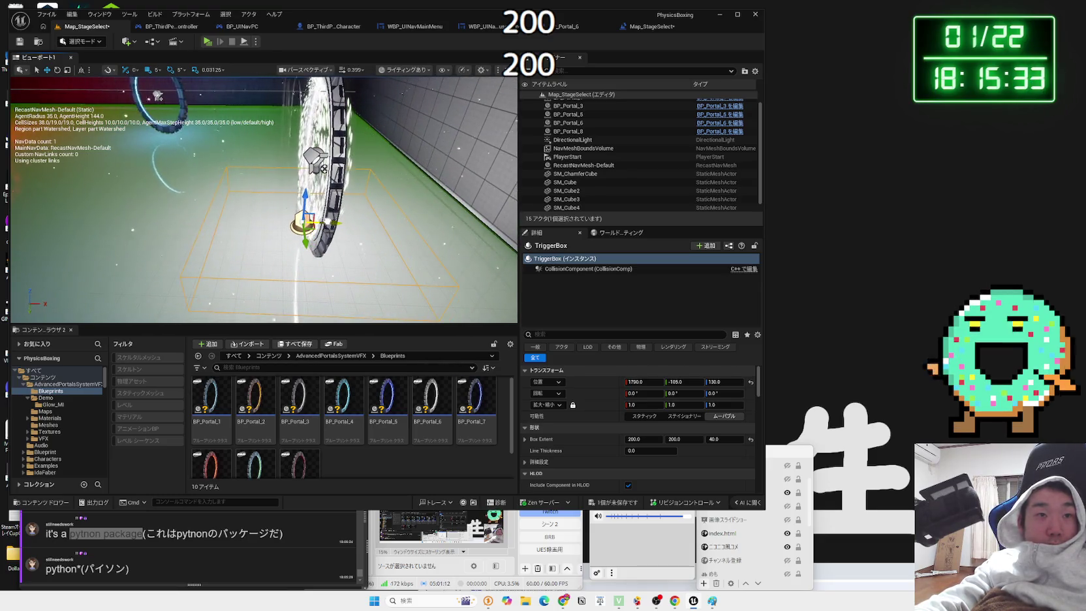
mouse_move(327, 221)
mouse_down()
mouse_move(358, 207)
mouse_move(365, 180)
mouse_move(366, 193)
mouse_up()
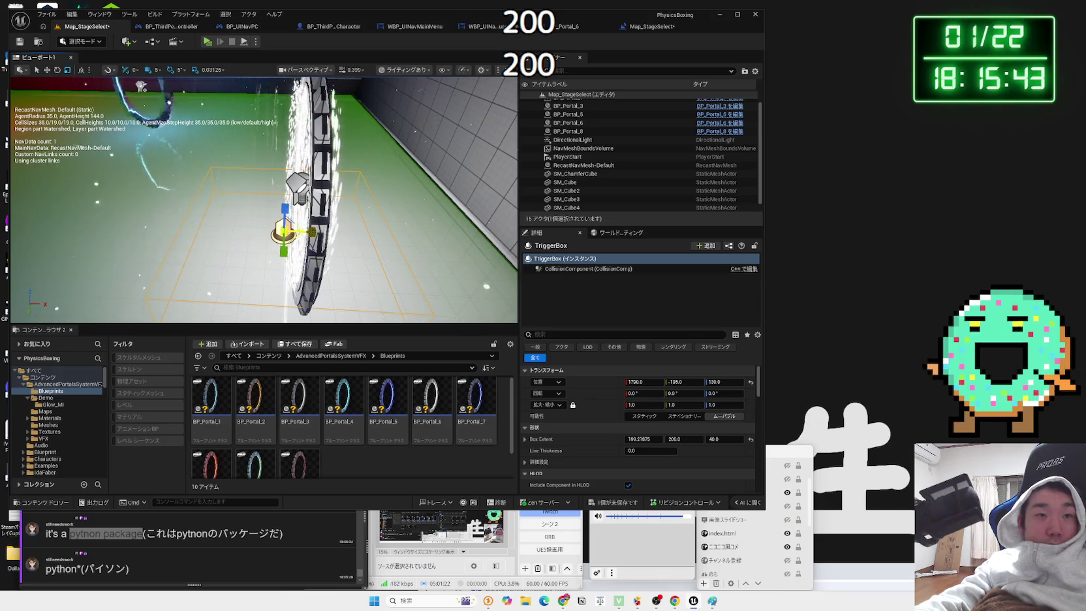
drag(141, 85, 65, 124)
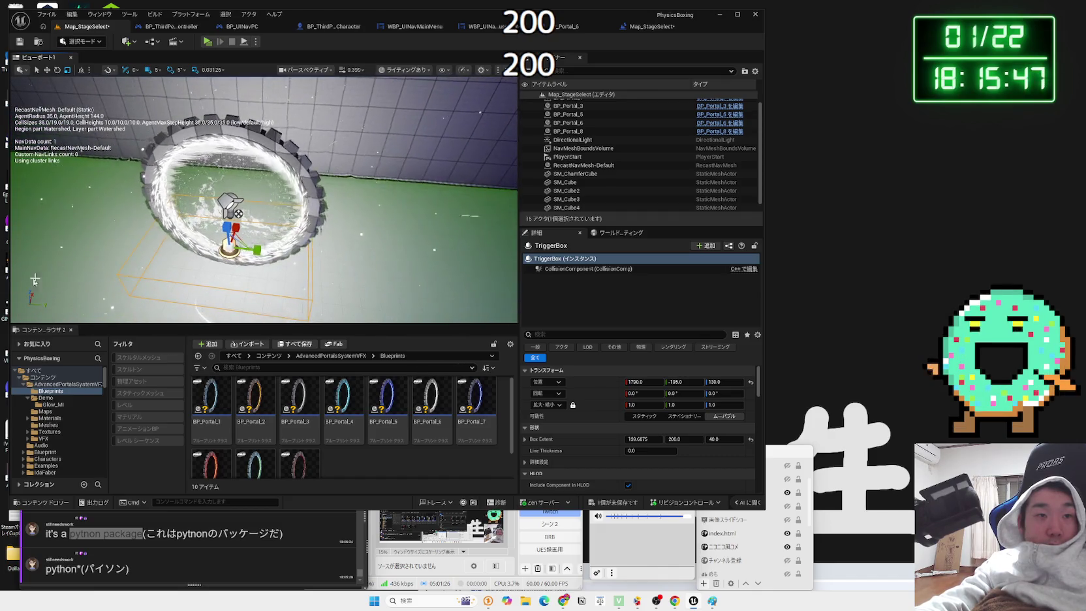
drag(256, 252, 243, 251)
drag(243, 251, 286, 242)
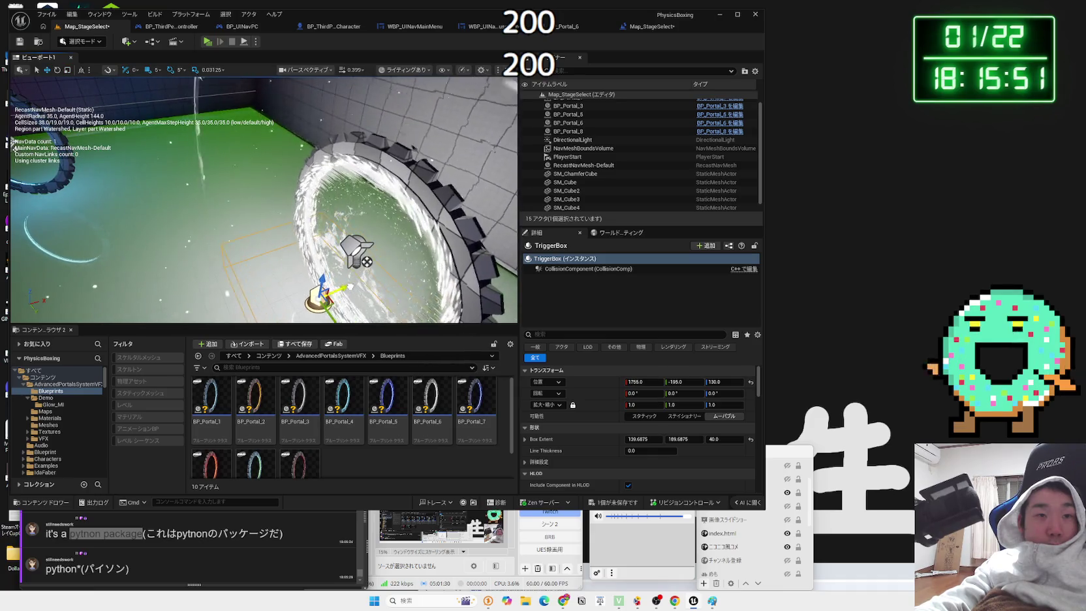
mouse_move(353, 281)
mouse_down()
mouse_move(346, 288)
mouse_move(141, 128)
mouse_move(156, 128)
mouse_up()
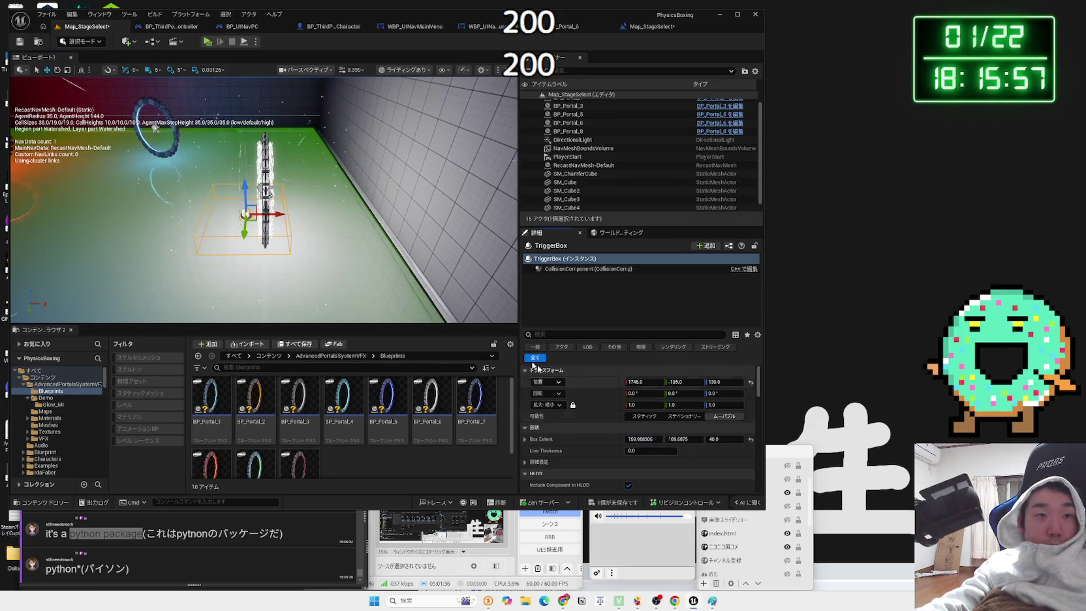
double_click(568, 122)
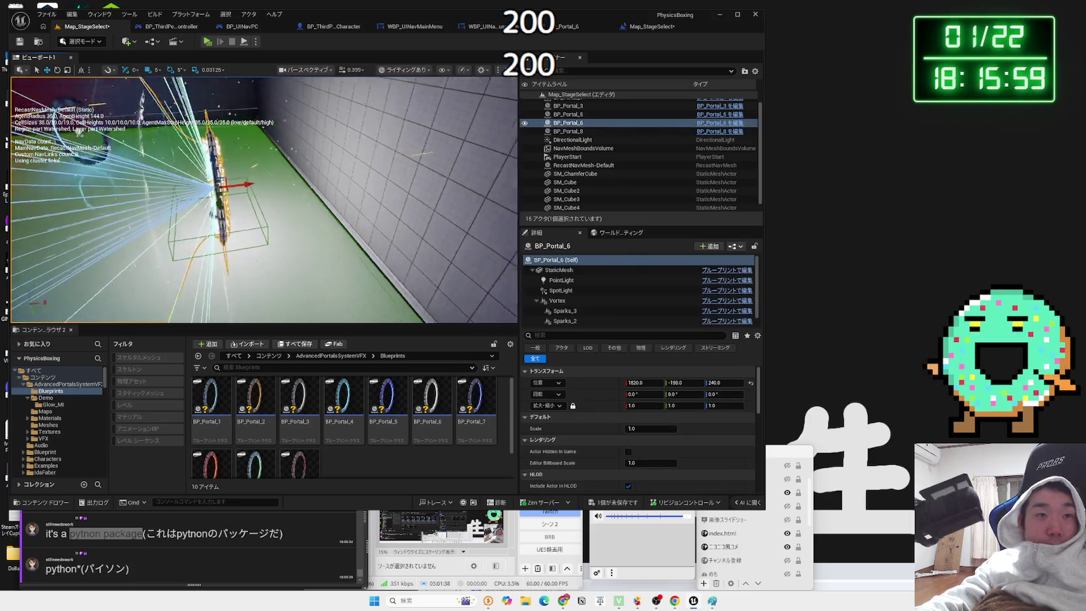
- Add an On Actor Begin Overlap (BP_Portal_6) event via an 'overlap' search
click(646, 26)
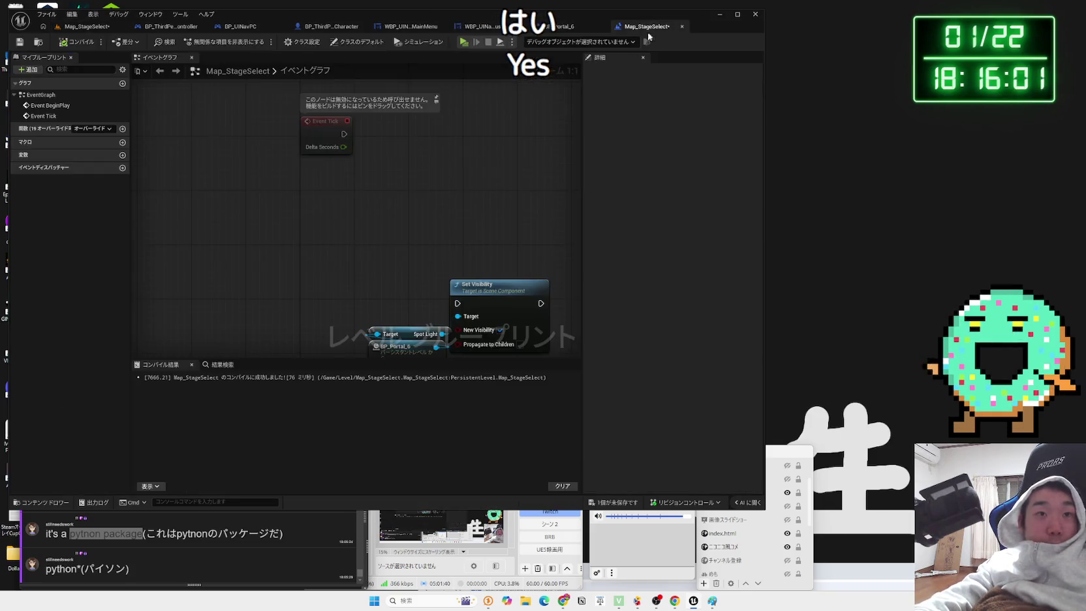
right_click(232, 219)
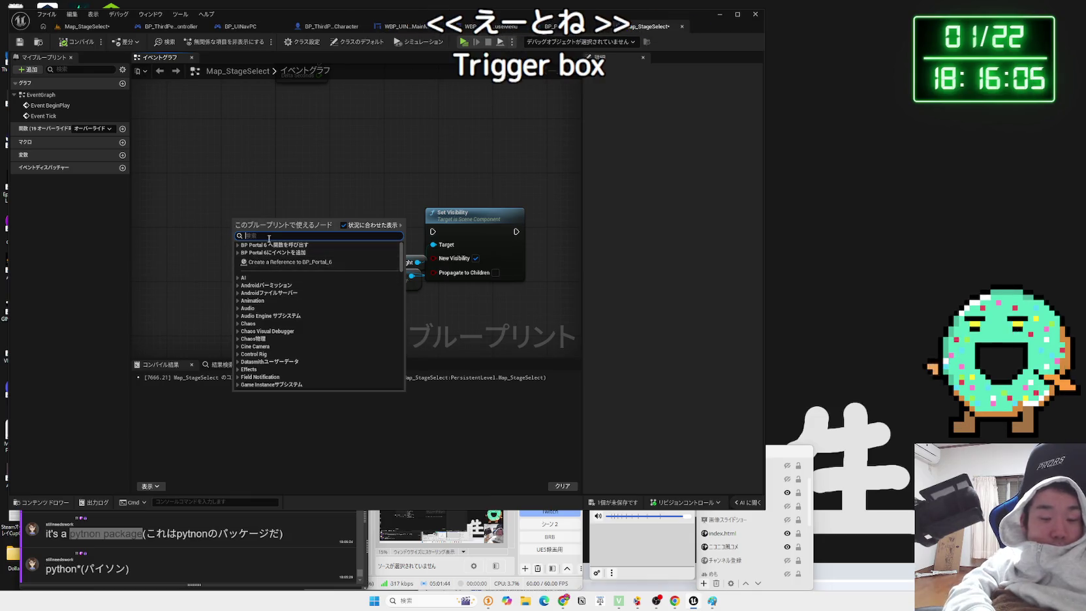
text(overlap)
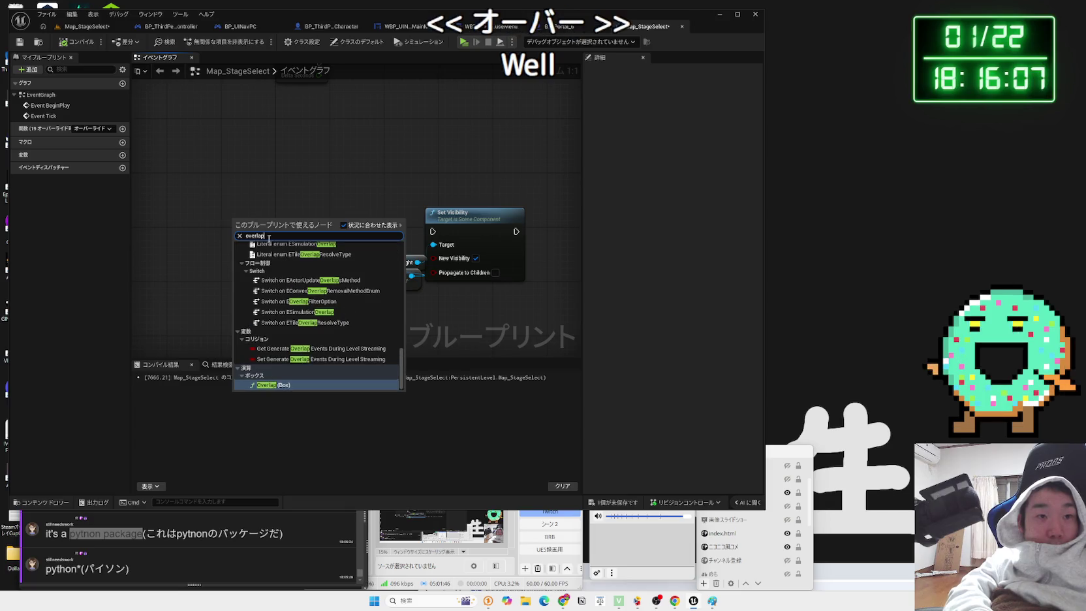
drag(401, 356, 404, 261)
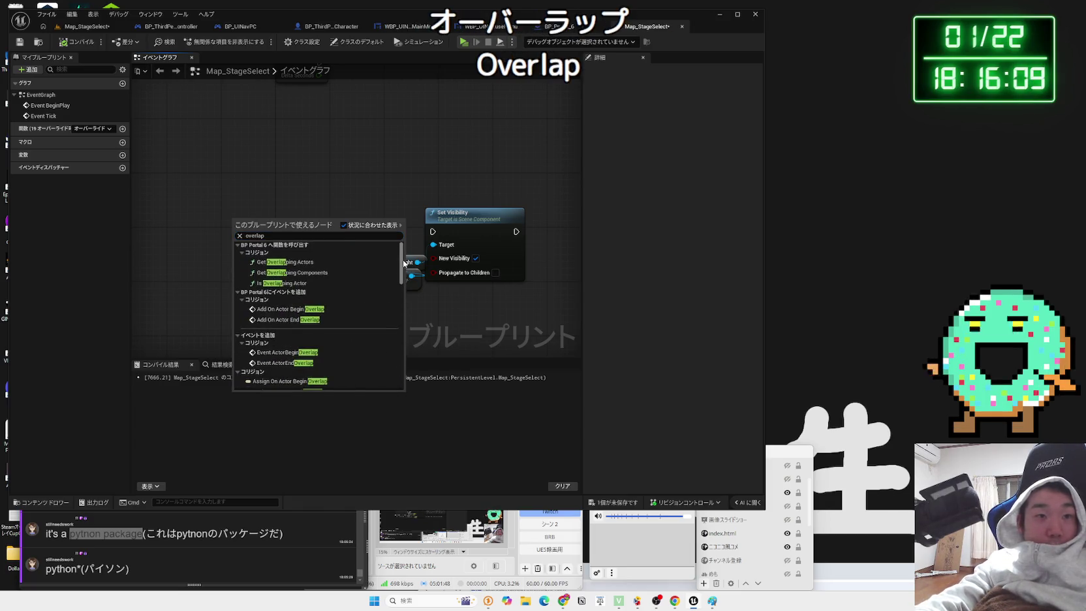
click(288, 312)
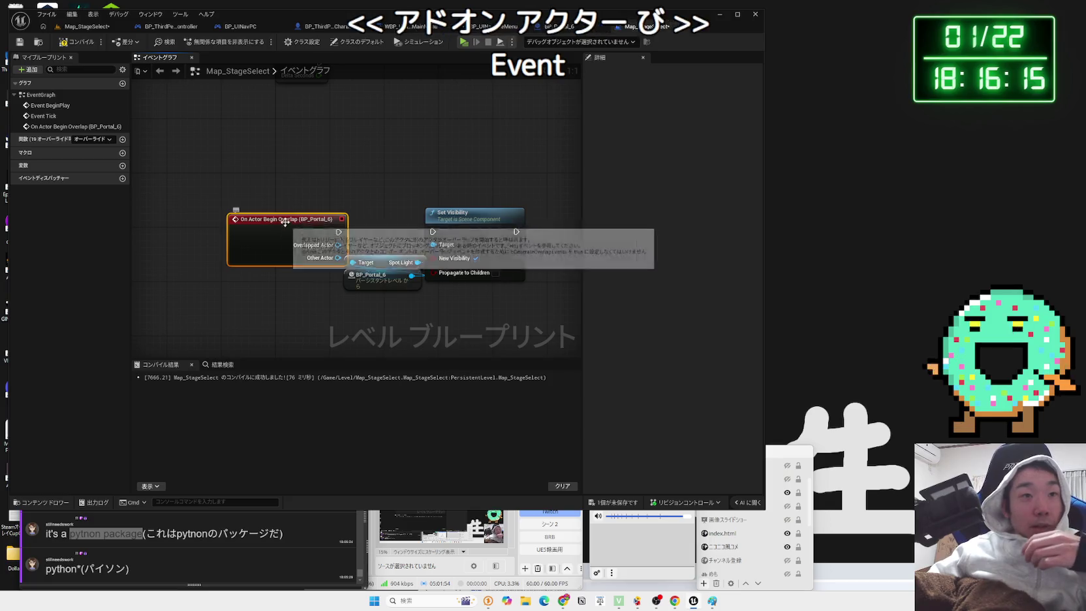
- Wire the overlap event into Set Visibility and rearrange the nodes
drag(284, 224, 285, 197)
drag(364, 222, 531, 295)
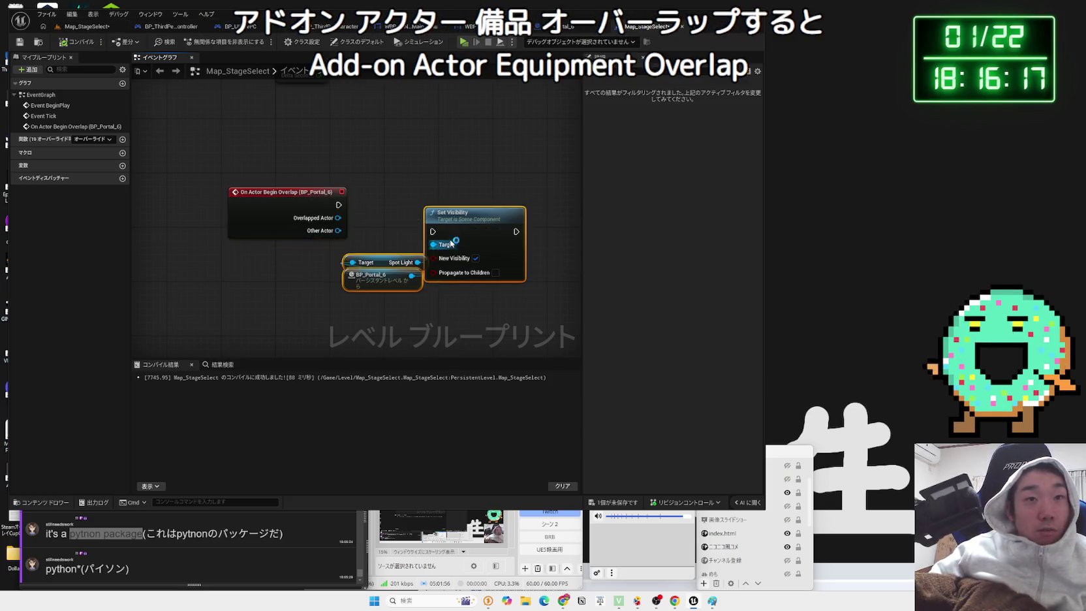
drag(470, 215, 491, 208)
mouse_move(338, 205)
mouse_down()
mouse_move(452, 228)
mouse_move(431, 220)
mouse_move(489, 213)
mouse_up()
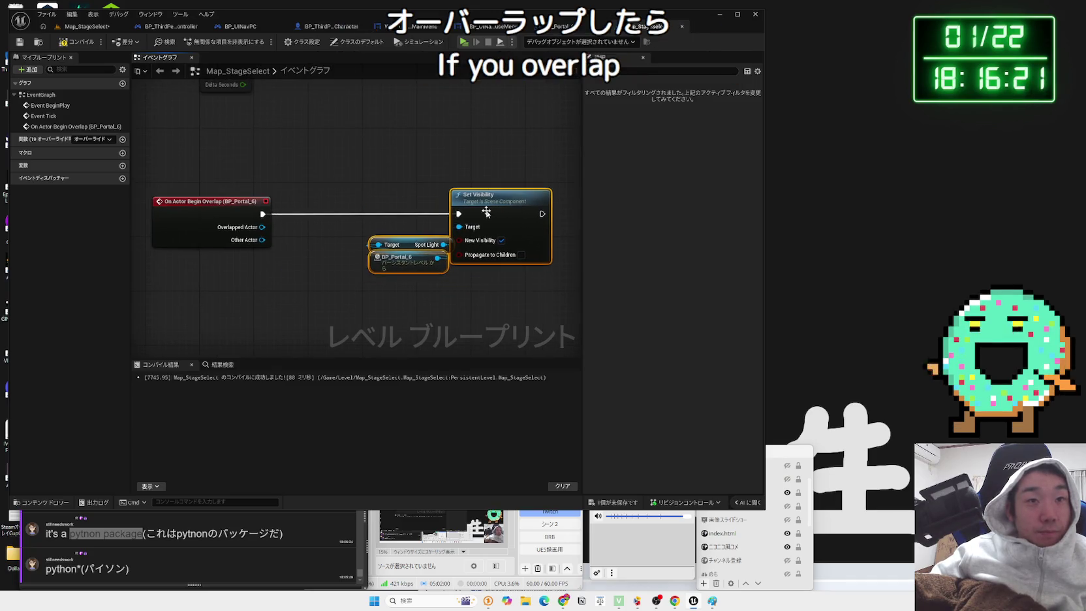
click(310, 240)
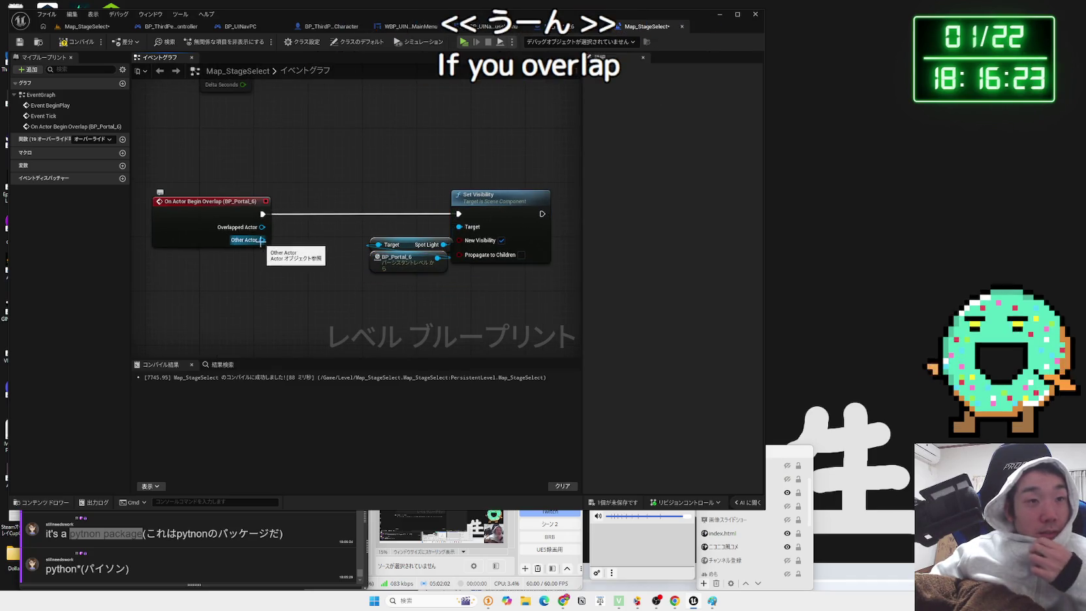
drag(267, 243, 289, 261)
- Compare Other Actor against Get Player Pawn with an == node
text(==)
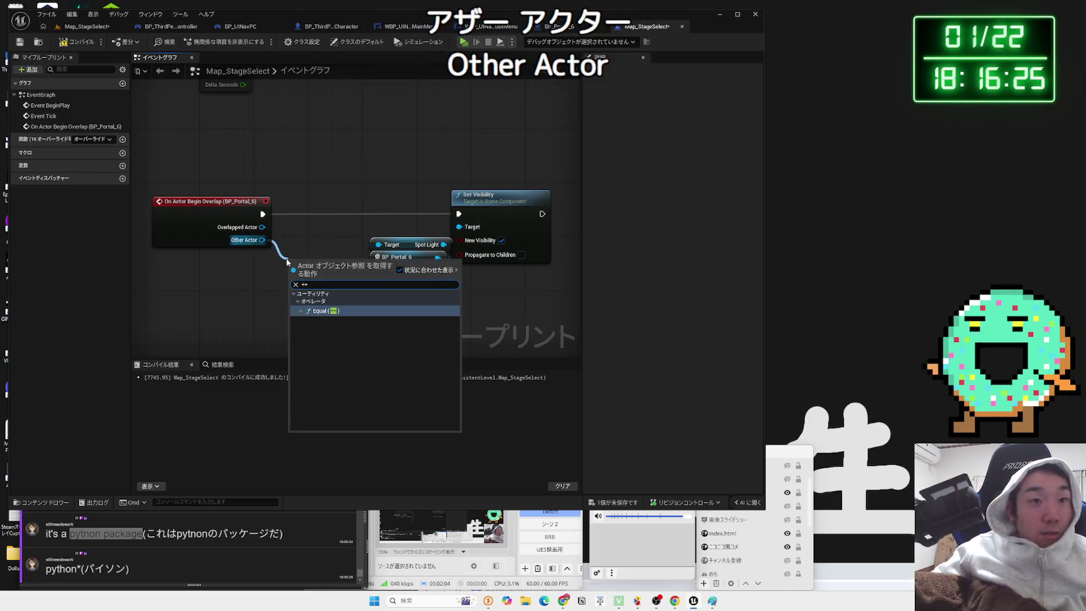
click(318, 310)
drag(268, 292, 239, 299)
text(get pa)
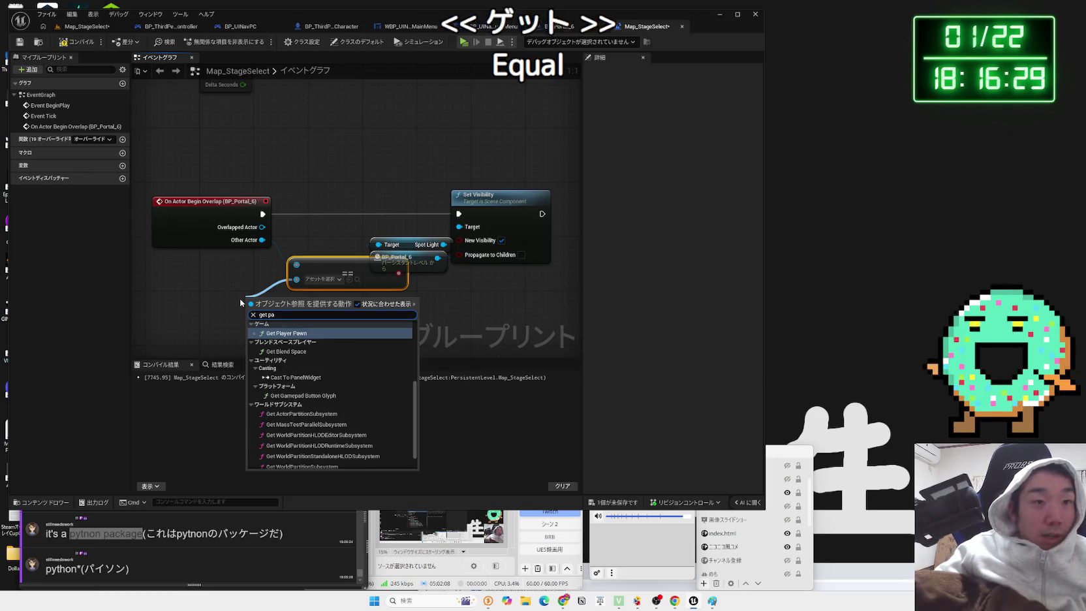
click(287, 334)
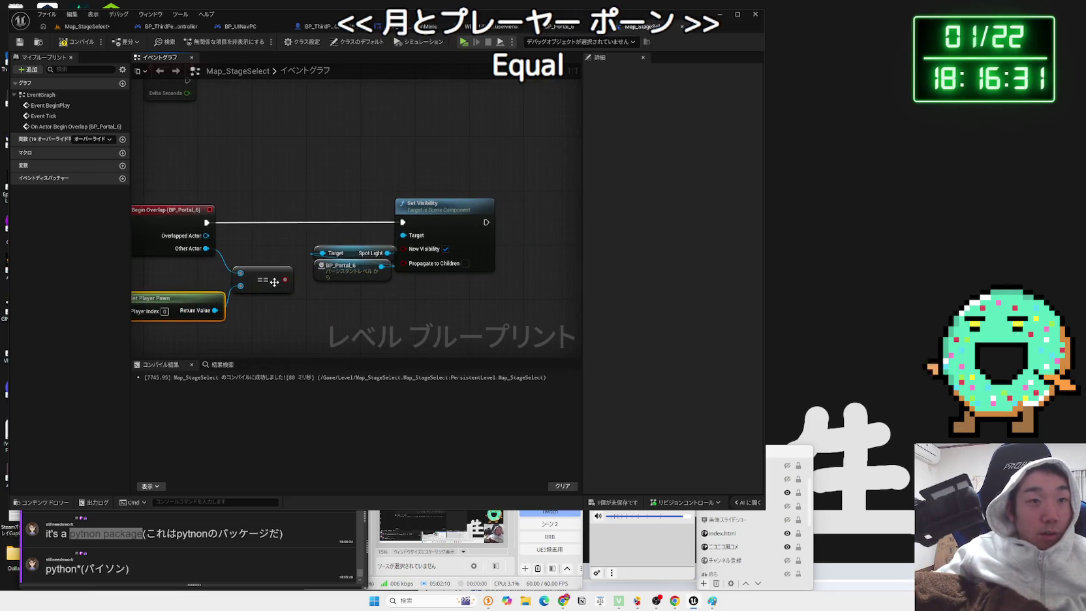
- Add a Branch on the comparison result, insert it before Set Visibility, and align the nodes
drag(285, 280, 333, 295)
text(branc)
key(Return)
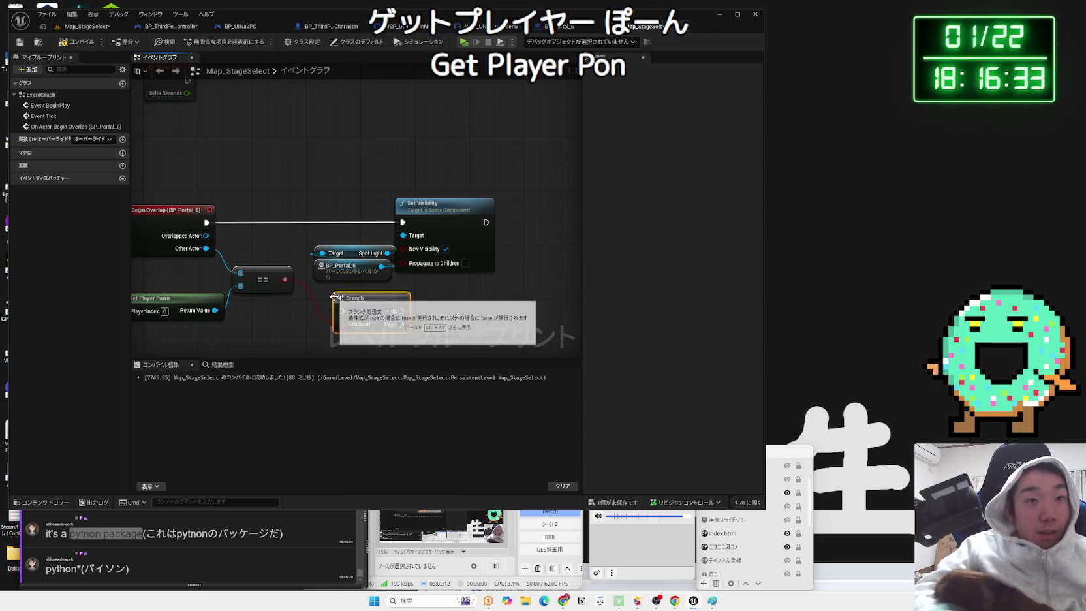
drag(415, 268, 418, 269)
drag(444, 205, 519, 199)
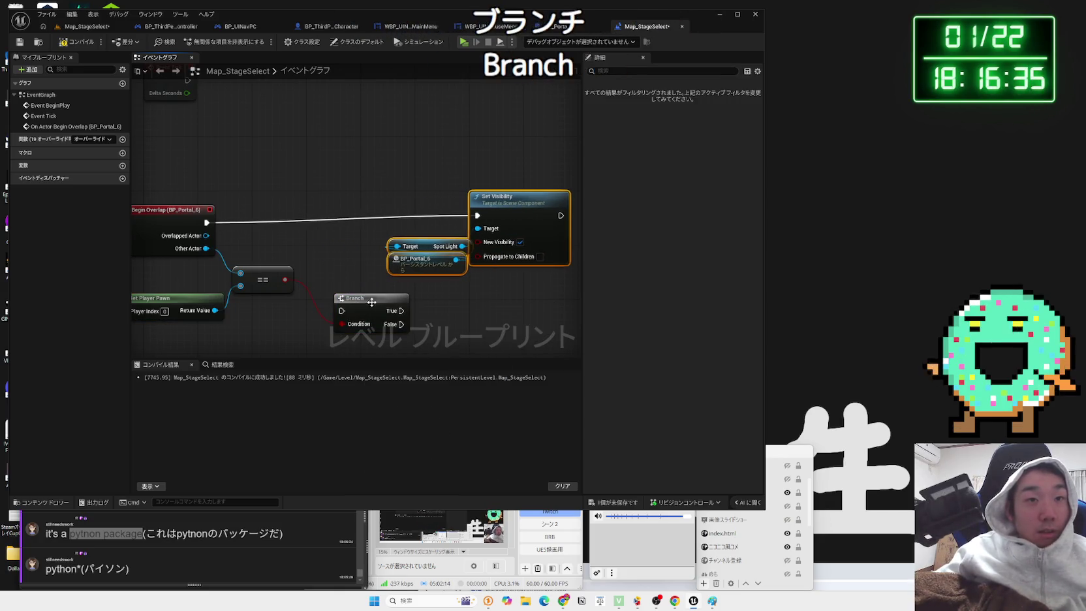
drag(372, 302, 341, 214)
drag(483, 196, 469, 210)
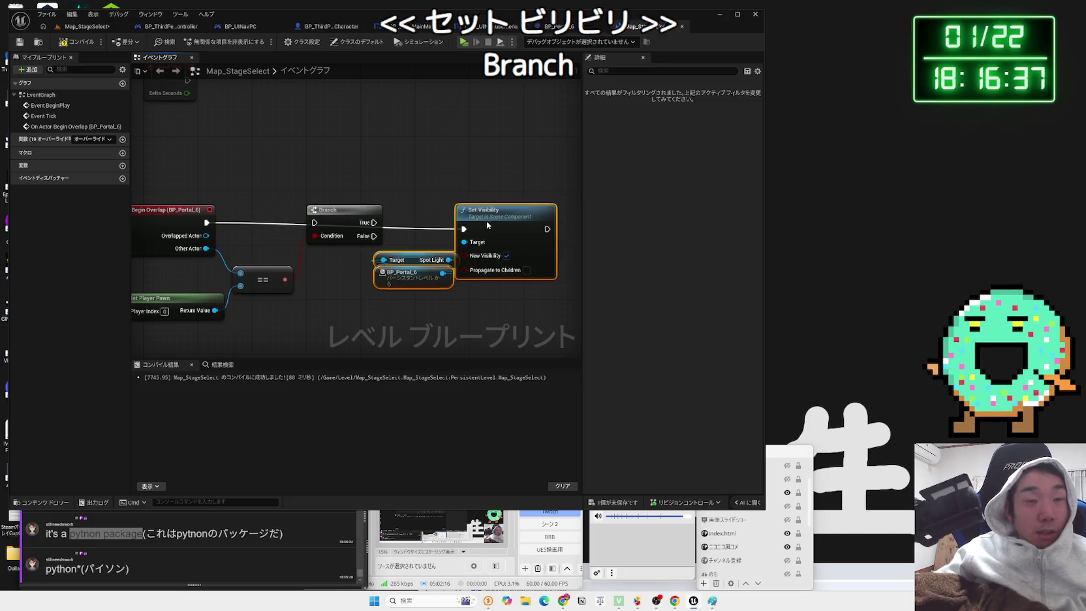
drag(326, 210, 319, 217)
drag(483, 210, 483, 204)
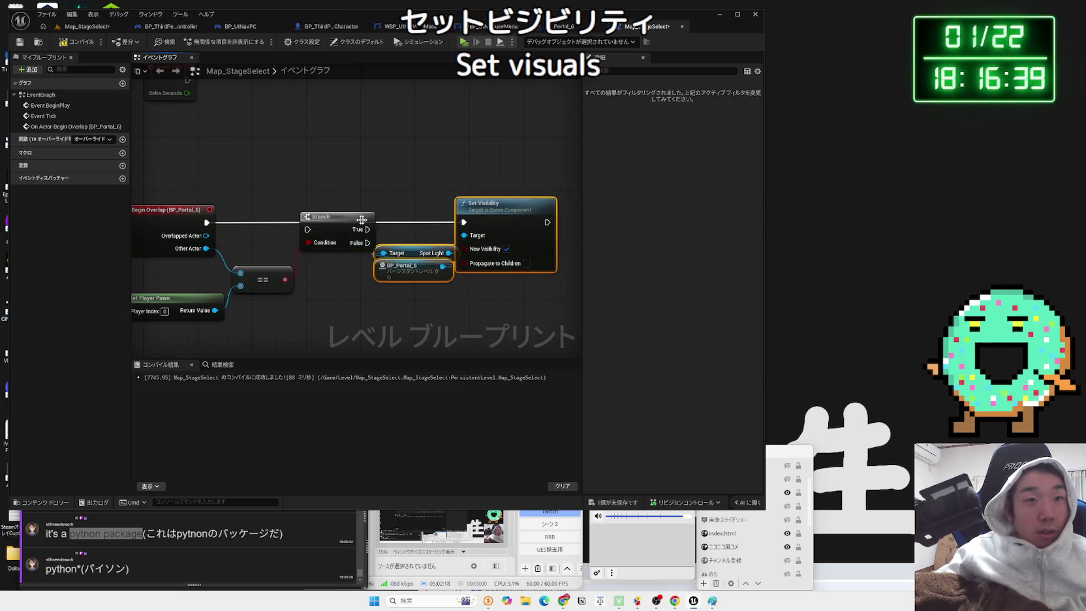
drag(330, 217, 323, 210)
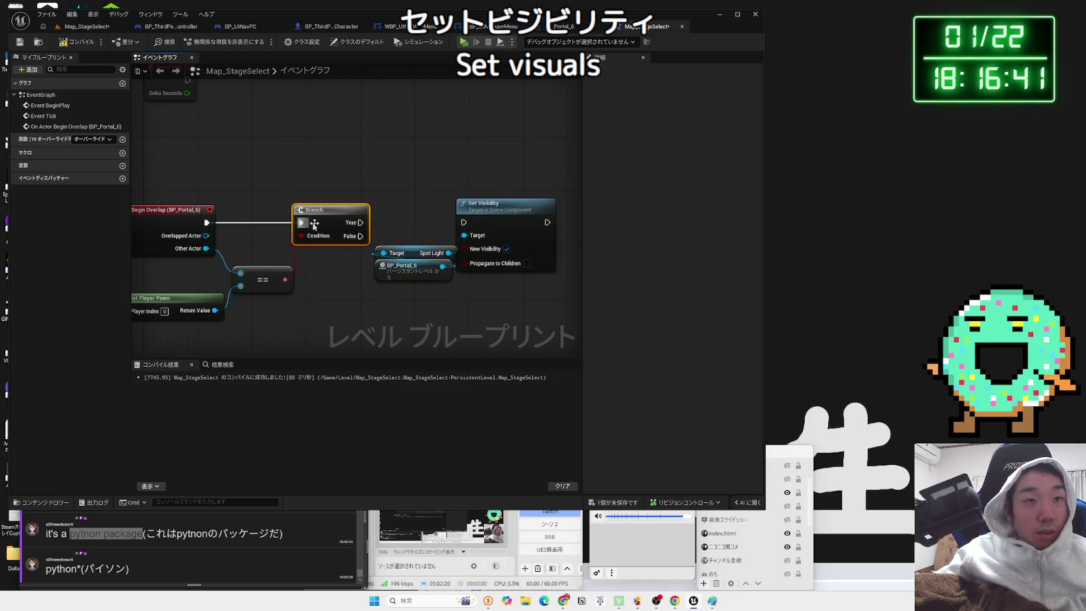
drag(476, 289, 305, 304)
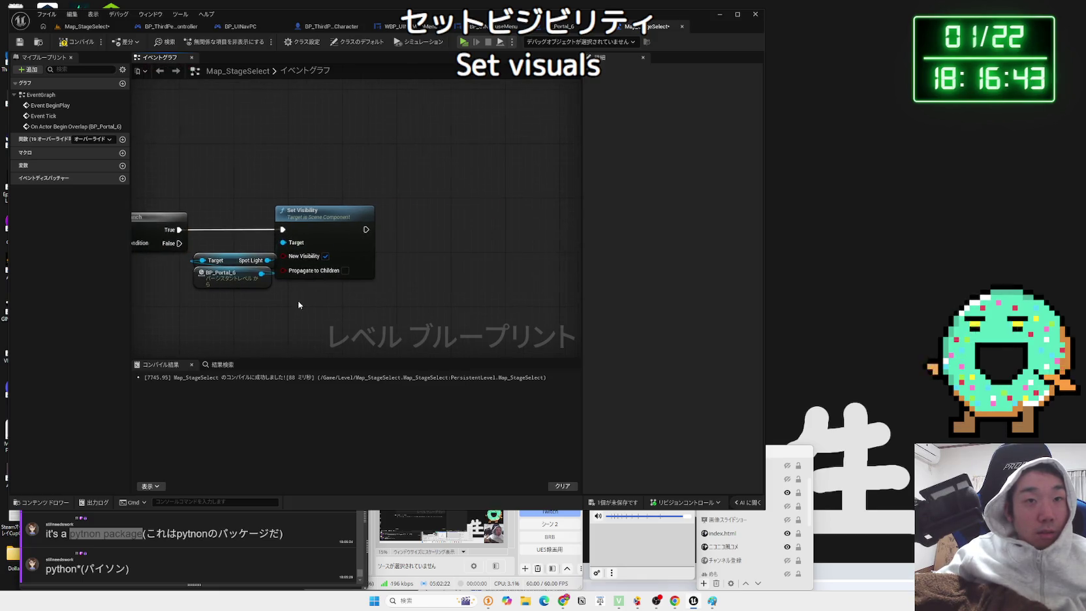
- Chain a 2.0-second Delay and an Open Level (by Name) node after Set Visibility
drag(365, 230, 396, 232)
text(delay)
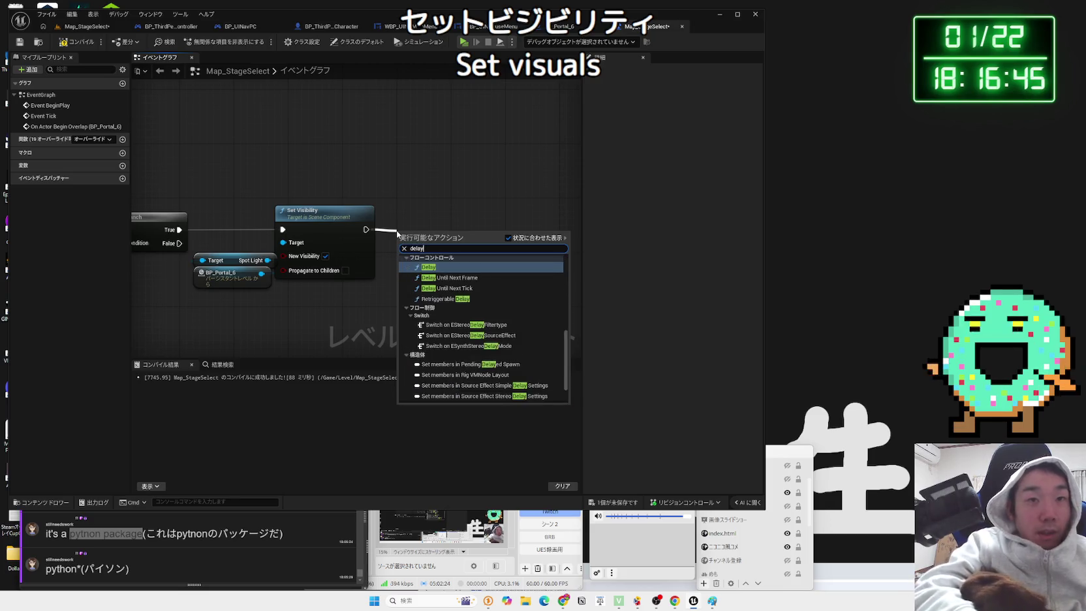
key(Return)
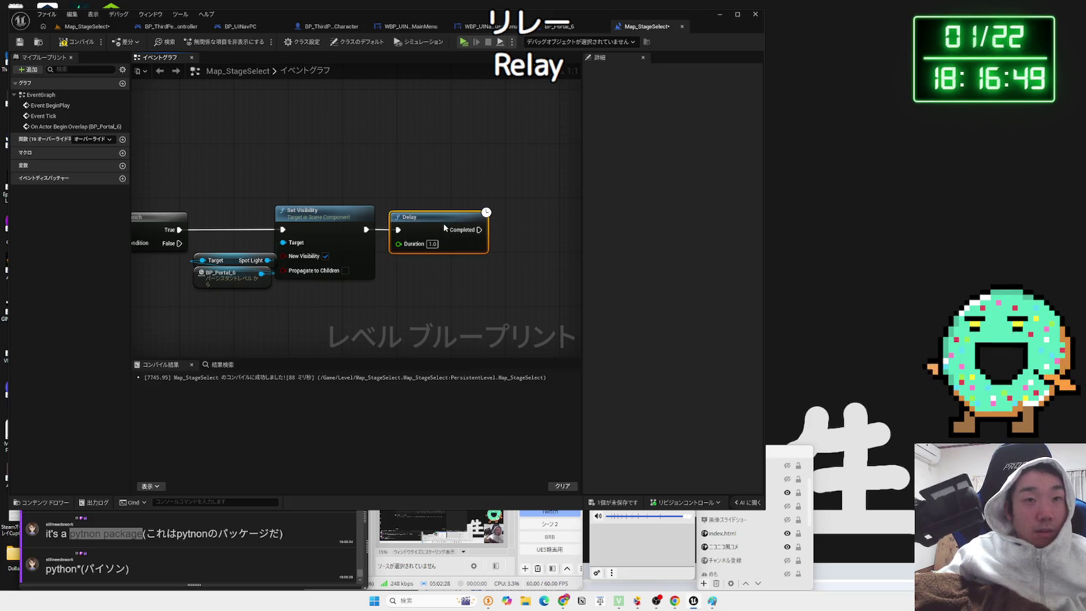
click(433, 244)
text(2)
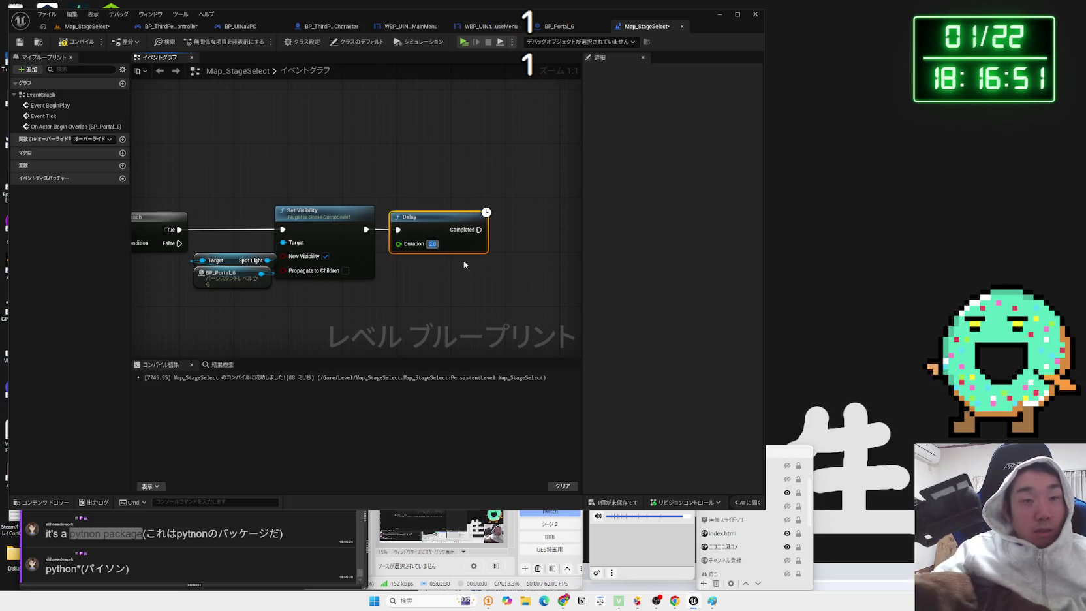
right_click(392, 258)
mouse_move(467, 216)
mouse_down()
mouse_move(350, 216)
mouse_move(403, 235)
mouse_up()
text(open le)
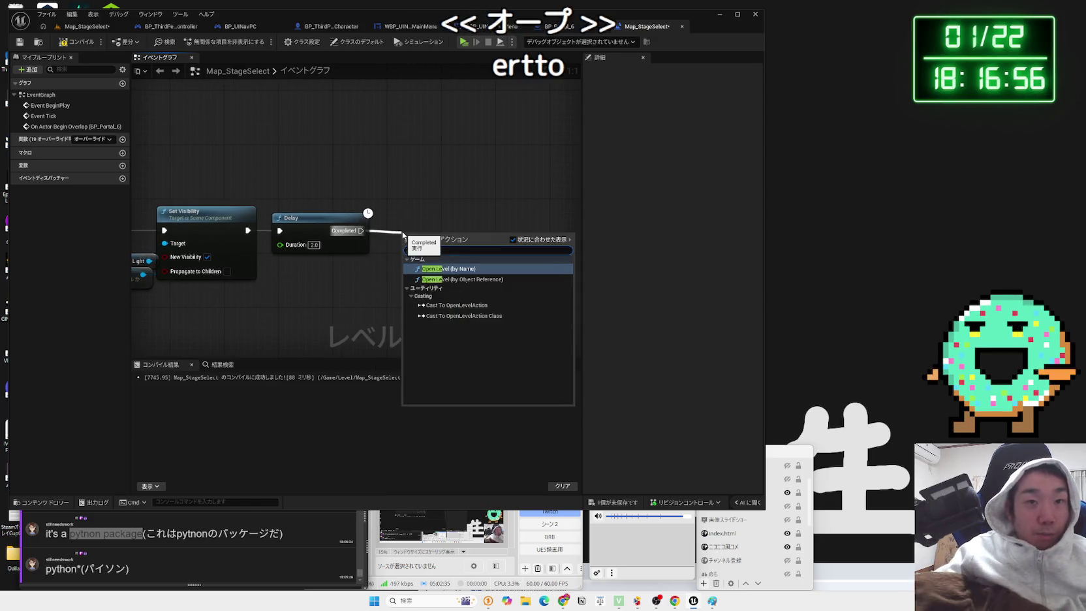
key(Return)
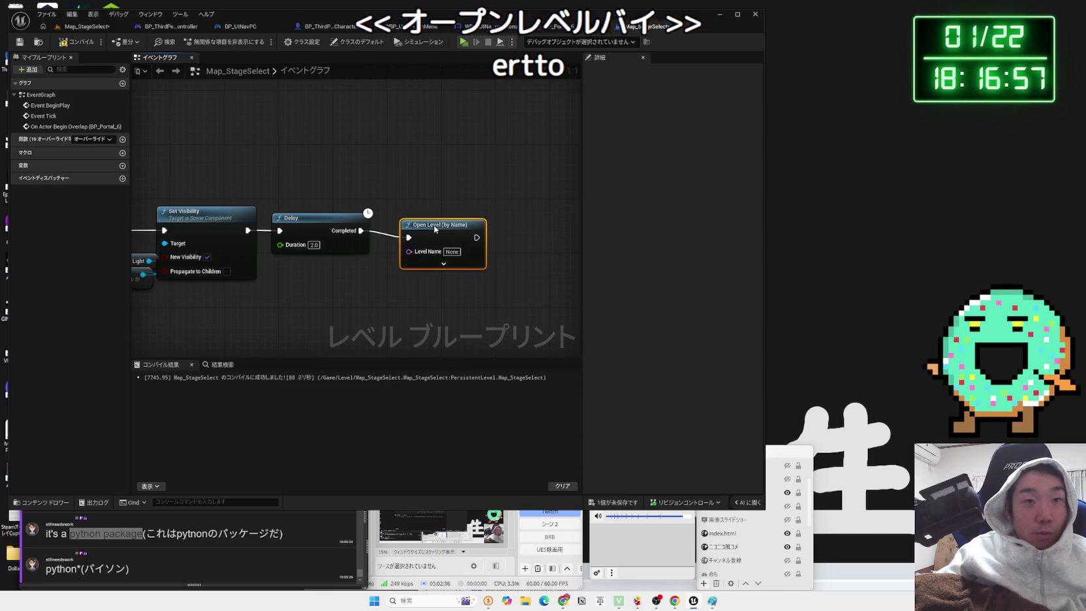
- Confirm the Map_SquareBattle level name in the Content Browser, straighten the wire, and start a test play
key(ctrl+Tab)
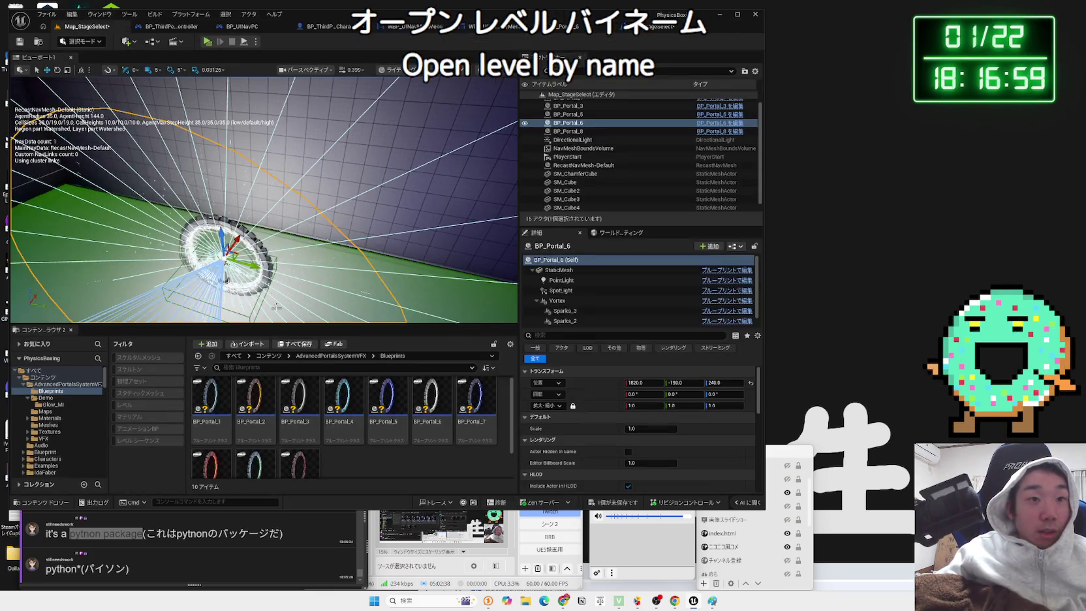
click(49, 459)
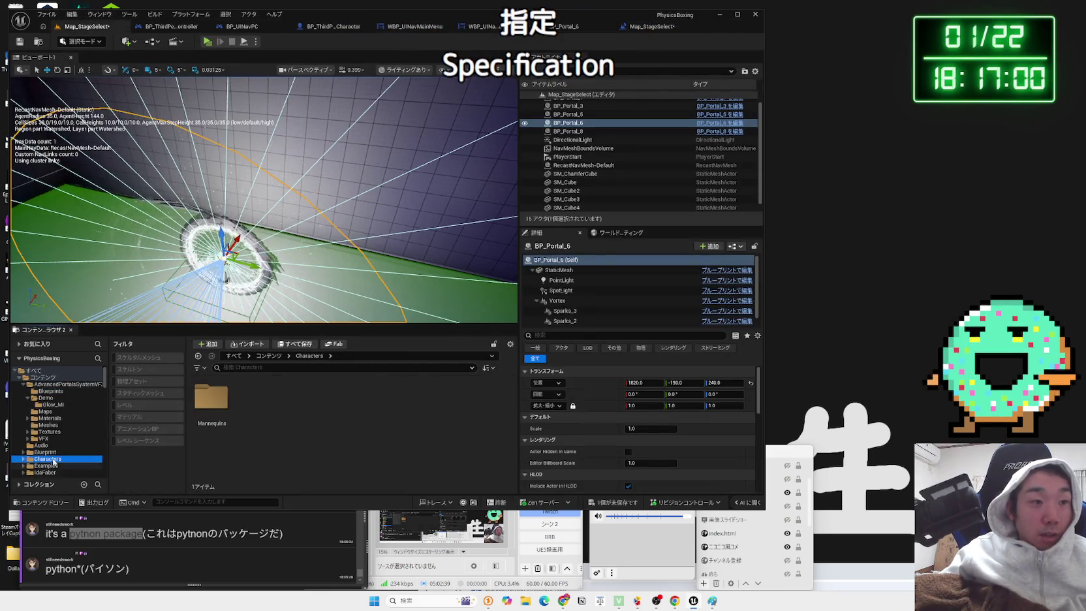
click(57, 379)
click(143, 406)
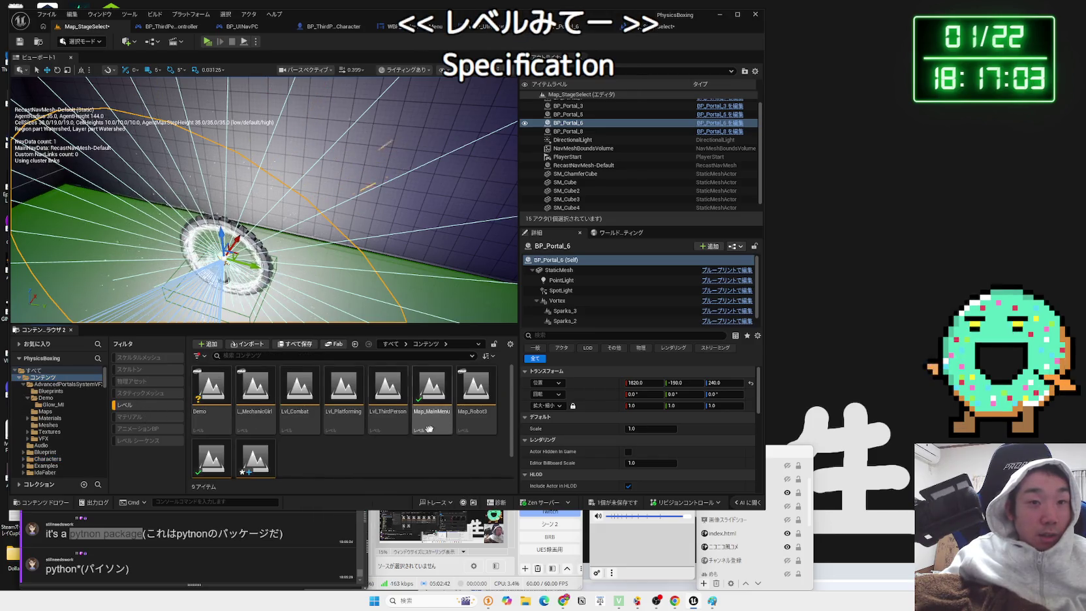
scroll(421, 430, down, 2)
click(255, 444)
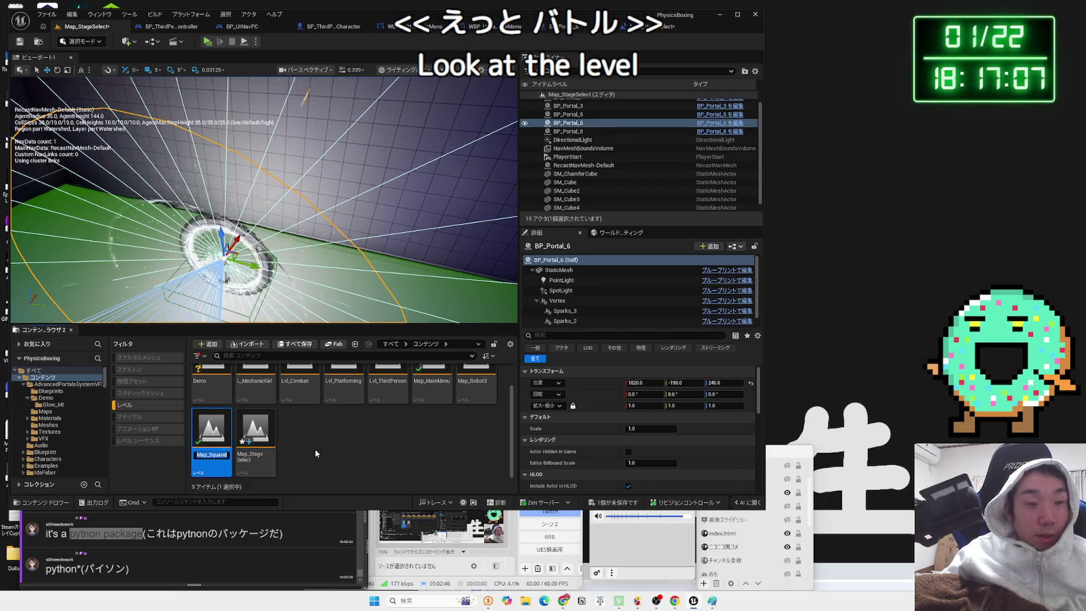
click(720, 123)
click(613, 26)
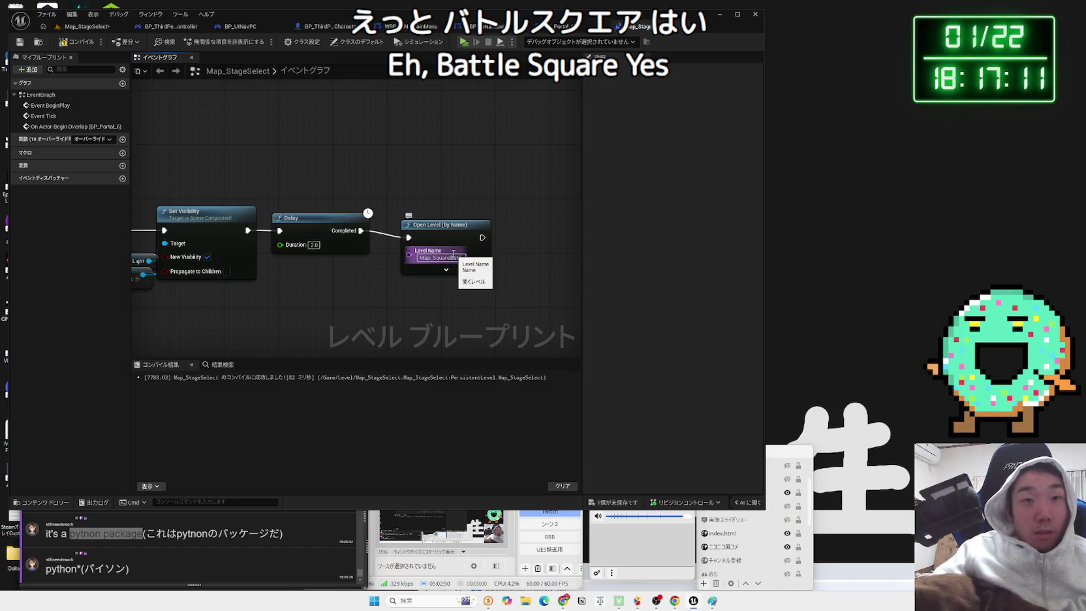
drag(436, 233, 436, 227)
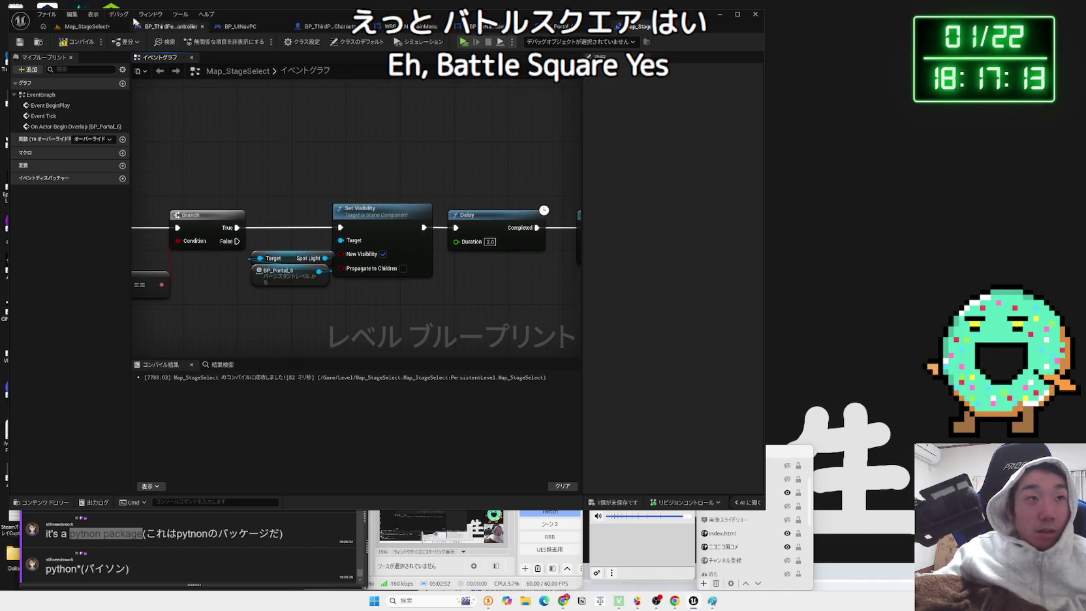
click(86, 26)
click(207, 41)
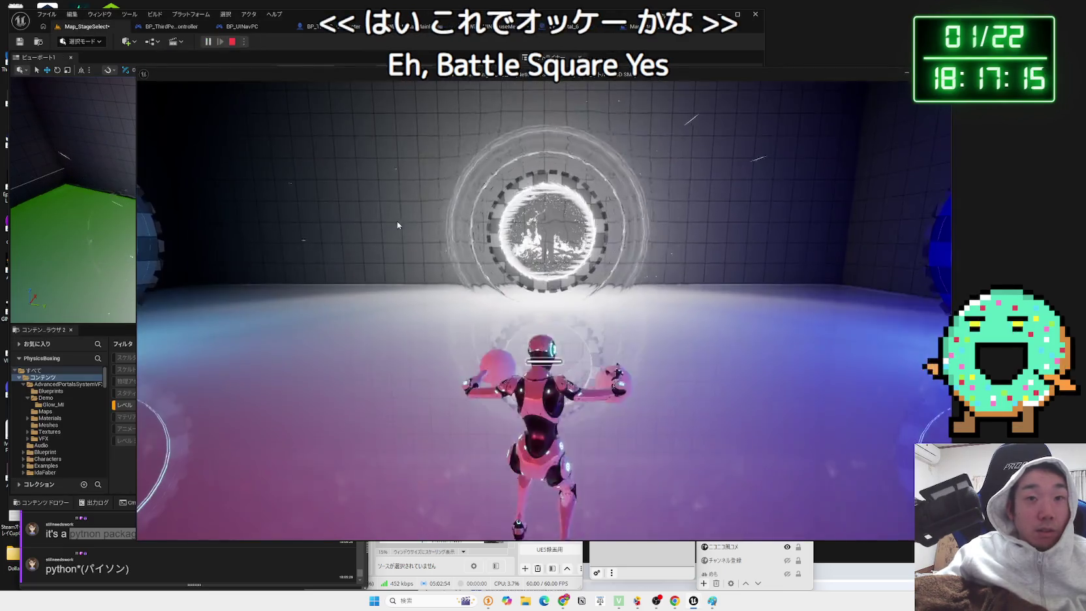
- Walk the character forward into the portal, then end the play session
key(w)
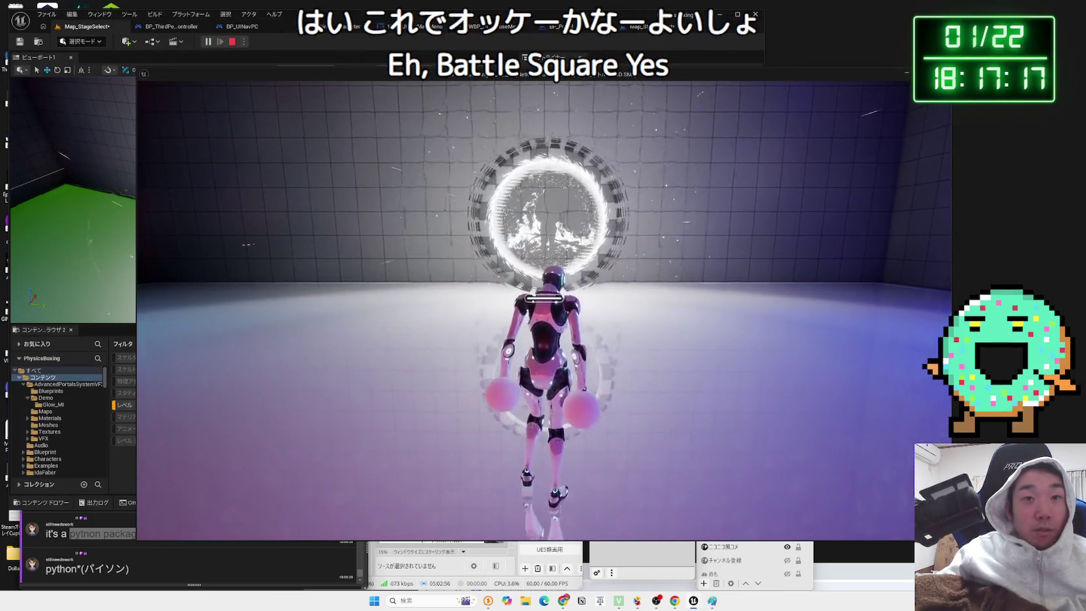
key(w)
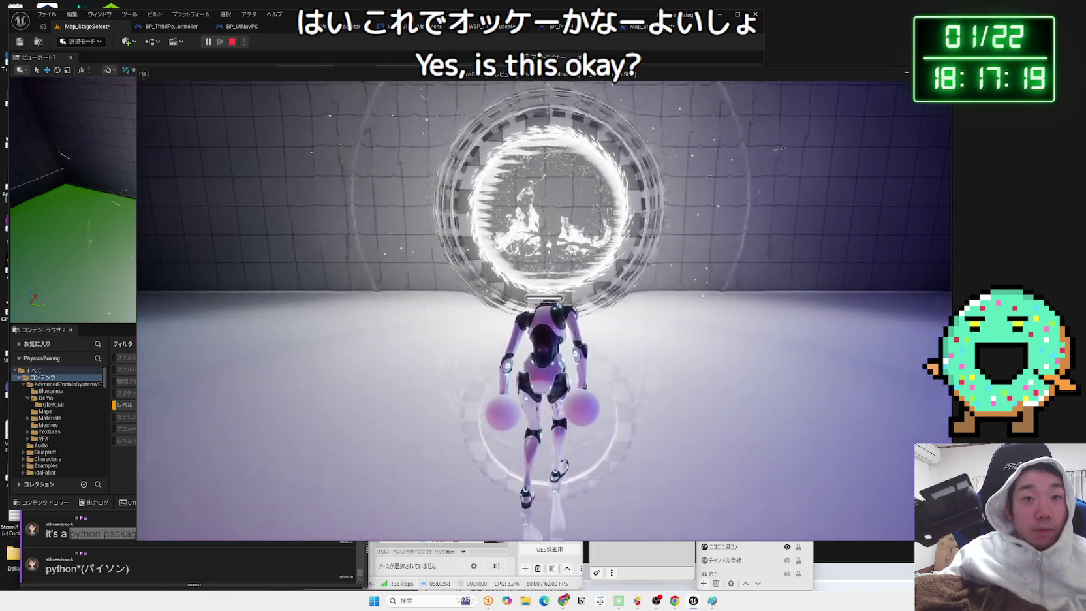
key(w)
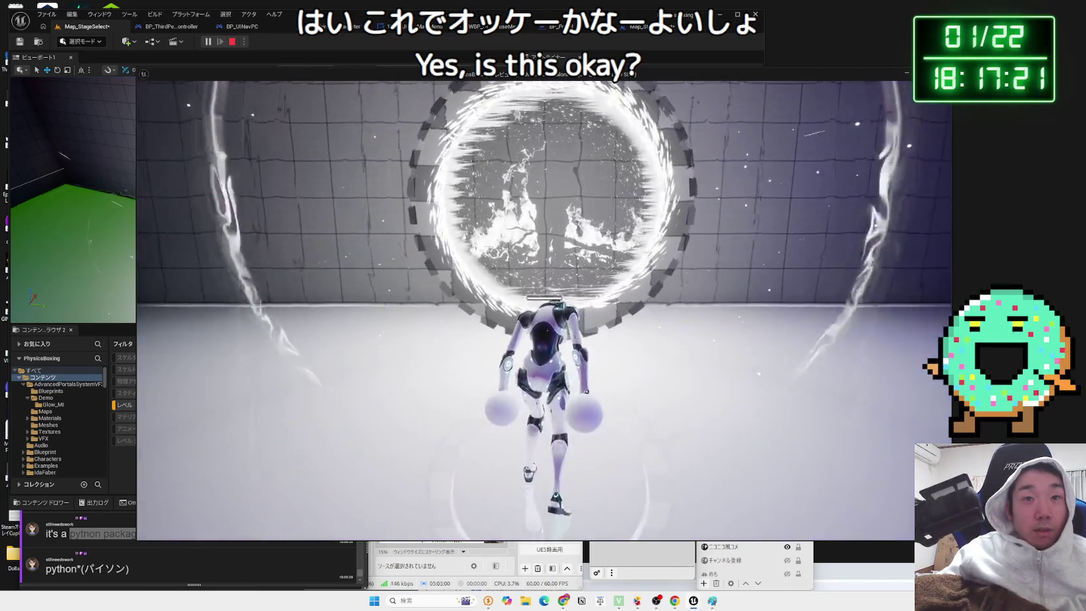
key(w)
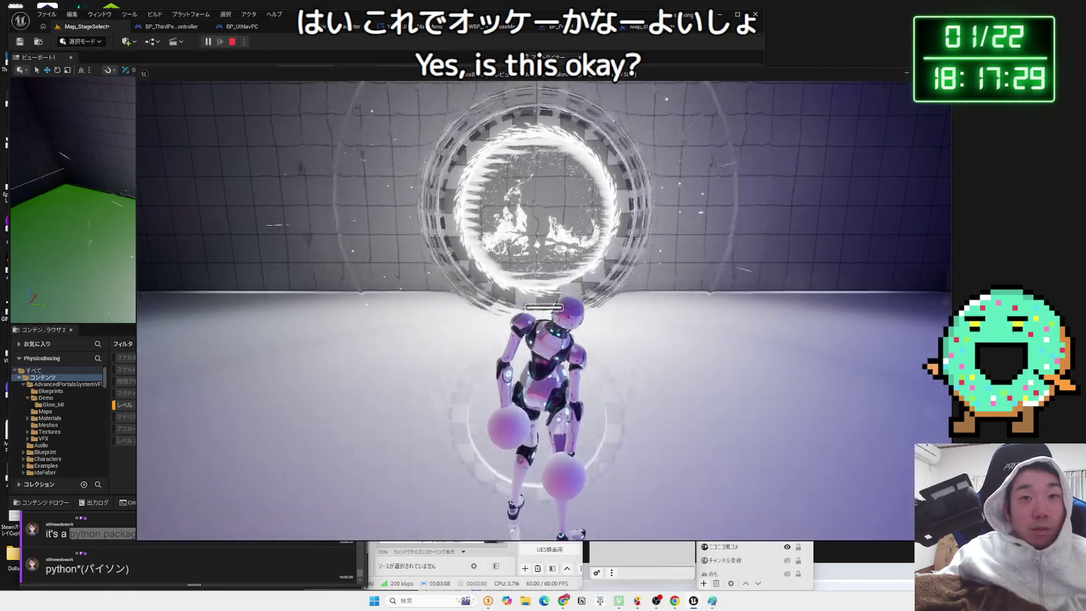
key(Escape)
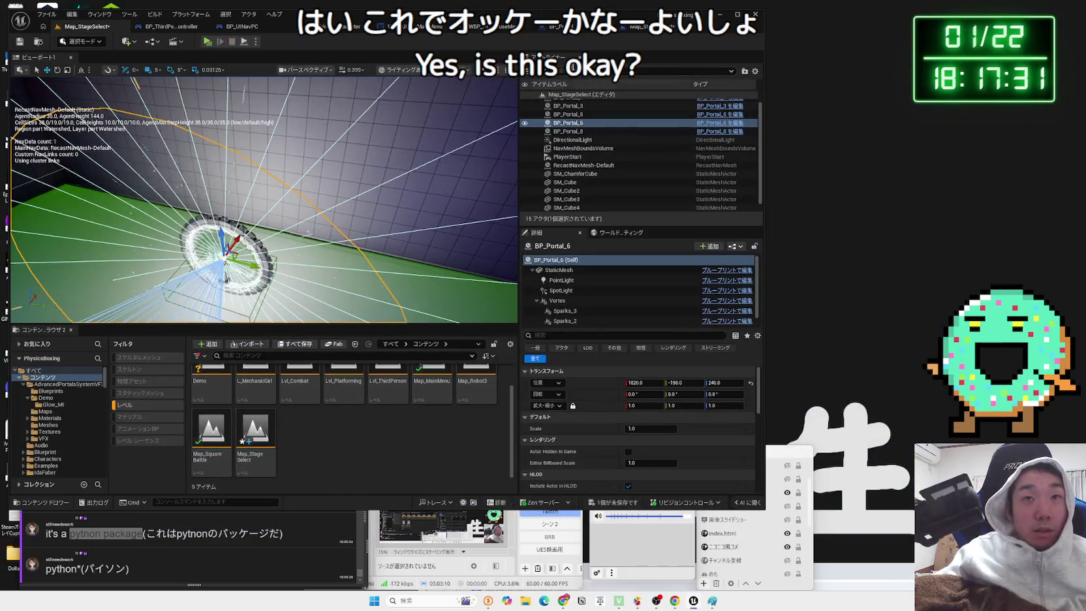
- Delete the portal's On Actor Begin Overlap node and select the TriggerBox in the level
click(639, 28)
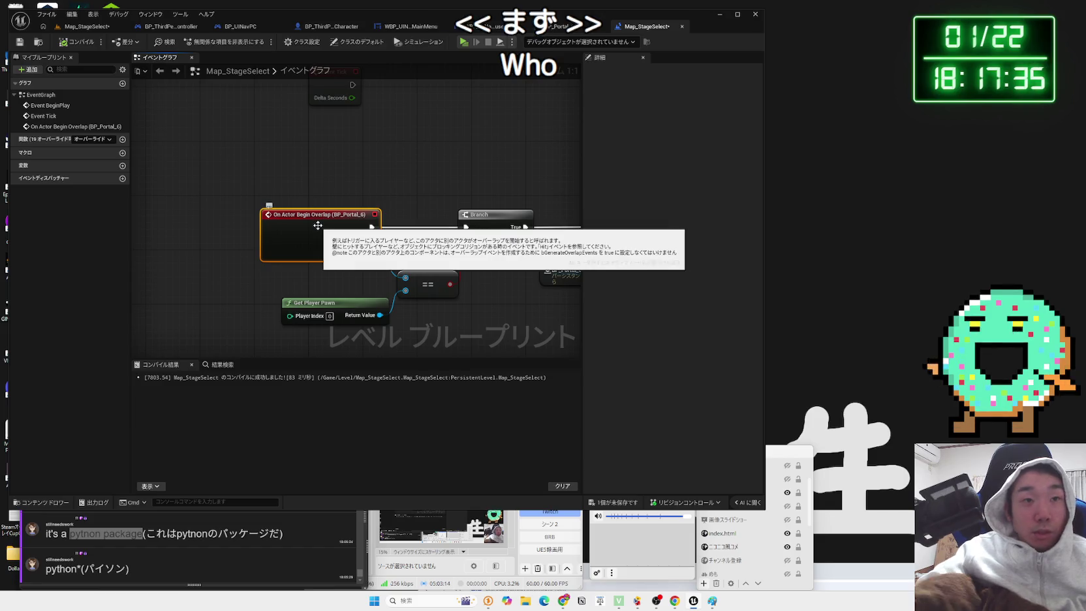
key(Delete)
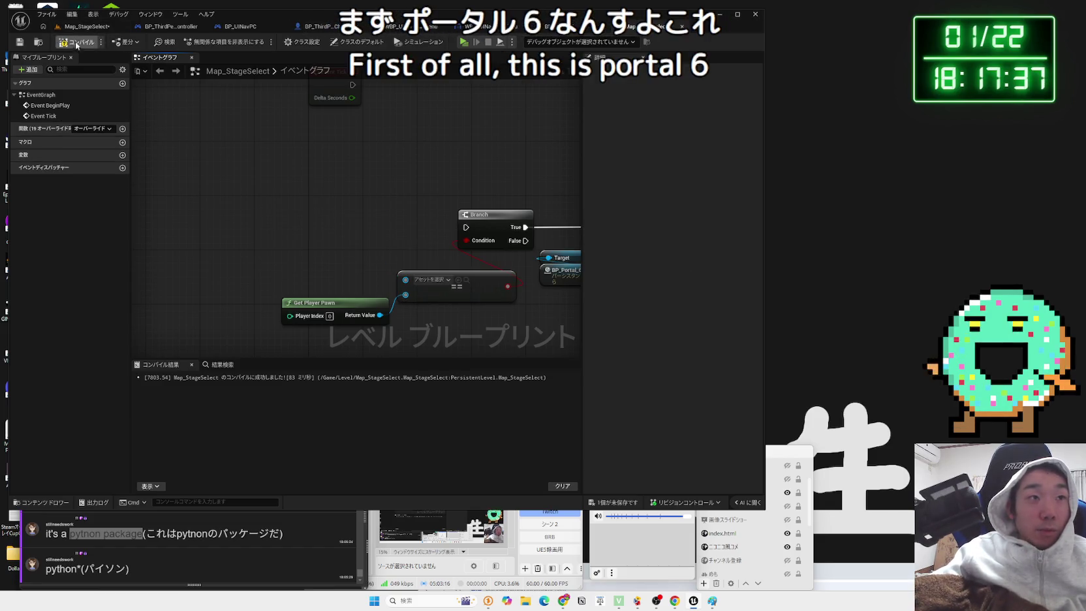
click(87, 26)
click(222, 274)
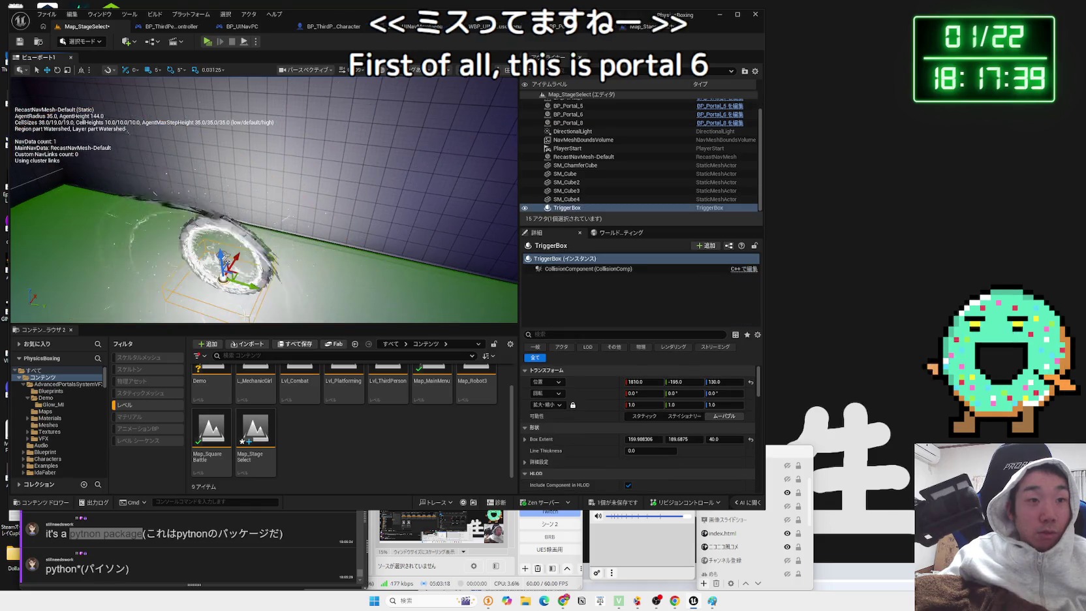
scroll(691, 415, down, 5)
scroll(691, 415, down, 10)
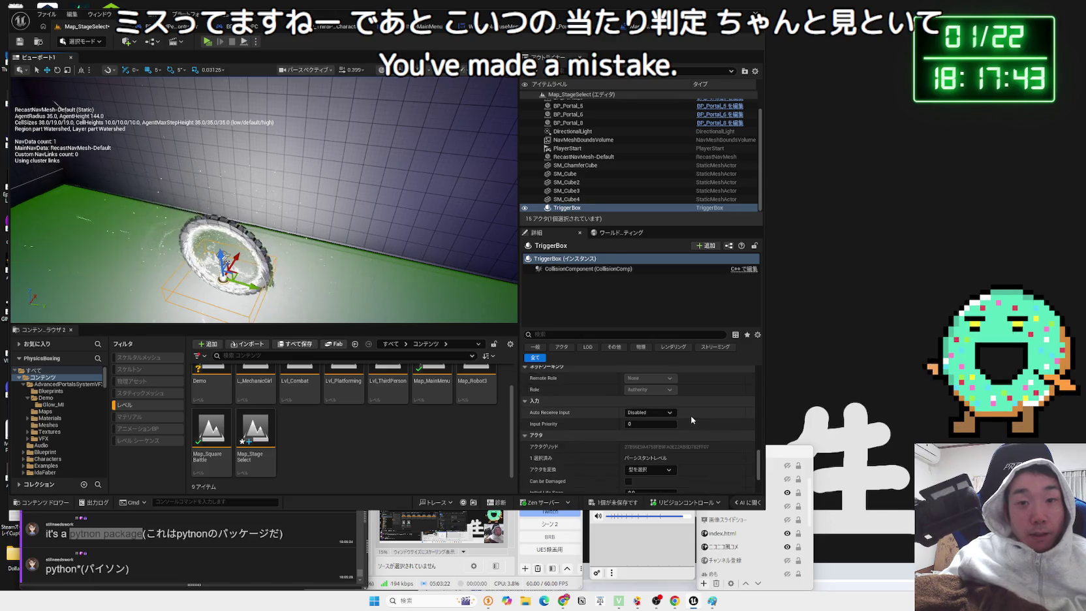
scroll(750, 429, up, 2)
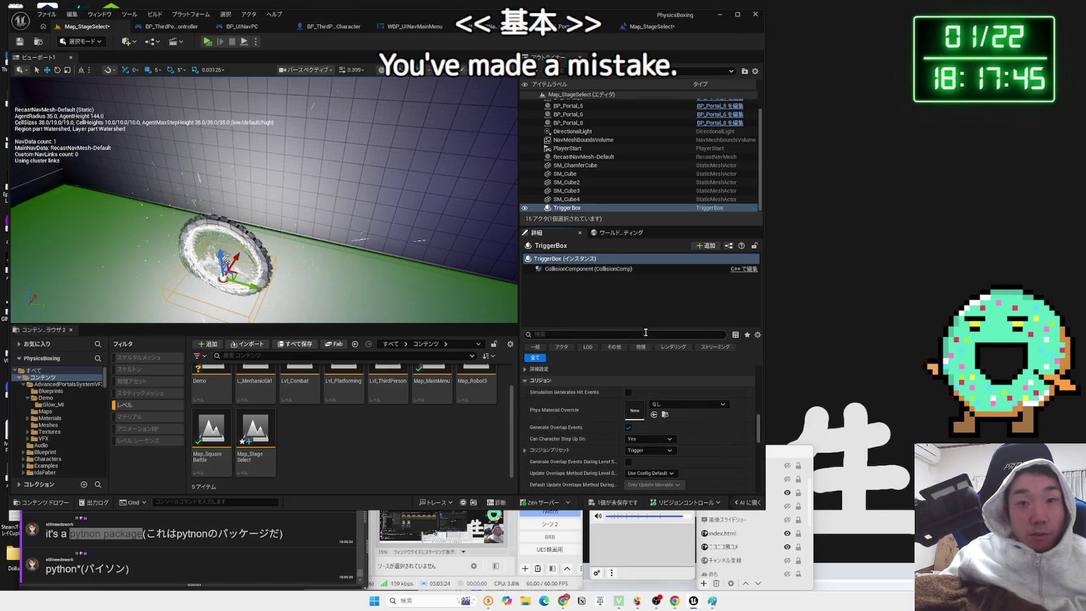
- Inspect the TriggerBox's collision preset settings in Details, then return to the level blueprint
drag(631, 225, 631, 179)
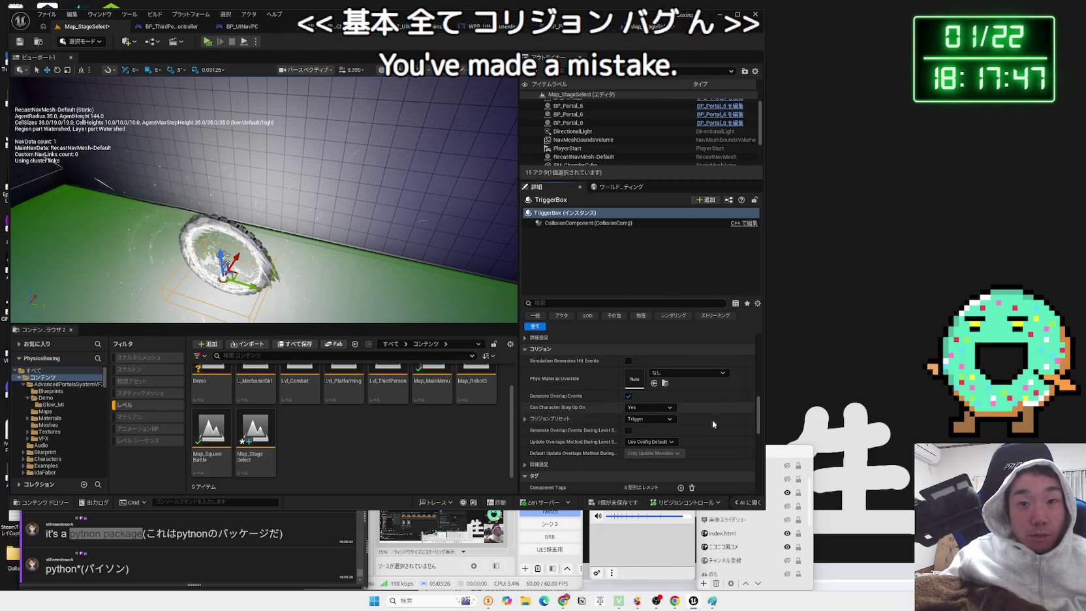
scroll(652, 411, down, 1)
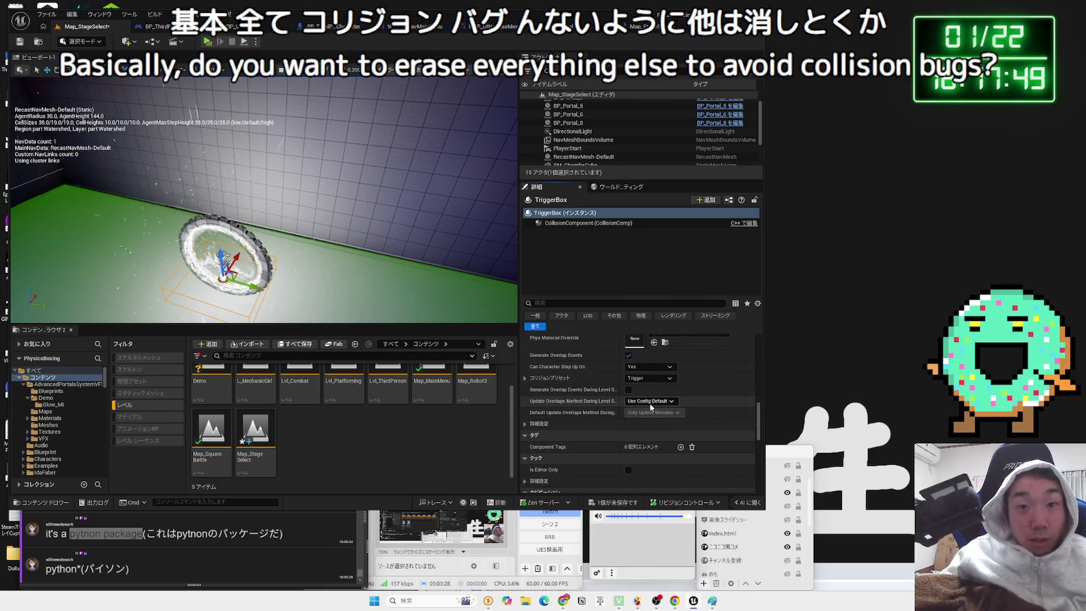
click(526, 380)
scroll(677, 408, down, 1)
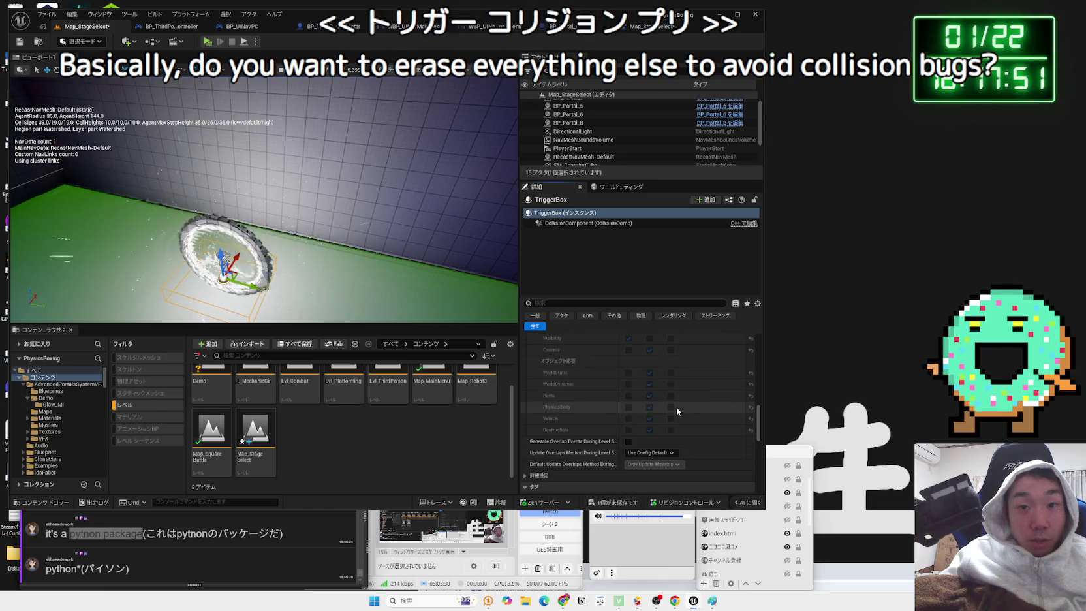
scroll(677, 407, up, 1)
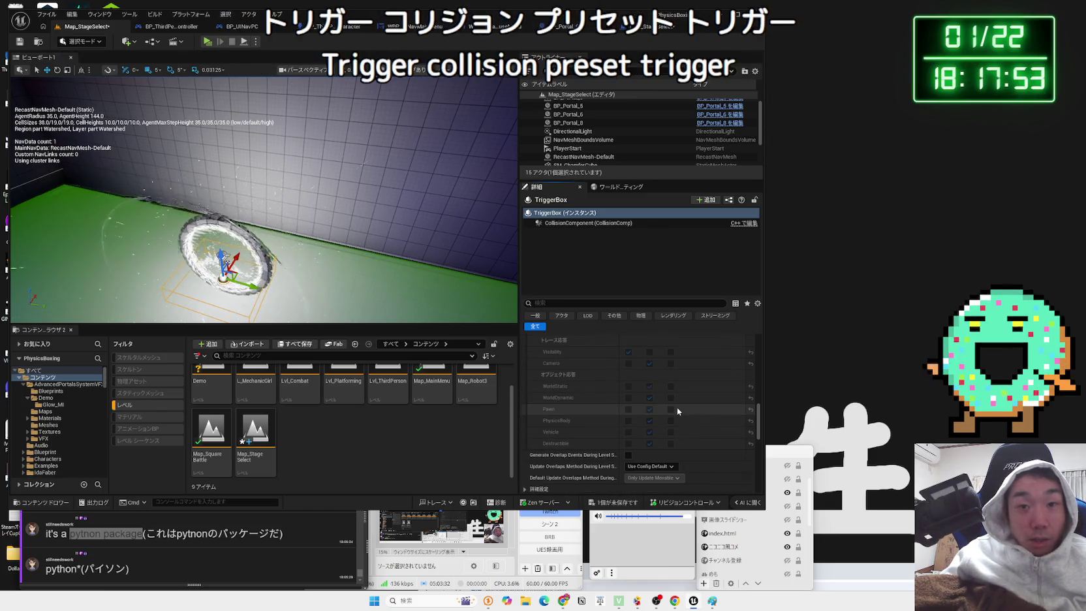
click(526, 365)
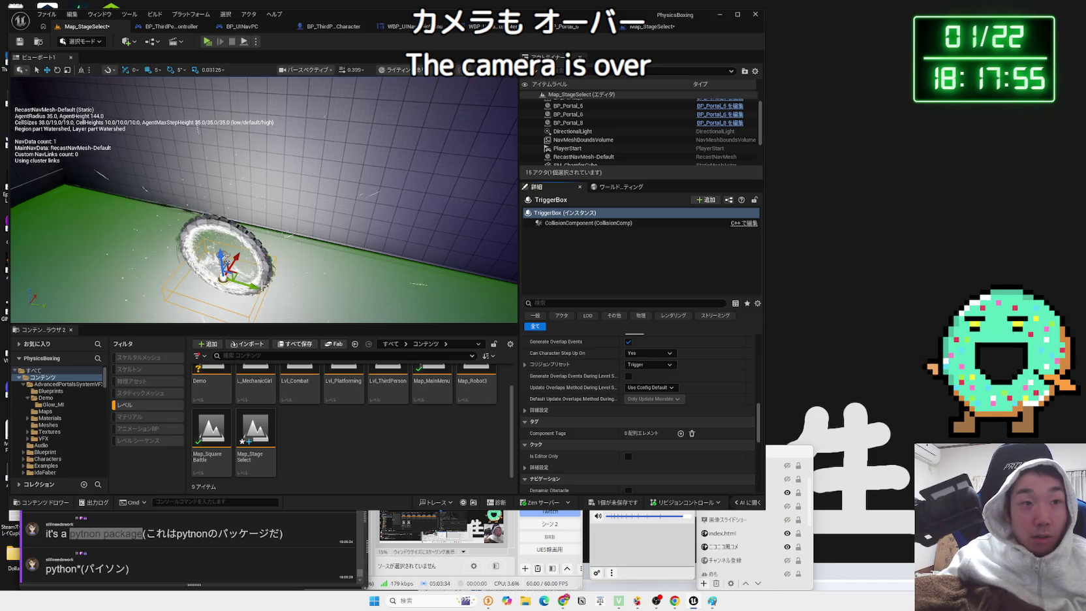
click(568, 114)
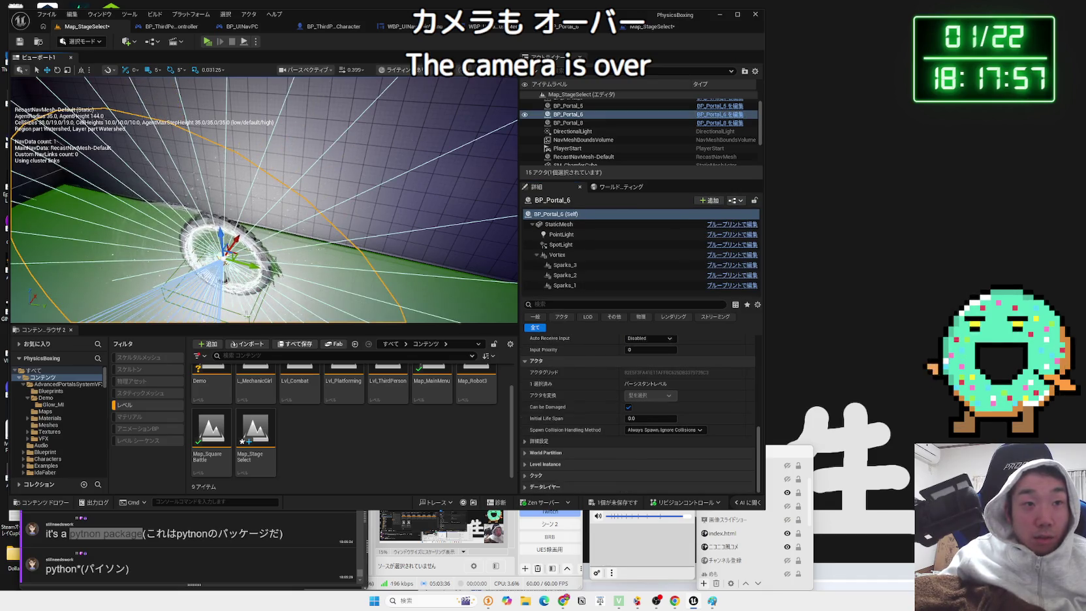
click(249, 315)
right_click(245, 313)
click(239, 314)
click(643, 29)
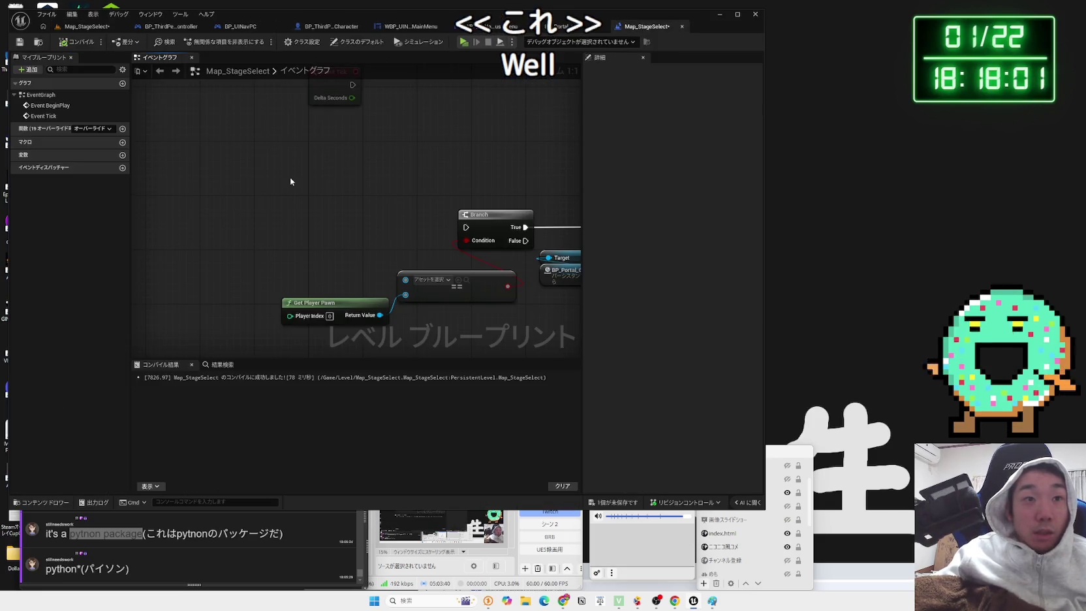
- Add an Event ActorBeginOverlap wired into the Branch, then start a test play
right_click(291, 179)
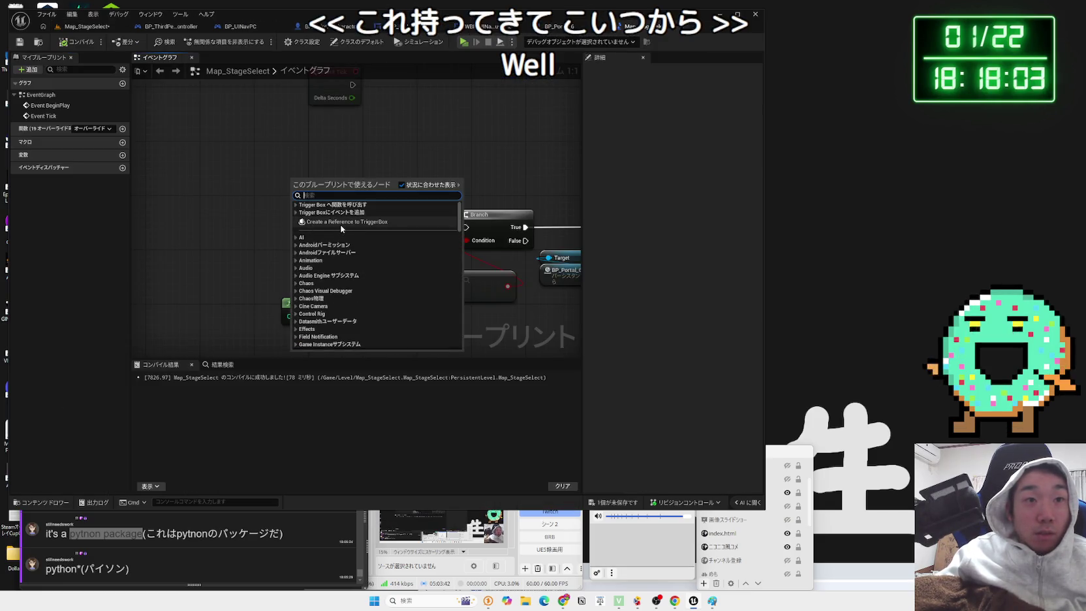
text(ove)
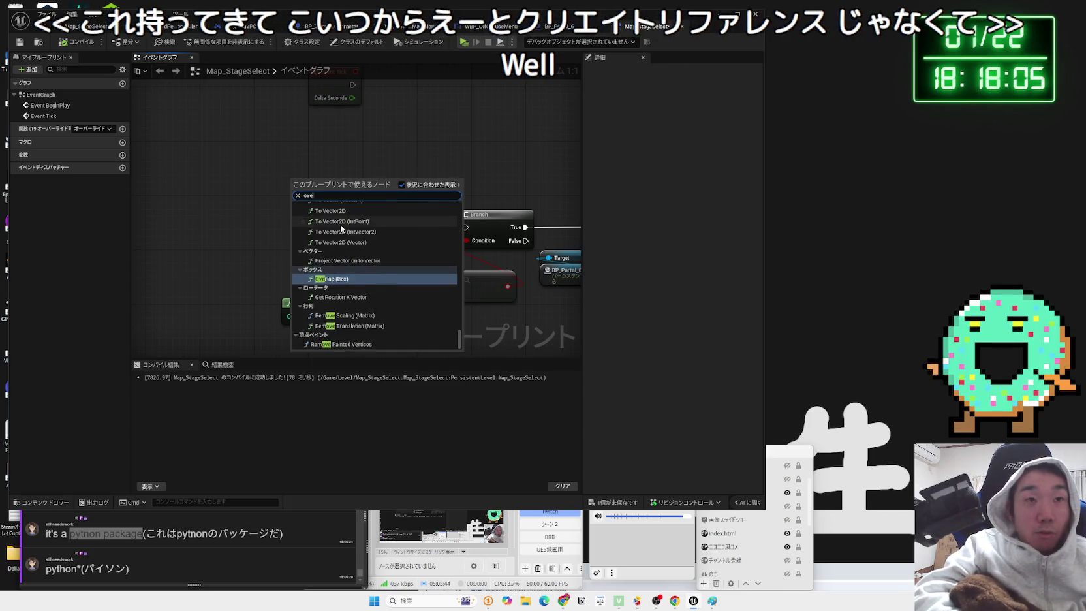
text(r lap e)
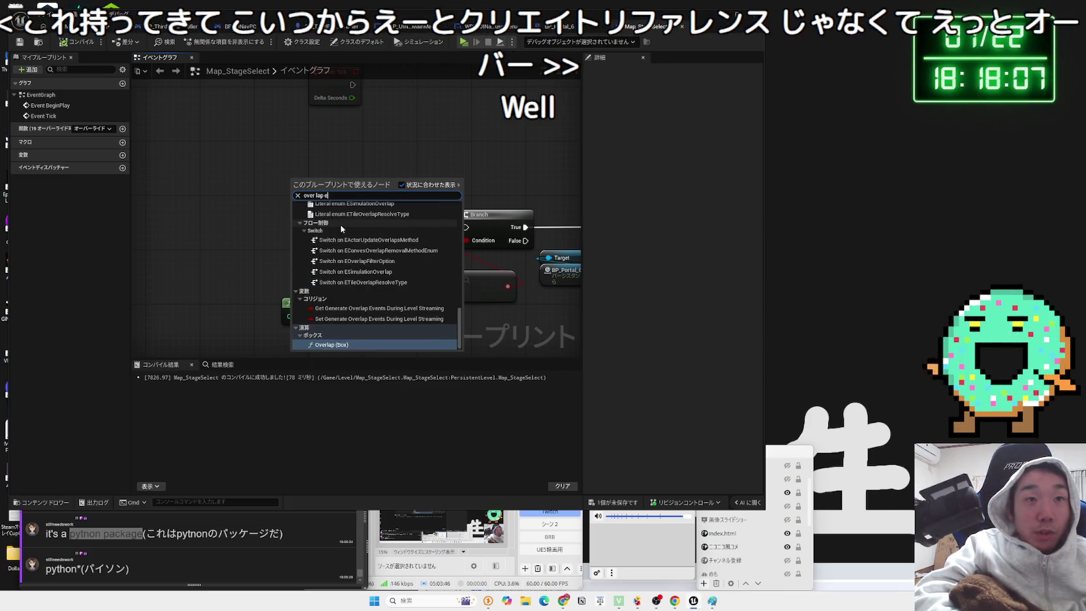
text(vent)
click(341, 222)
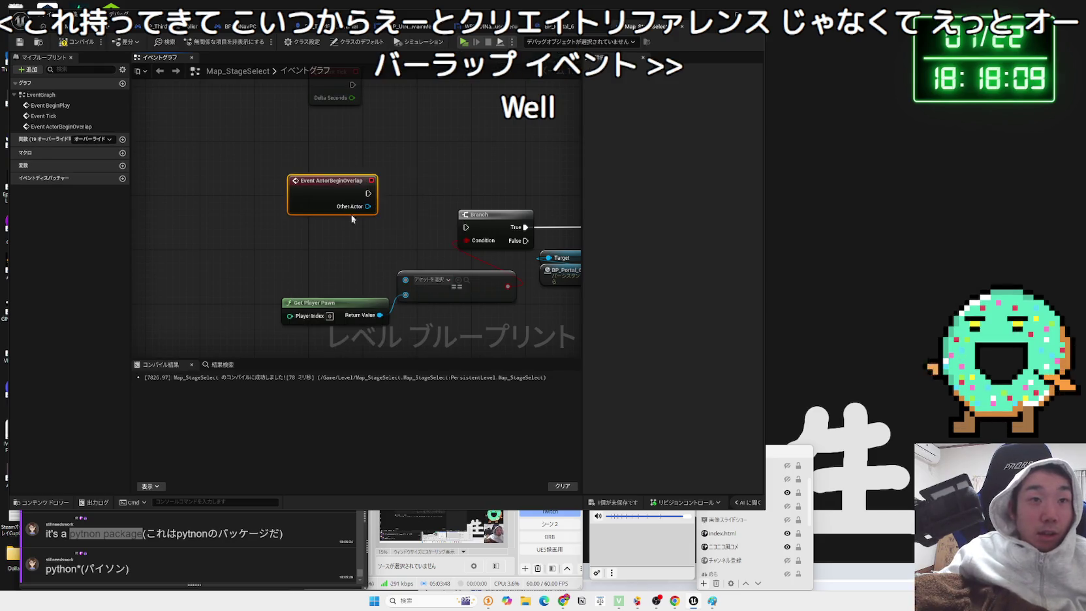
mouse_move(342, 194)
mouse_down()
mouse_move(318, 219)
mouse_move(466, 227)
mouse_up()
drag(312, 204, 318, 217)
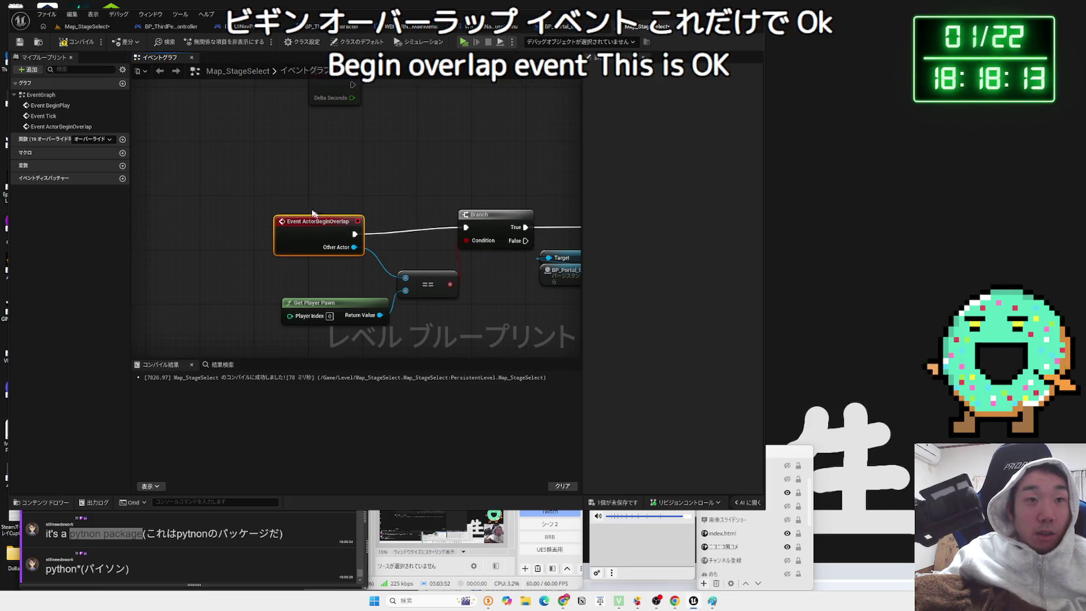
click(92, 27)
click(205, 42)
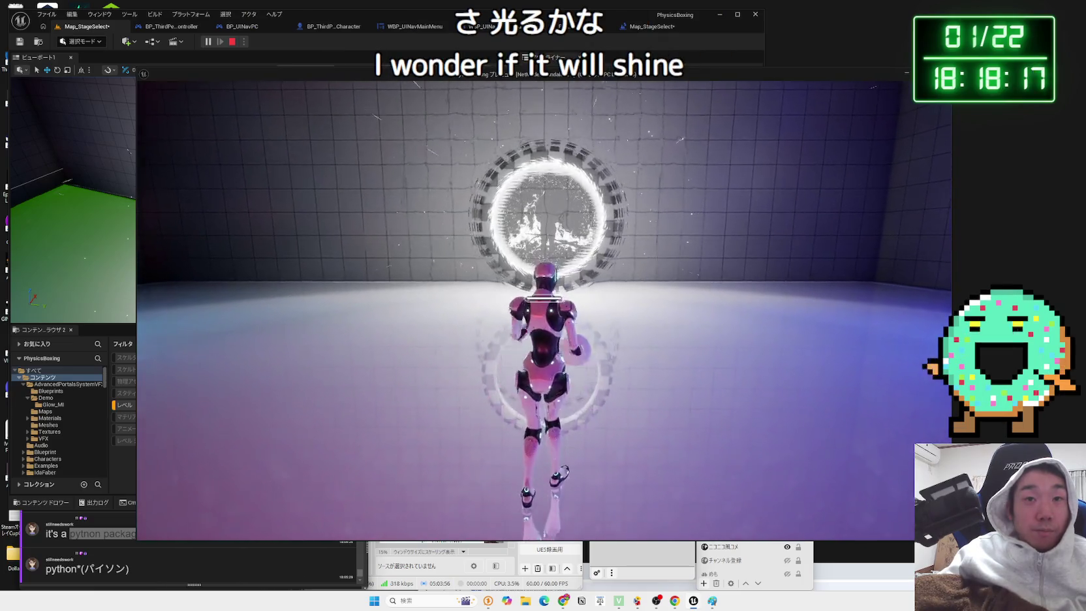
- Steer the character with W, A, S, D up to the portal and across its front, then end the test play
key(w)
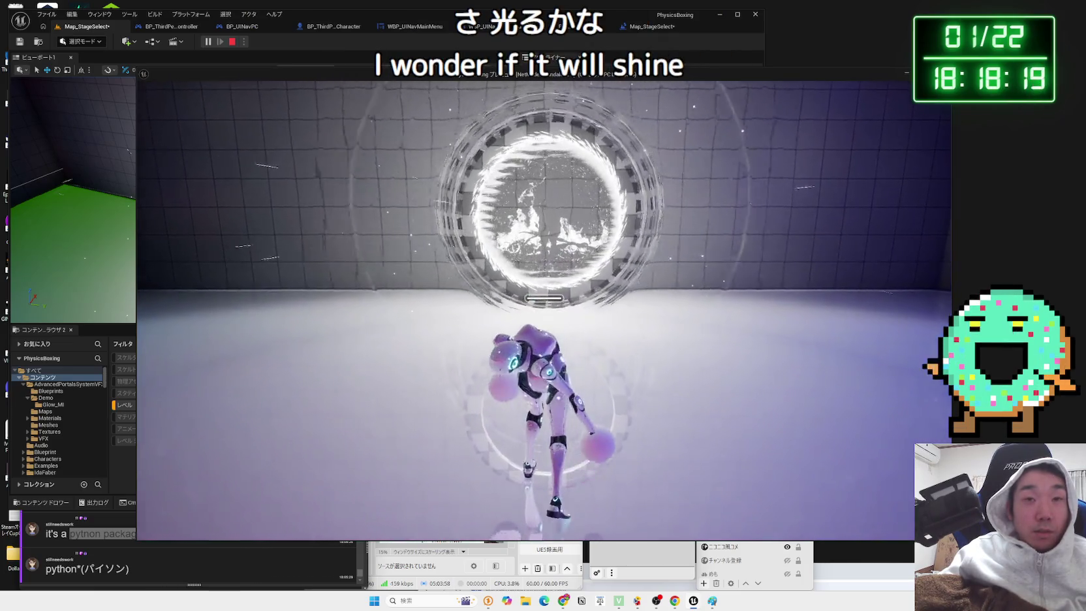
key(w)
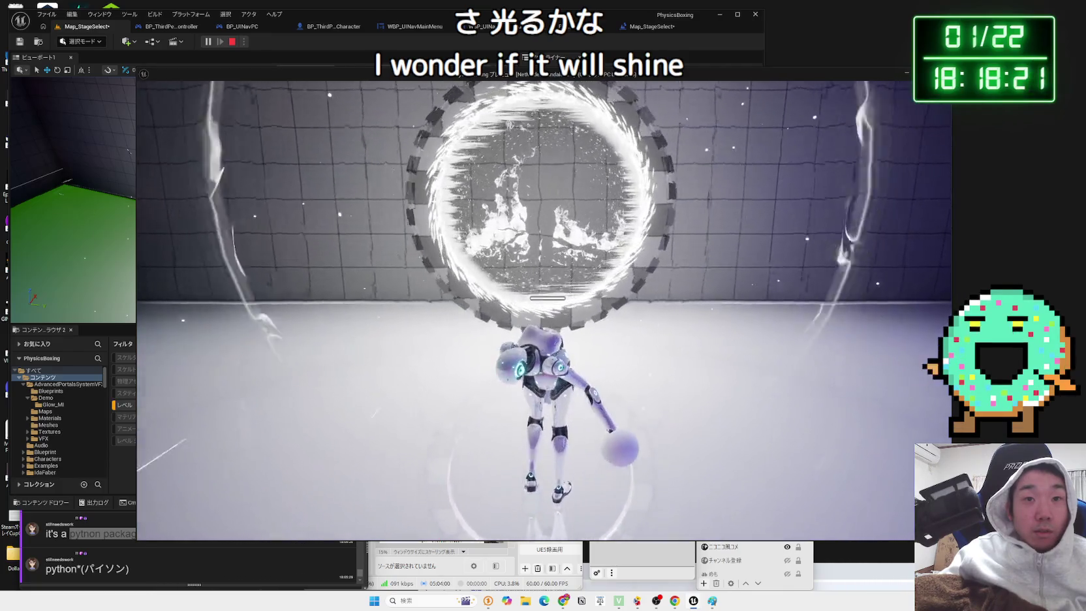
key(w)
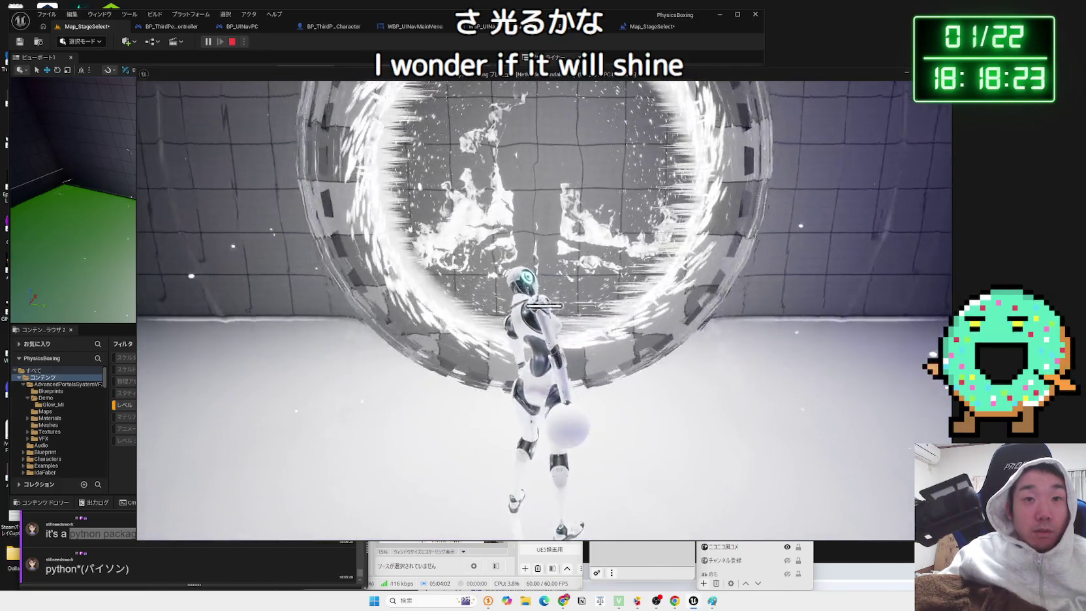
key(s)
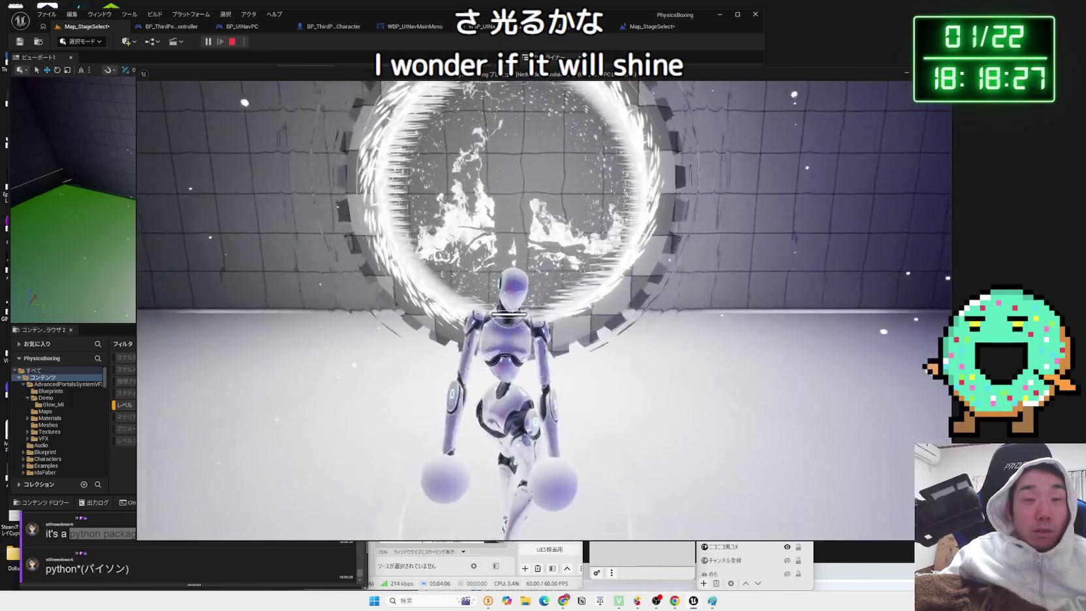
key(a)
key(w)
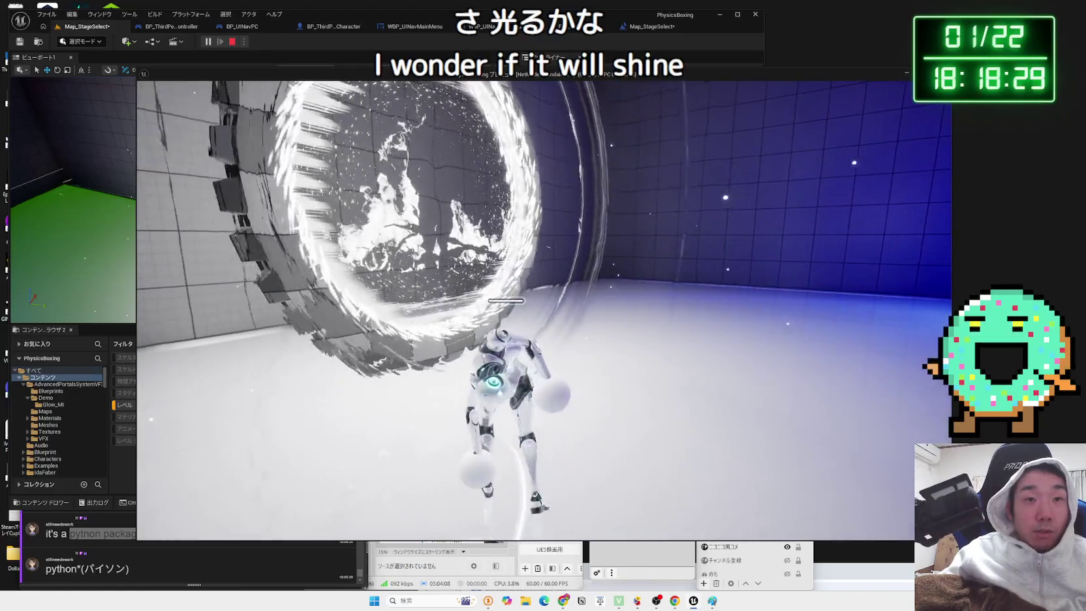
key(d)
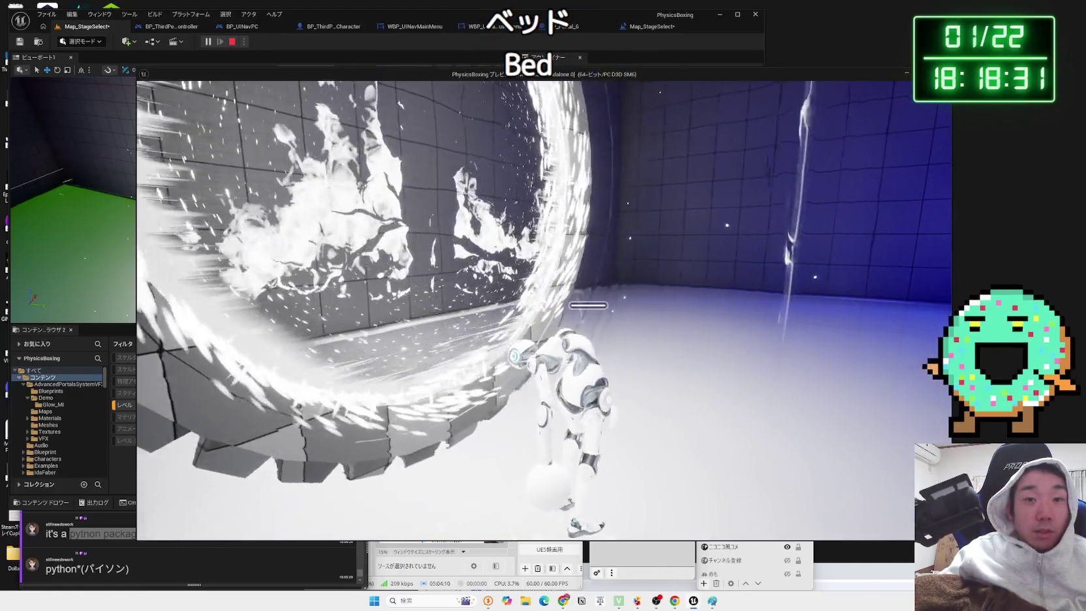
key(a)
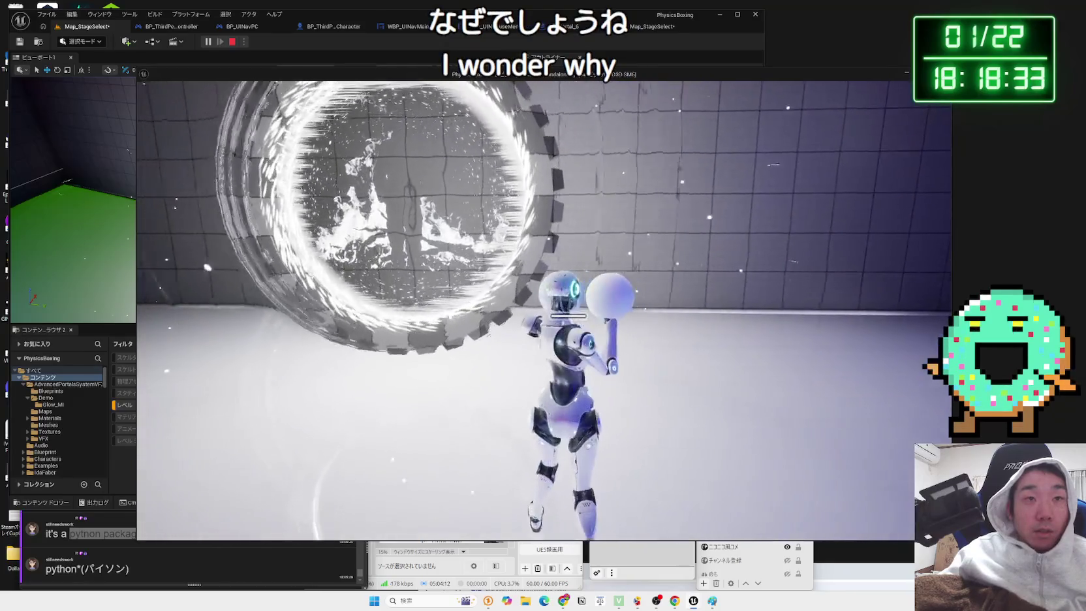
key(Escape)
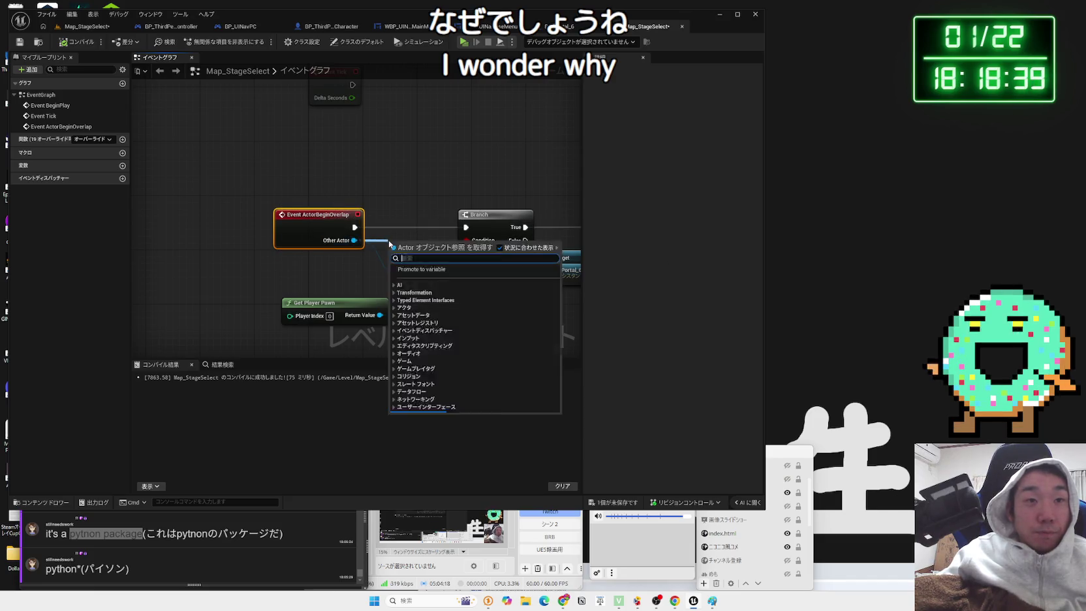
- Add a Print String node to the Event ActorBeginOverlap execution output
text(print)
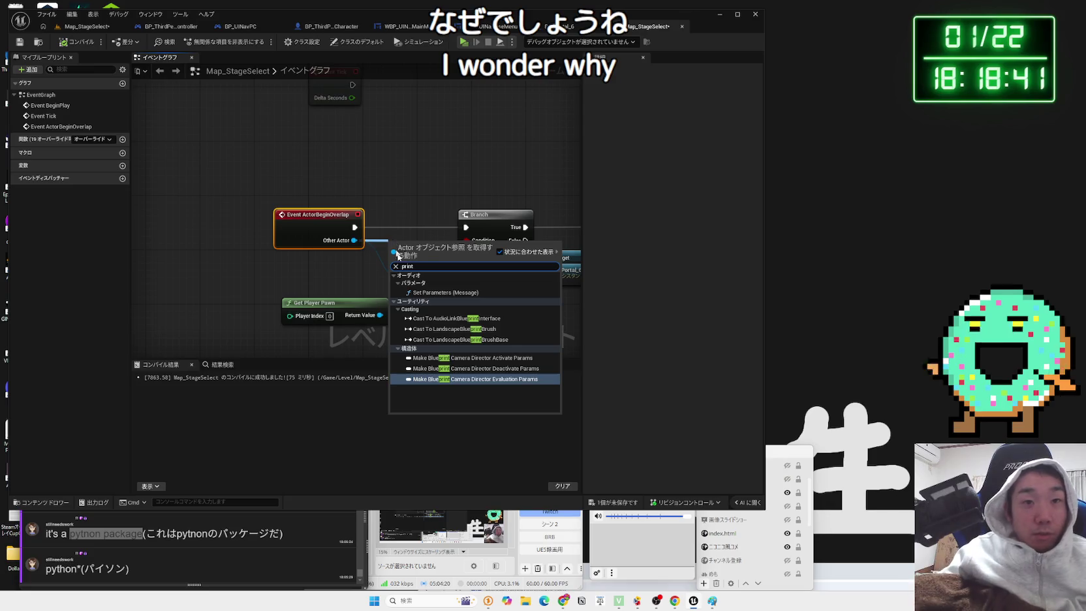
key(Escape)
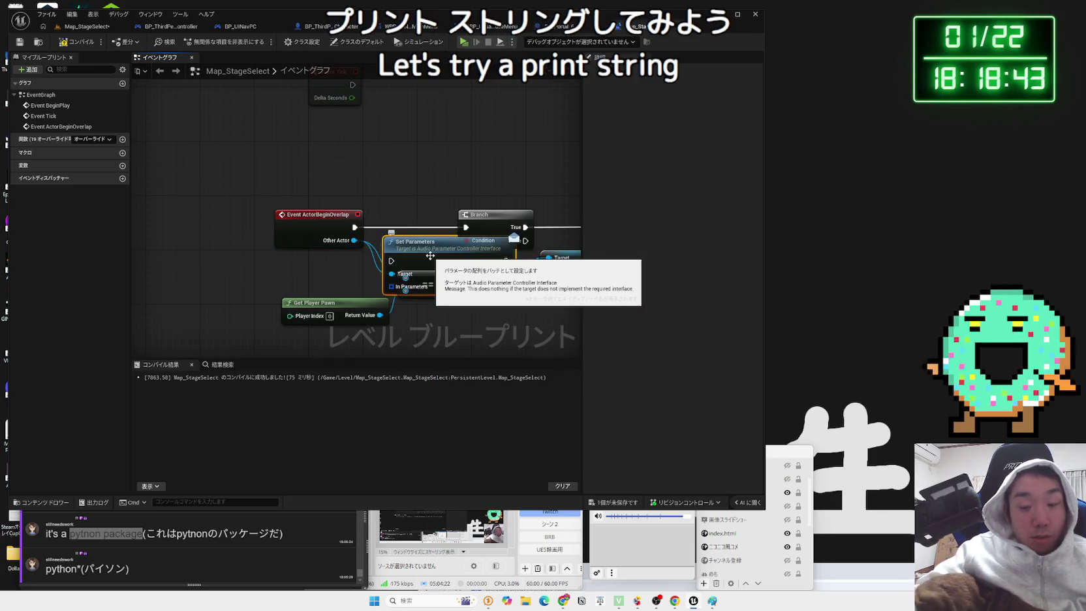
drag(400, 173, 400, 173)
text(print)
click(436, 209)
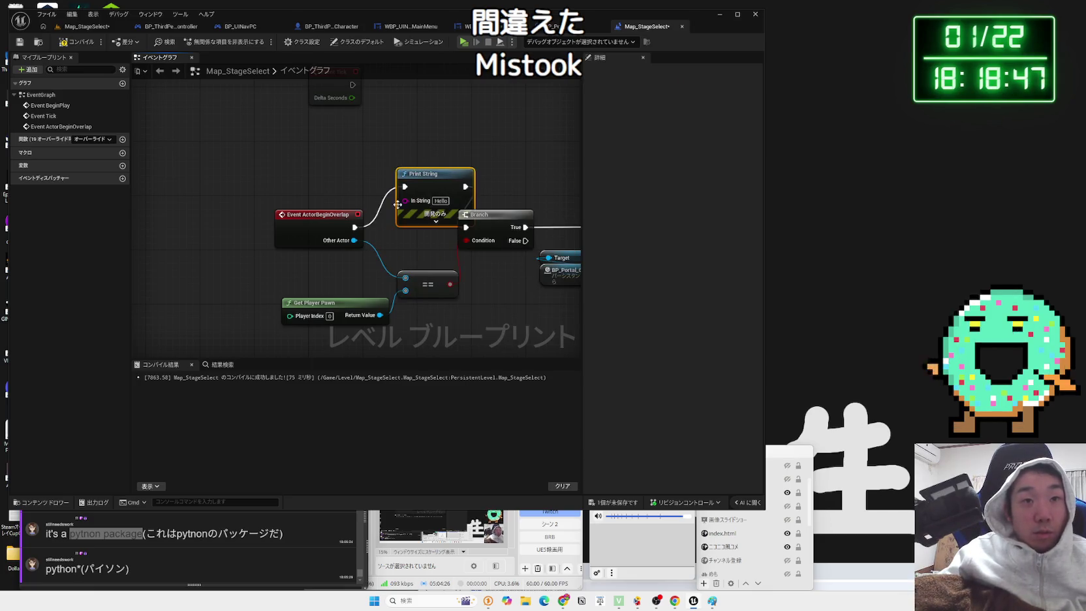
- Duplicate the Print String and place the copy between Branch True and Set Visibility
drag(449, 202, 384, 185)
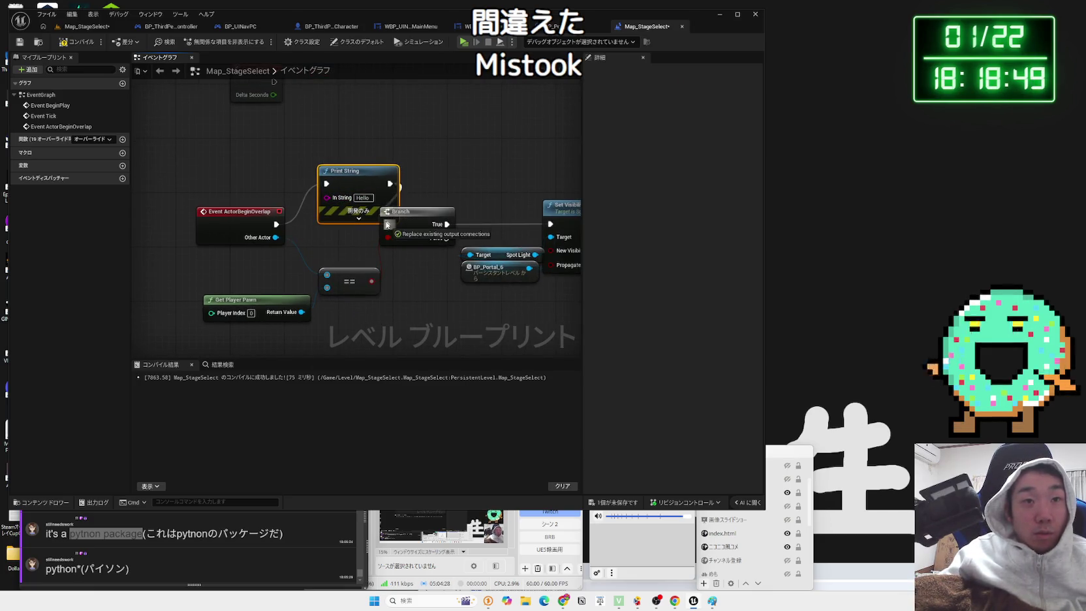
mouse_move(467, 237)
mouse_down()
mouse_move(396, 231)
mouse_move(396, 181)
mouse_move(328, 182)
mouse_up()
key(ctrl+c)
key(ctrl+v)
drag(418, 276, 403, 195)
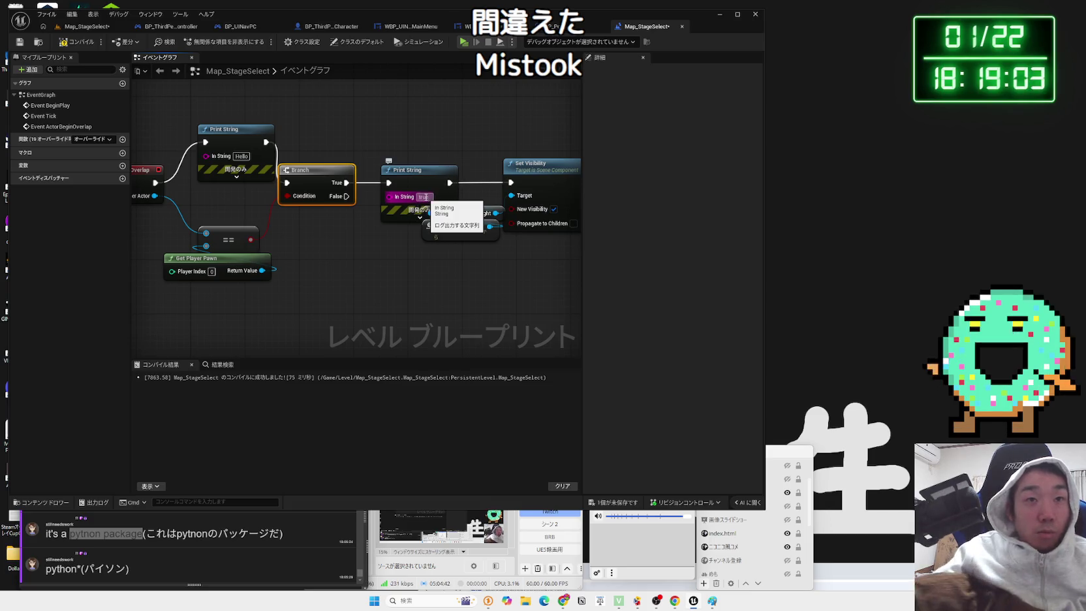
mouse_move(441, 277)
mouse_down()
mouse_move(358, 266)
mouse_move(436, 264)
mouse_move(375, 154)
mouse_up()
drag(196, 157, 428, 156)
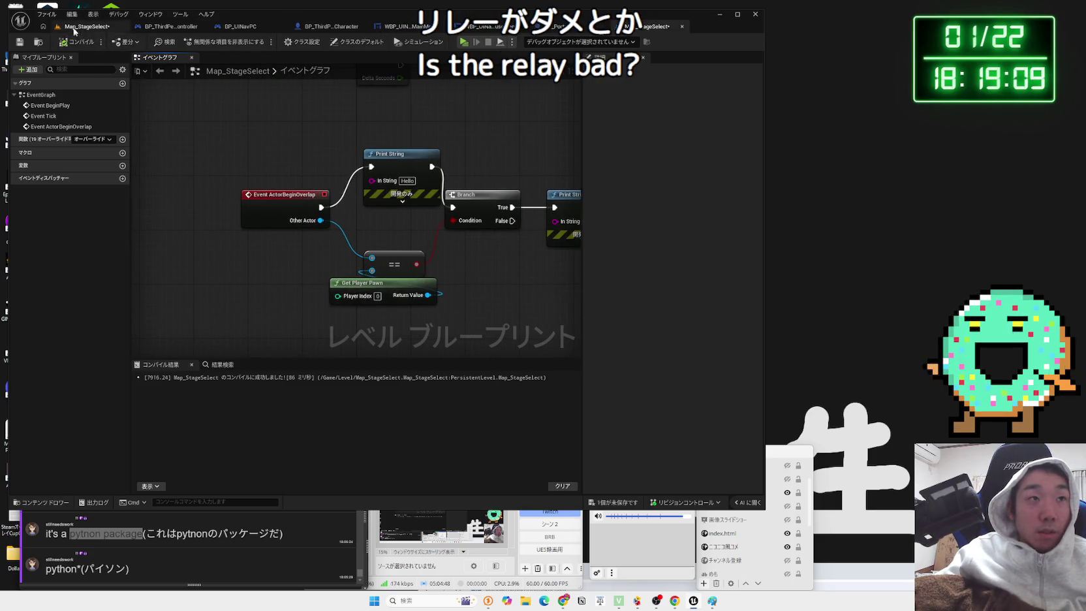
click(73, 28)
- Play the level again, walk the character straight into the portal ring, then stop the session
click(207, 41)
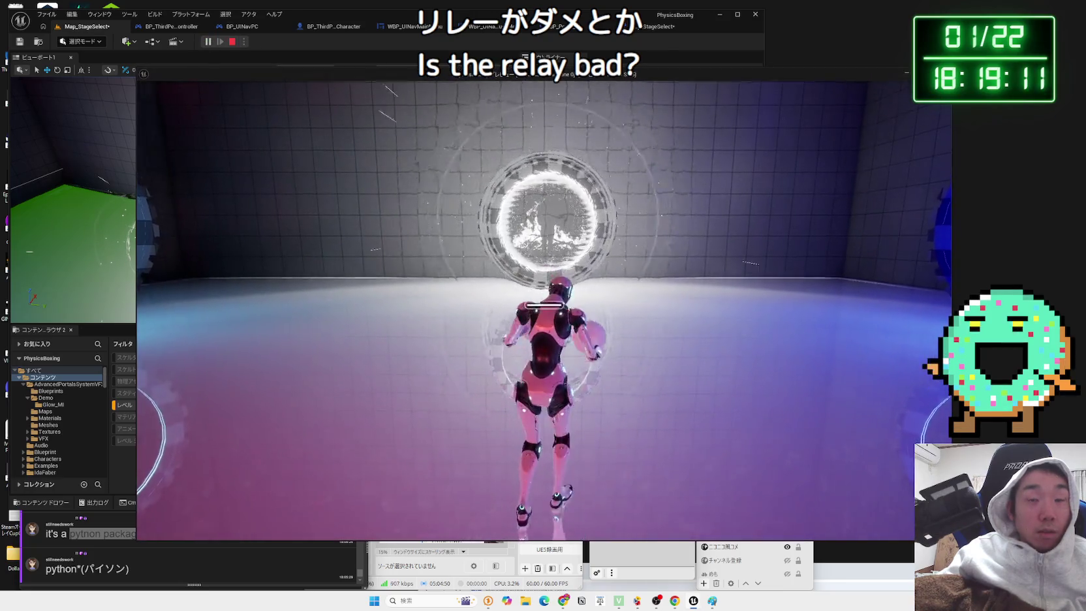
key(w)
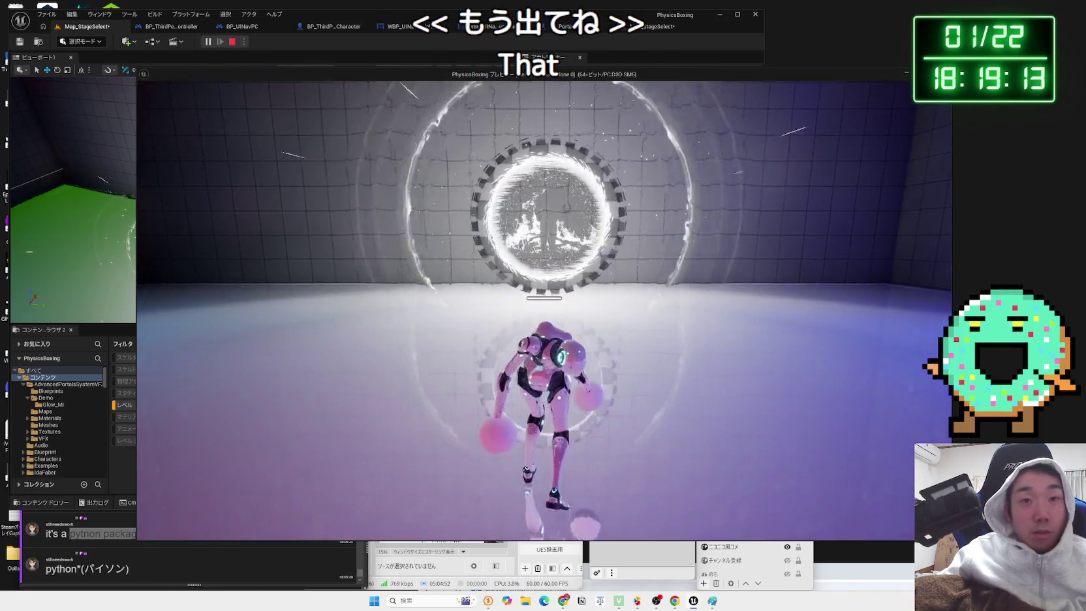
key(w)
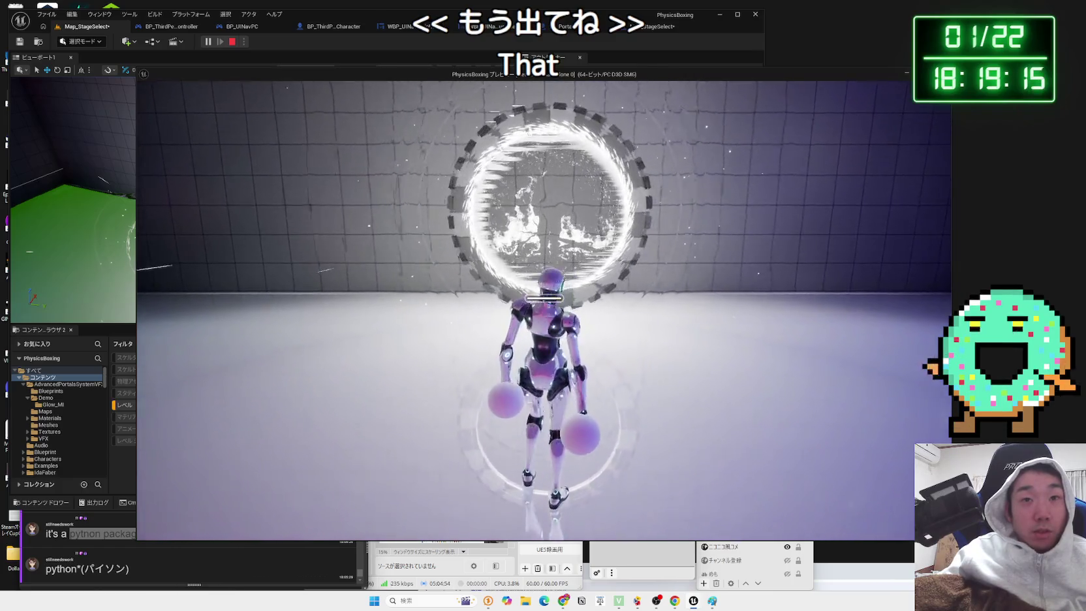
key(w)
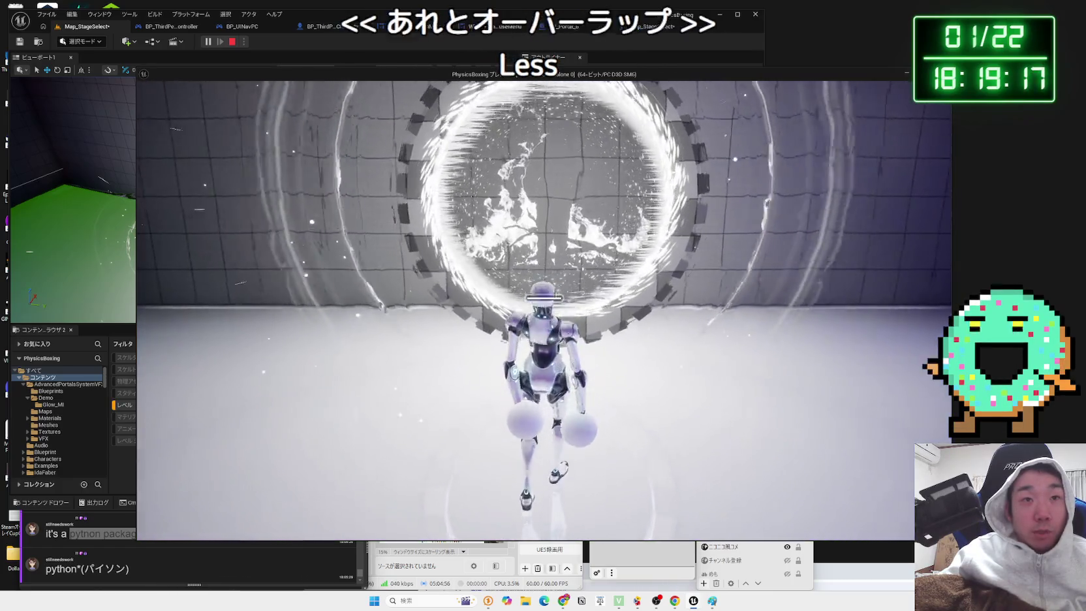
key(w)
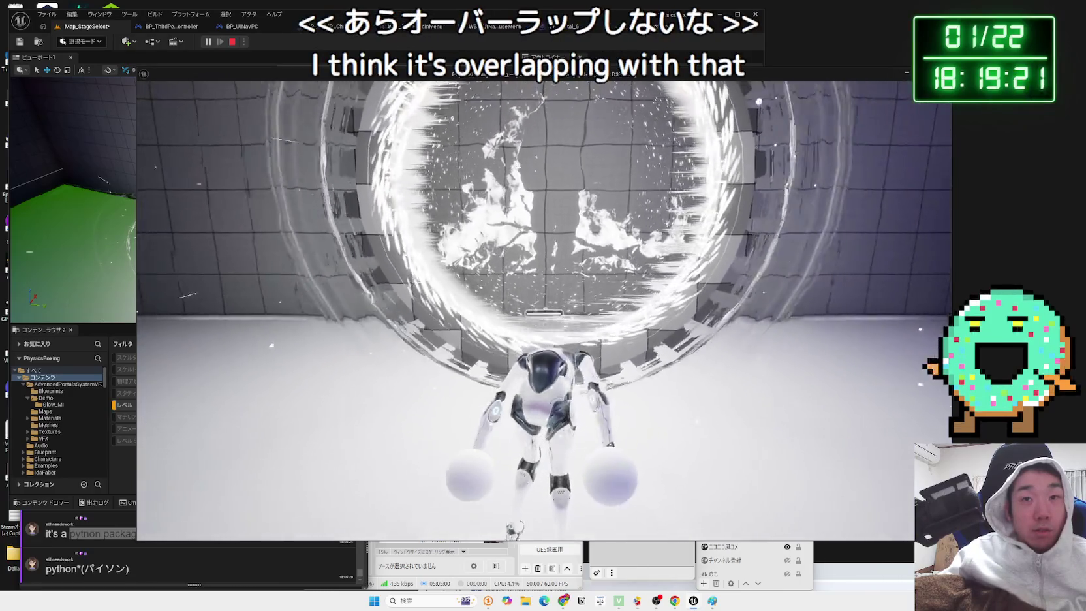
key(Escape)
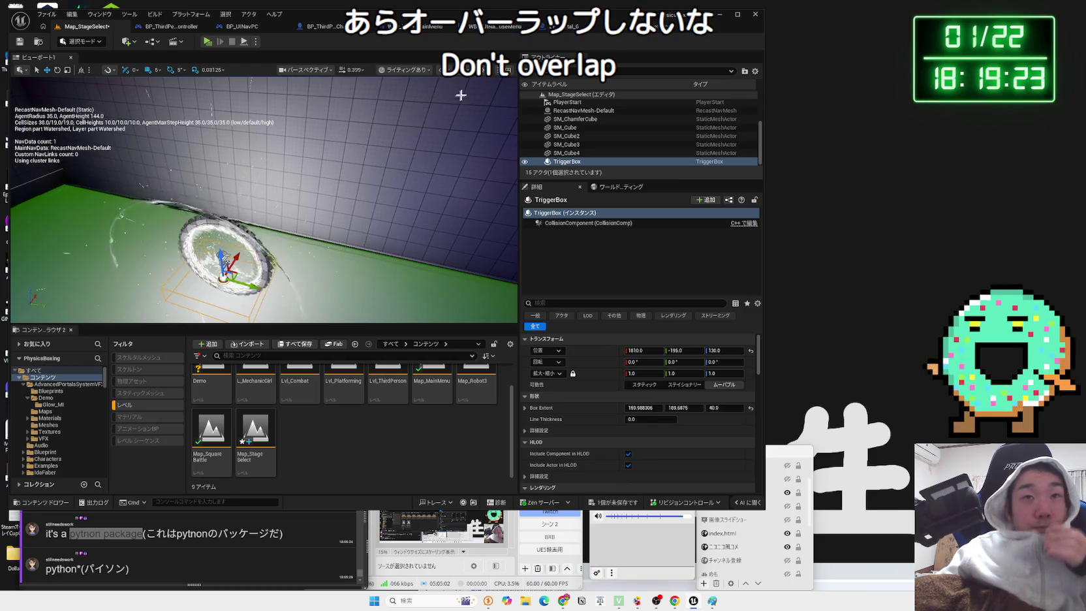
- Get the TriggerBox selected in the level, then return to the level blueprint graph
click(656, 29)
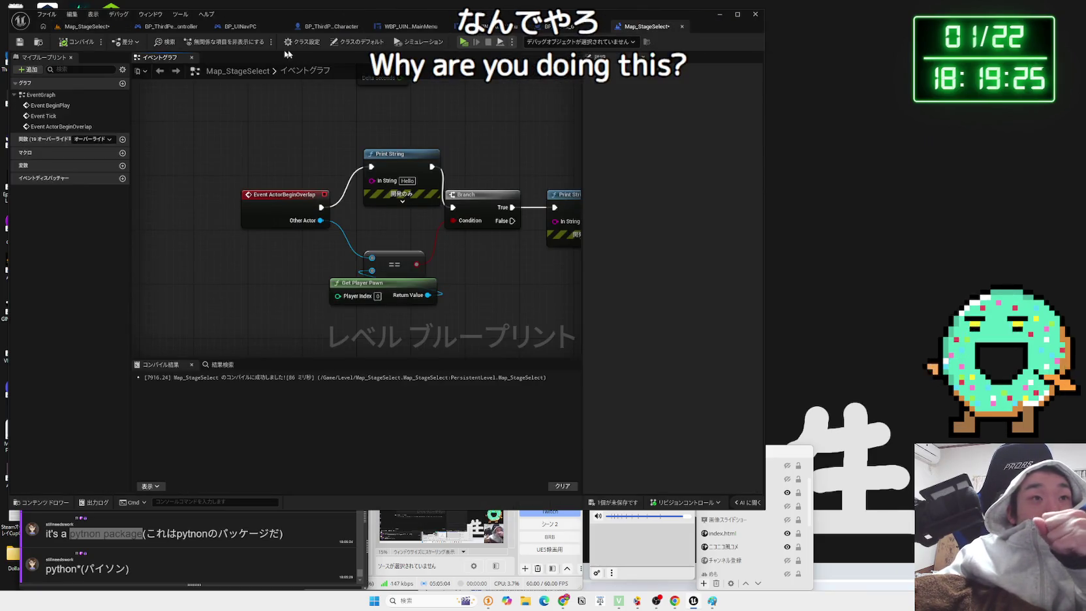
click(276, 196)
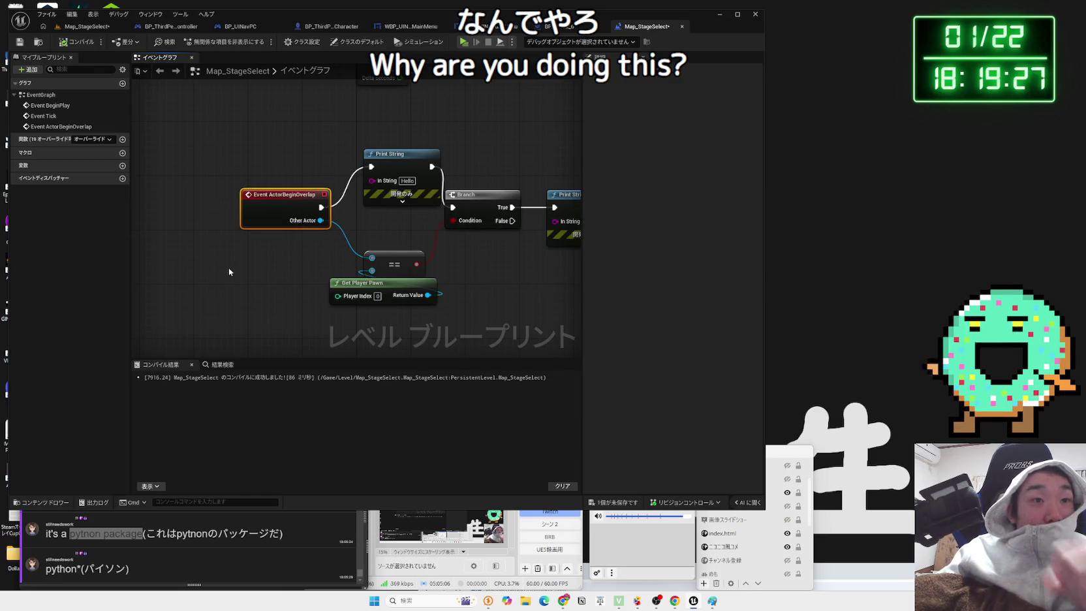
right_click(228, 268)
click(85, 27)
click(85, 27)
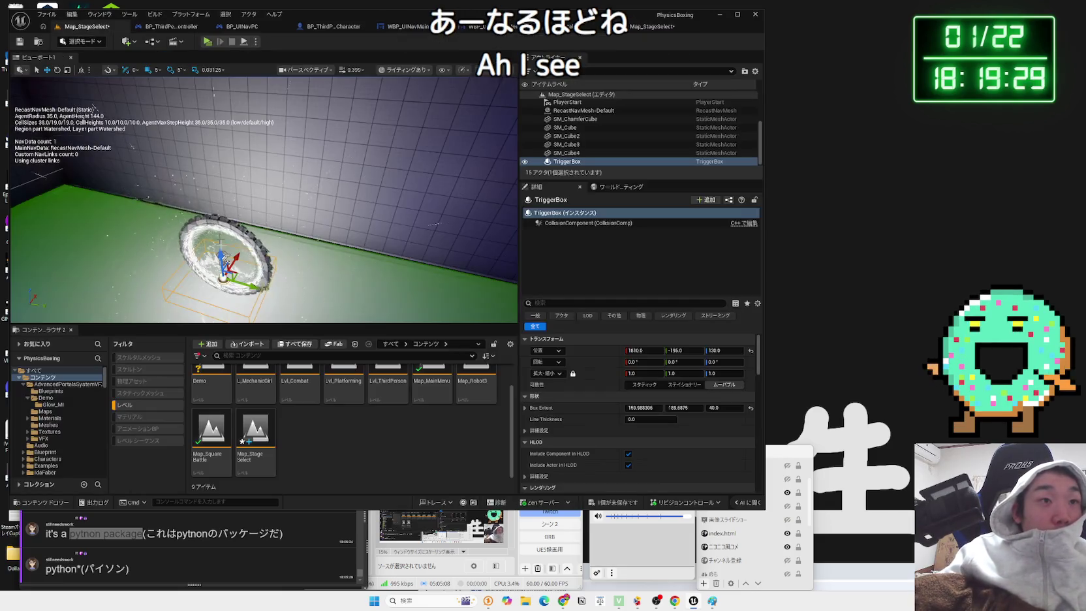
click(250, 319)
key(ctrl+z)
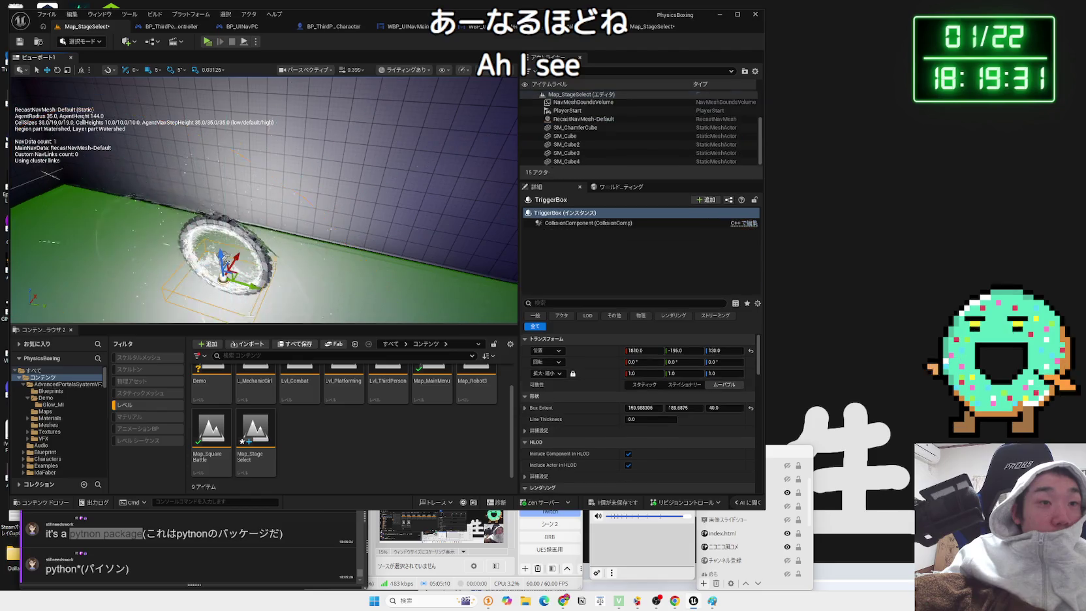
click(658, 29)
- Swap in the TriggerBox's On Actor Begin Overlap event, wire Overlapped Actor into ==, and test-play
right_click(265, 146)
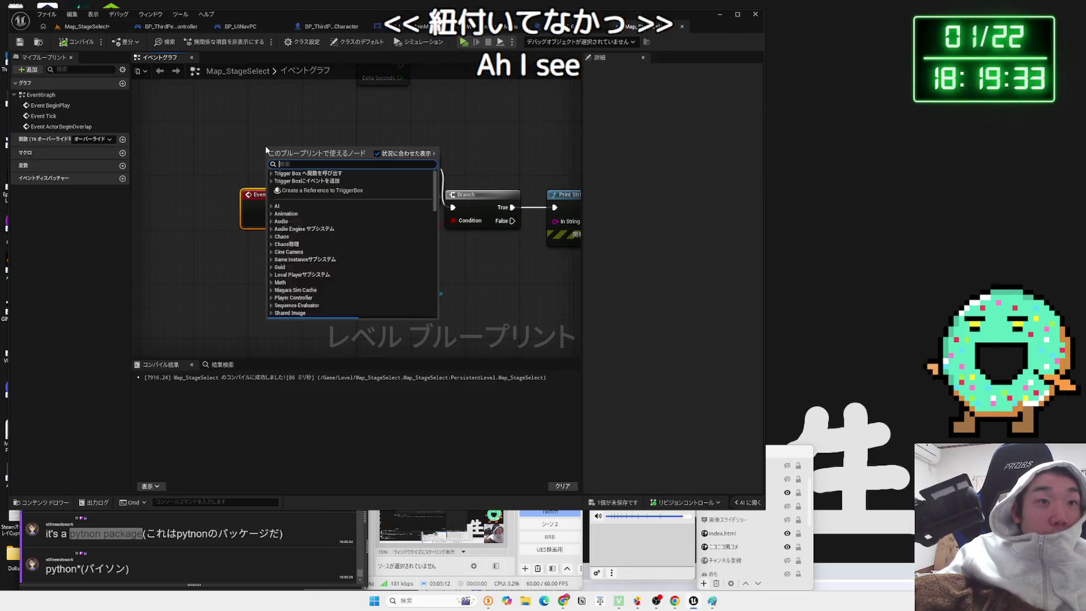
text(begin)
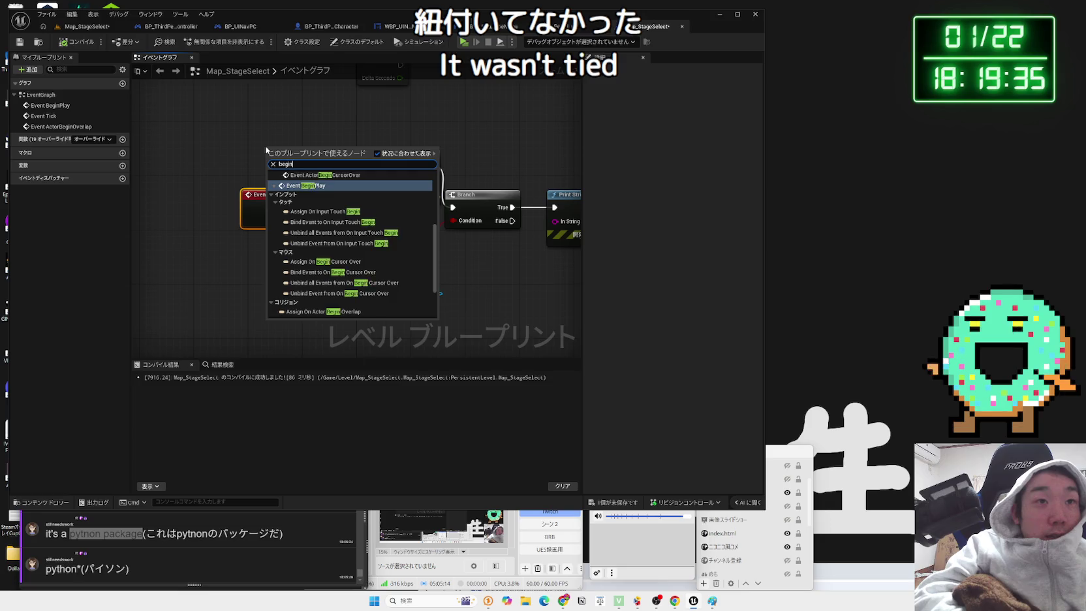
text( over lap)
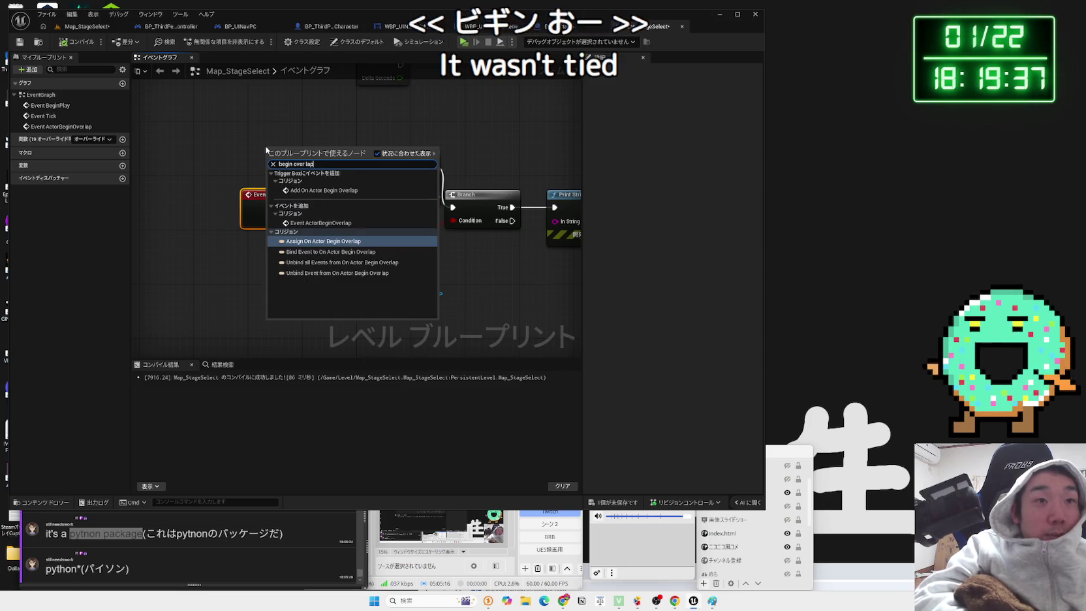
click(290, 188)
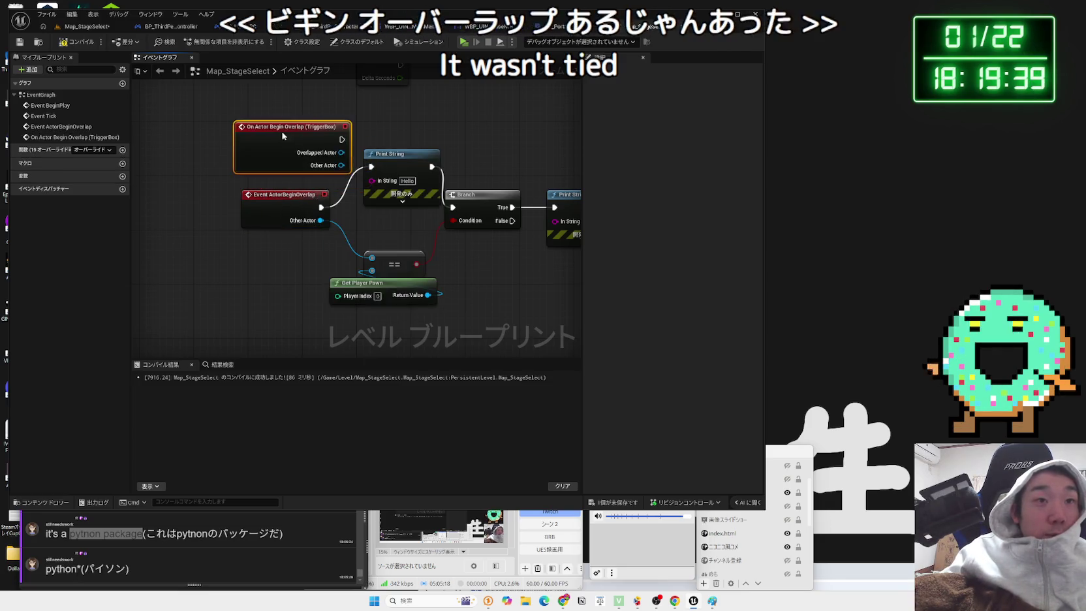
key(Delete)
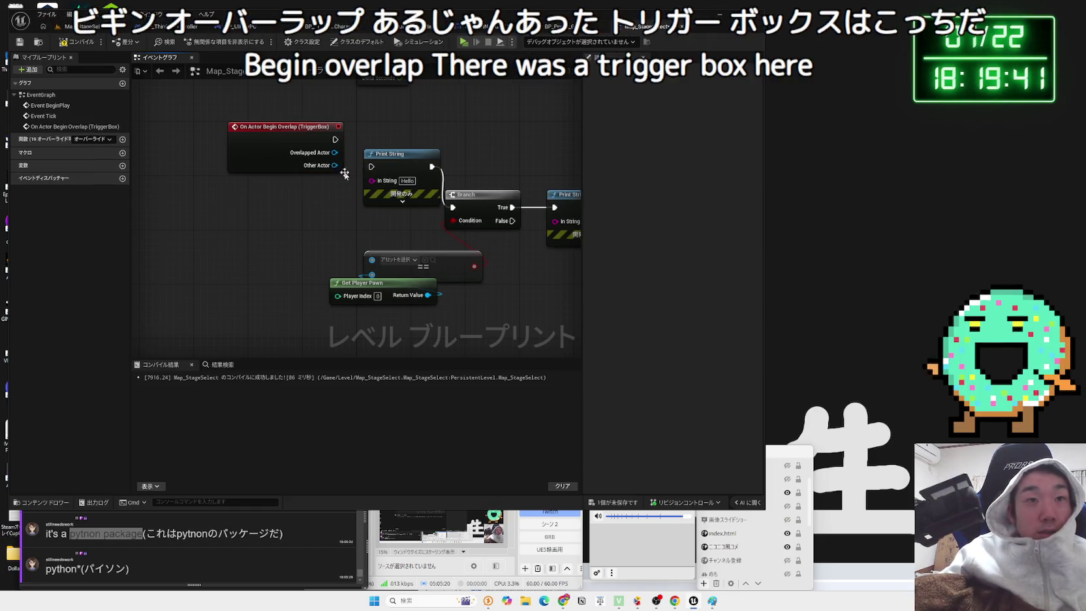
drag(326, 160, 305, 215)
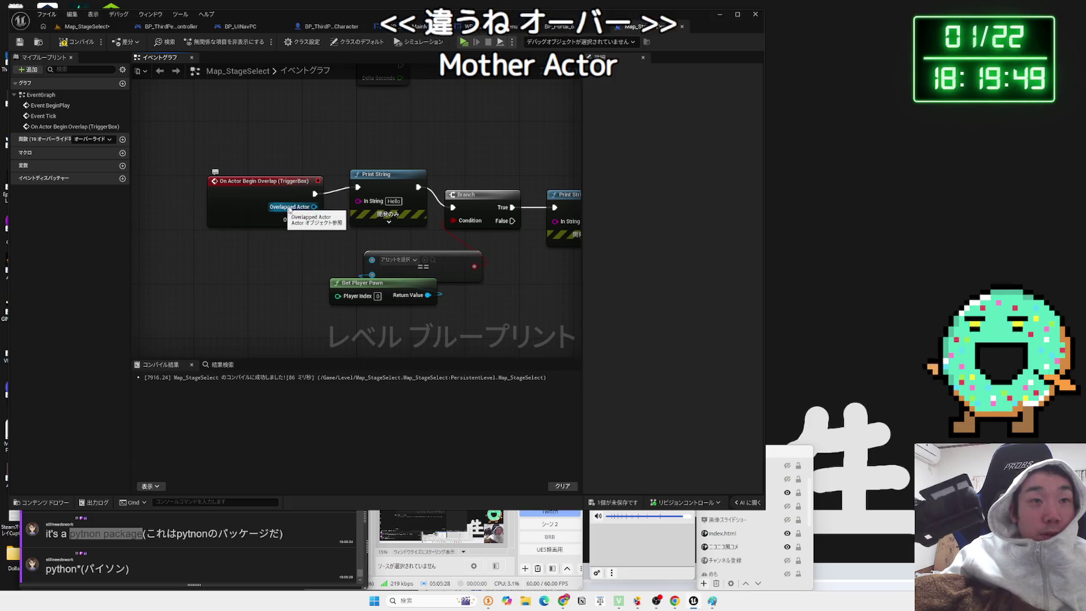
drag(356, 234, 371, 261)
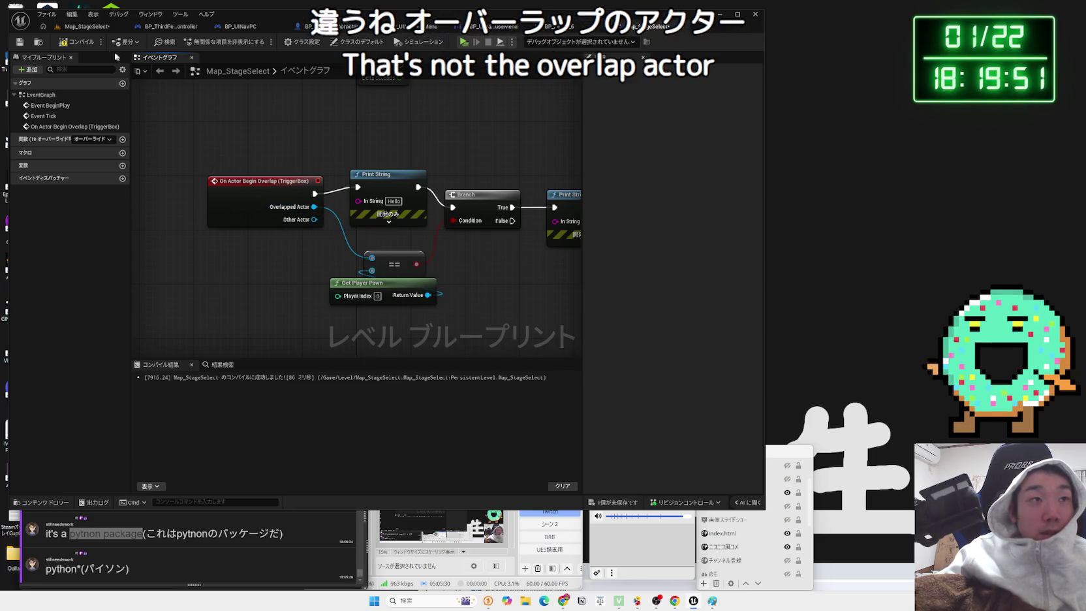
click(85, 27)
click(207, 42)
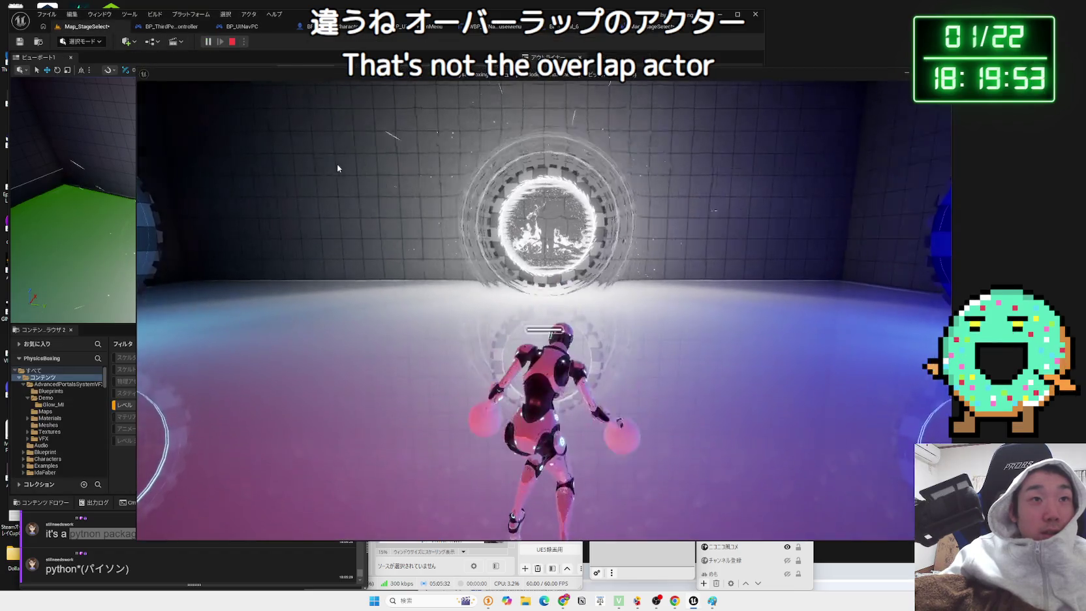
key(w)
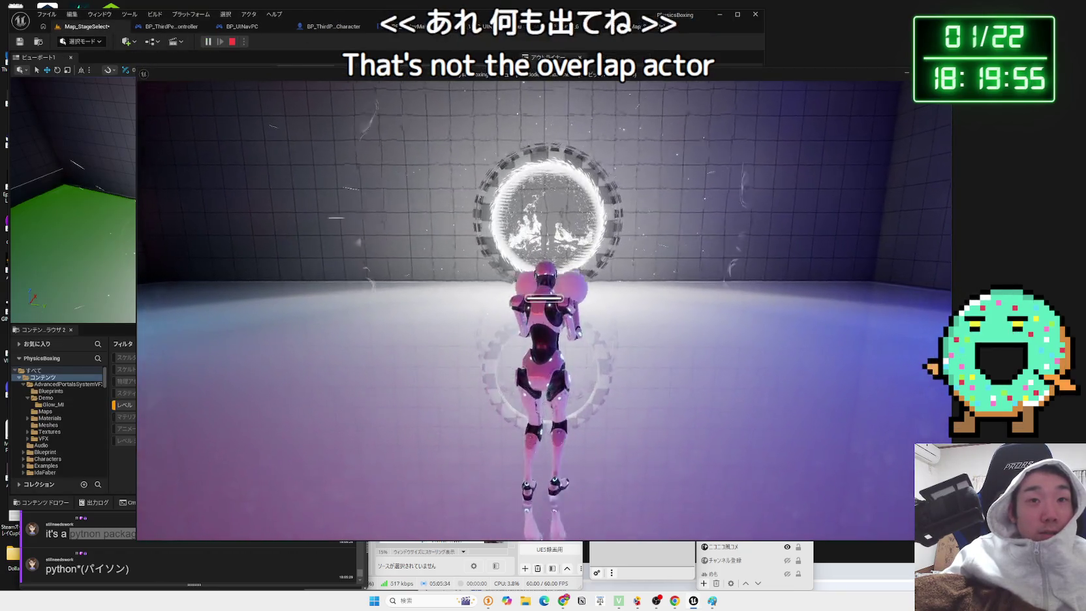
key(w)
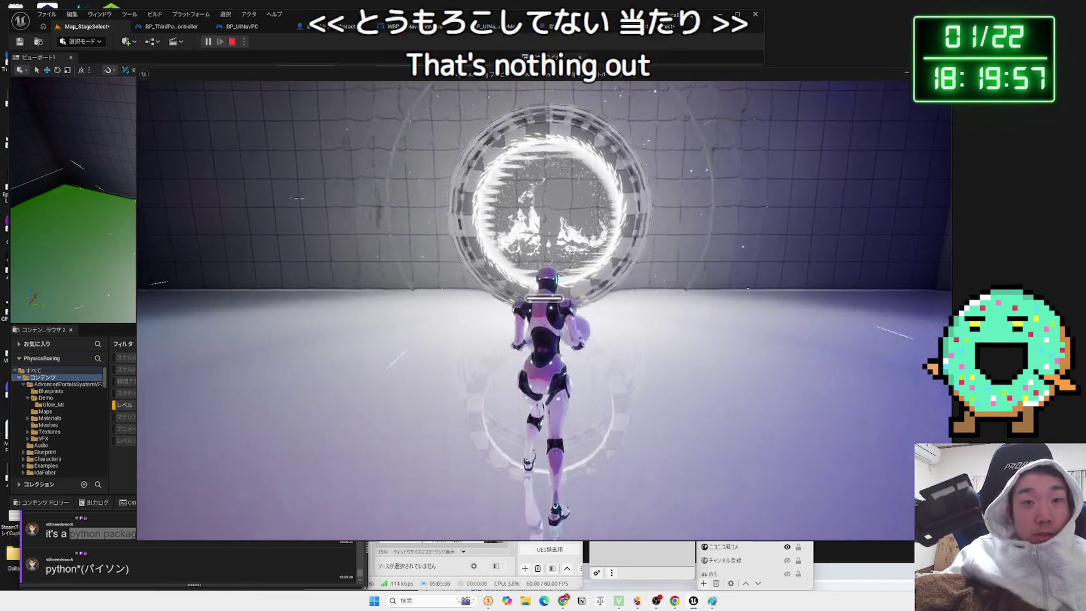
key(w)
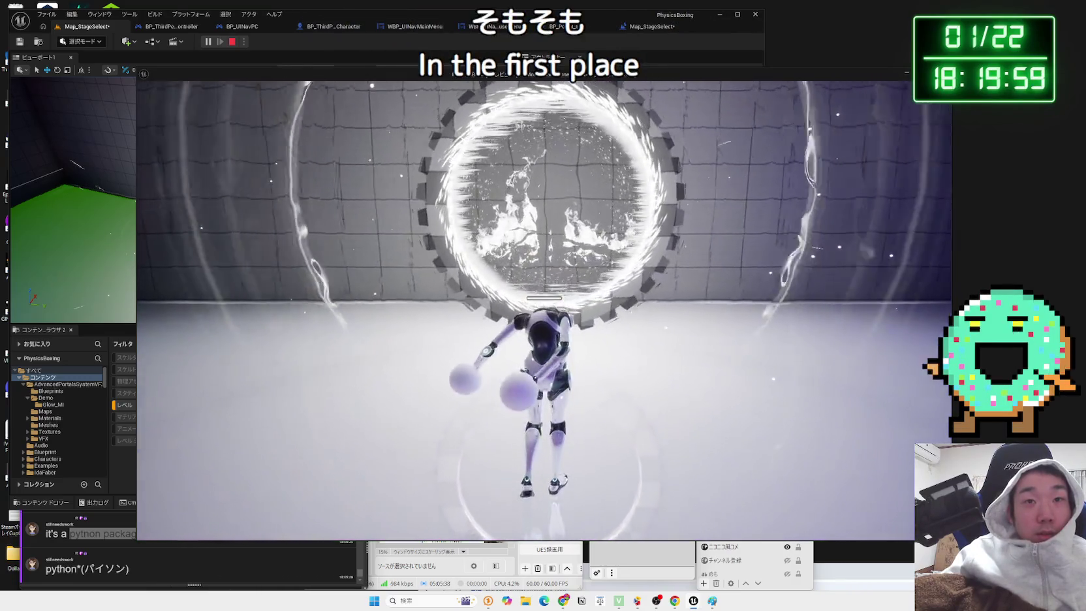
key(w)
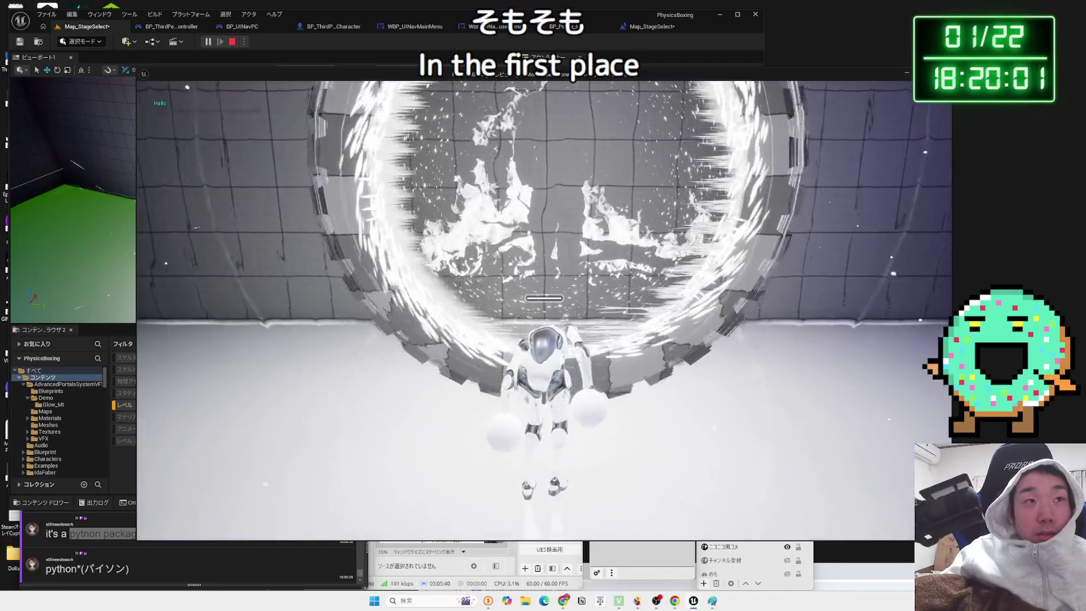
key(w)
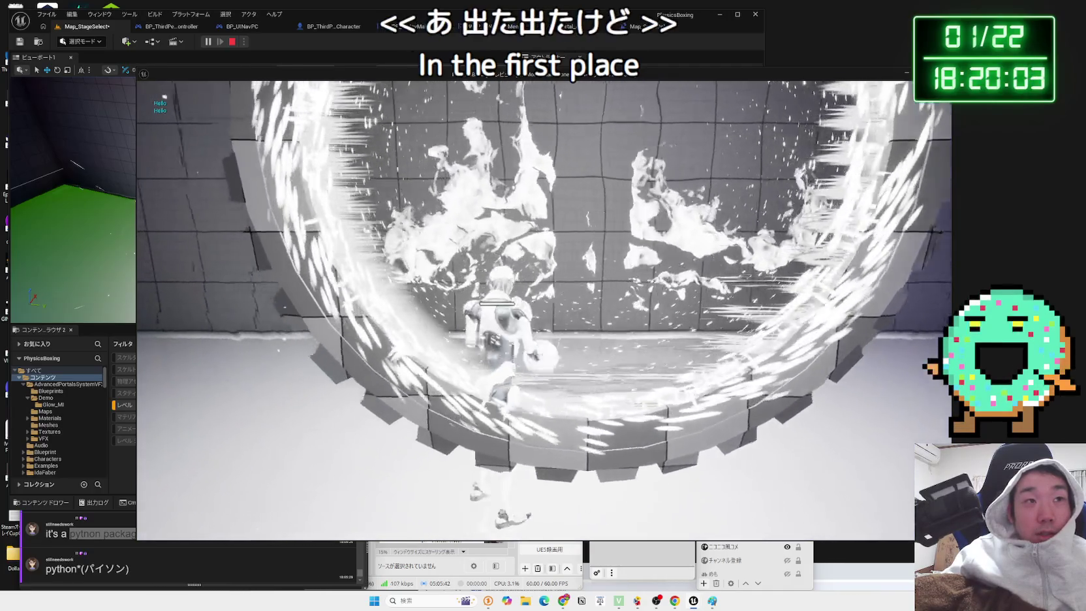
key(w)
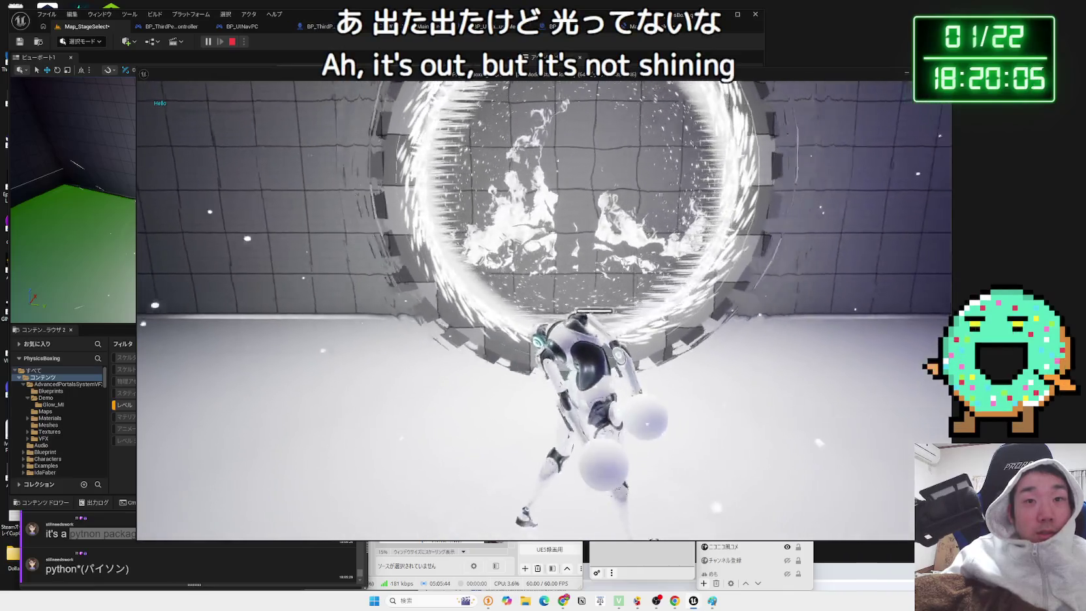
key(w)
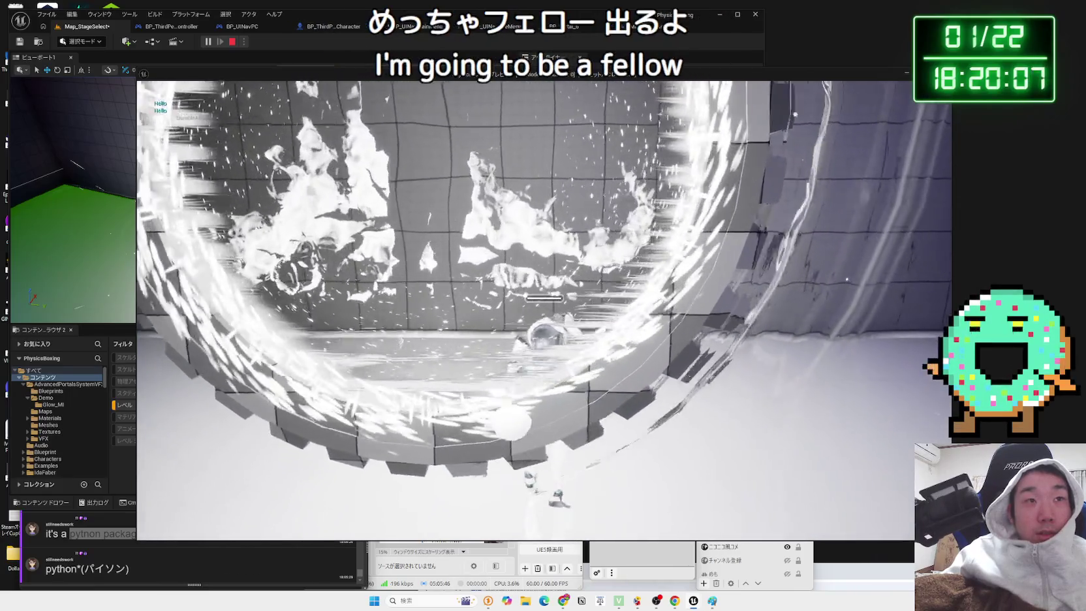
key(w)
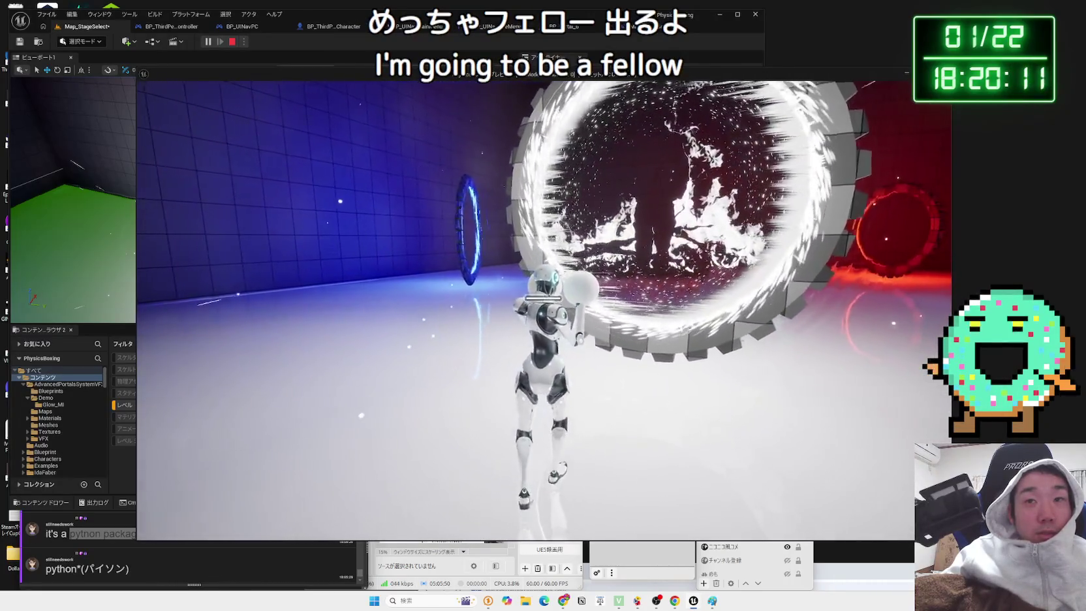
key(w)
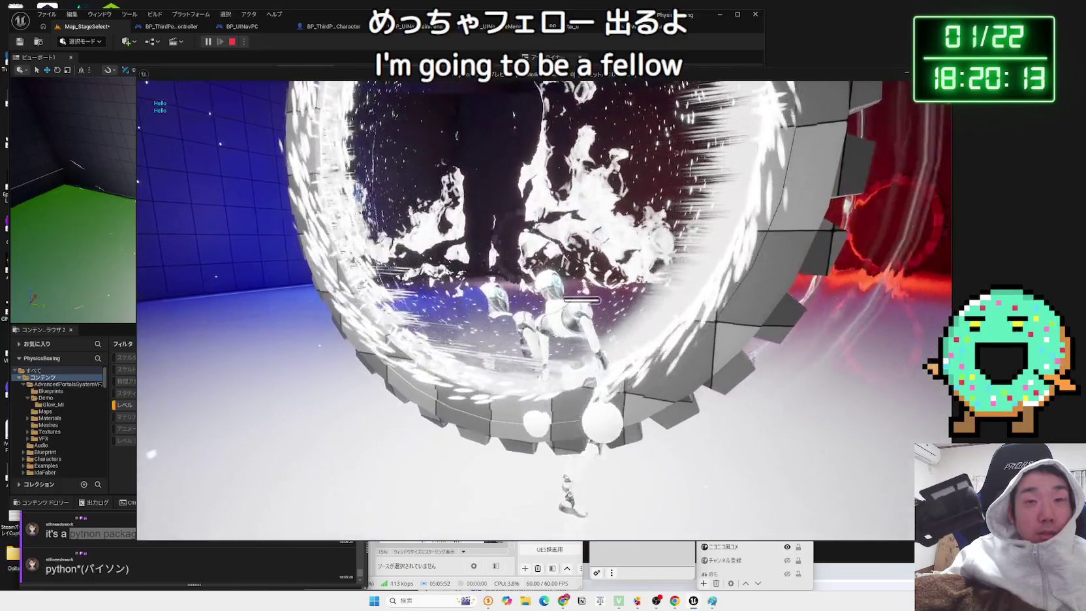
key(w)
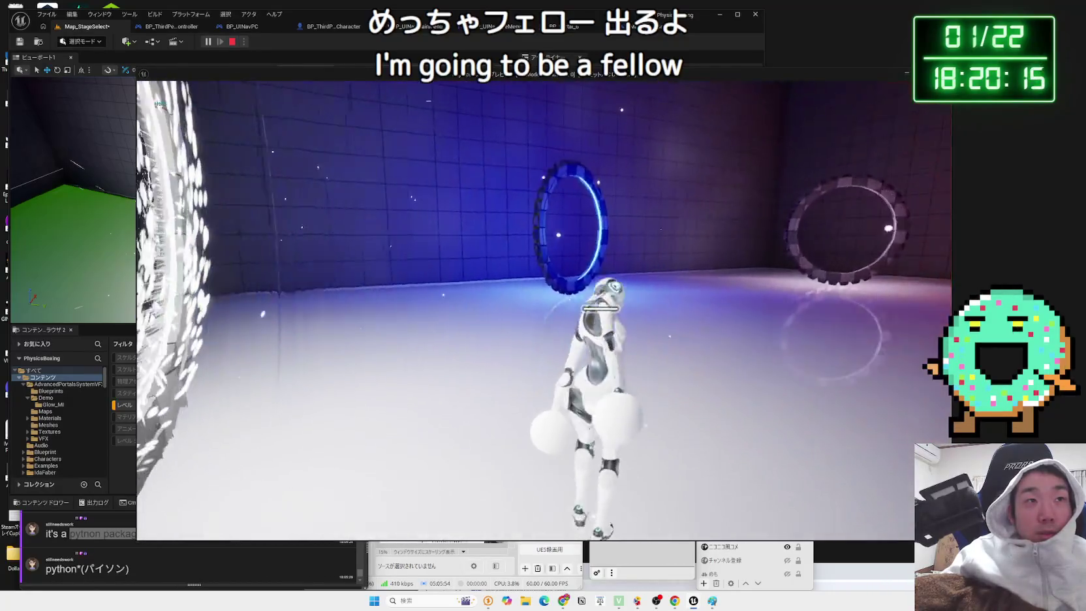
key(Escape)
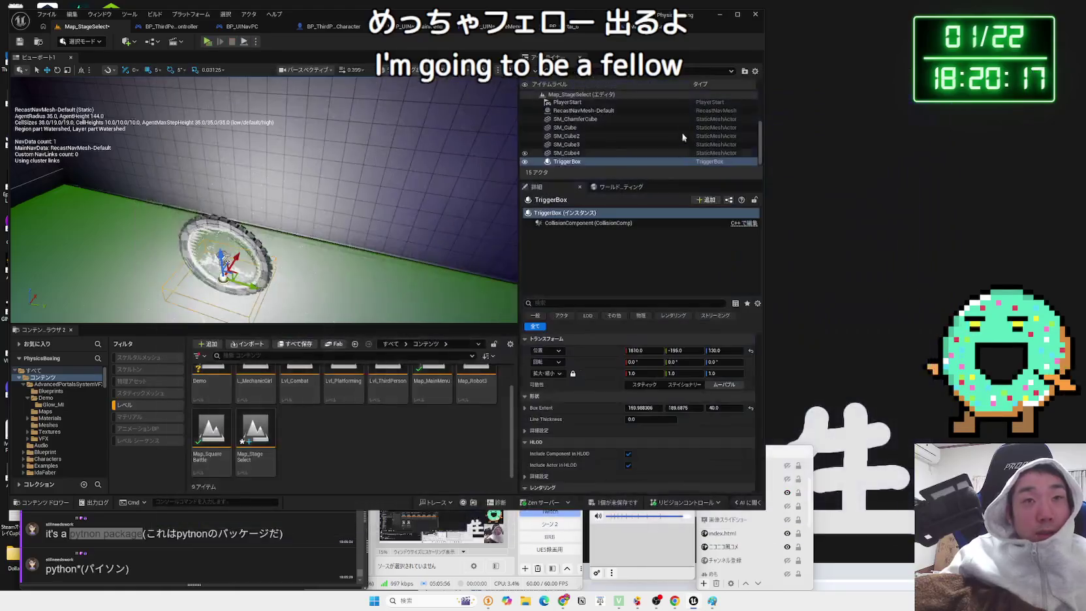
click(662, 31)
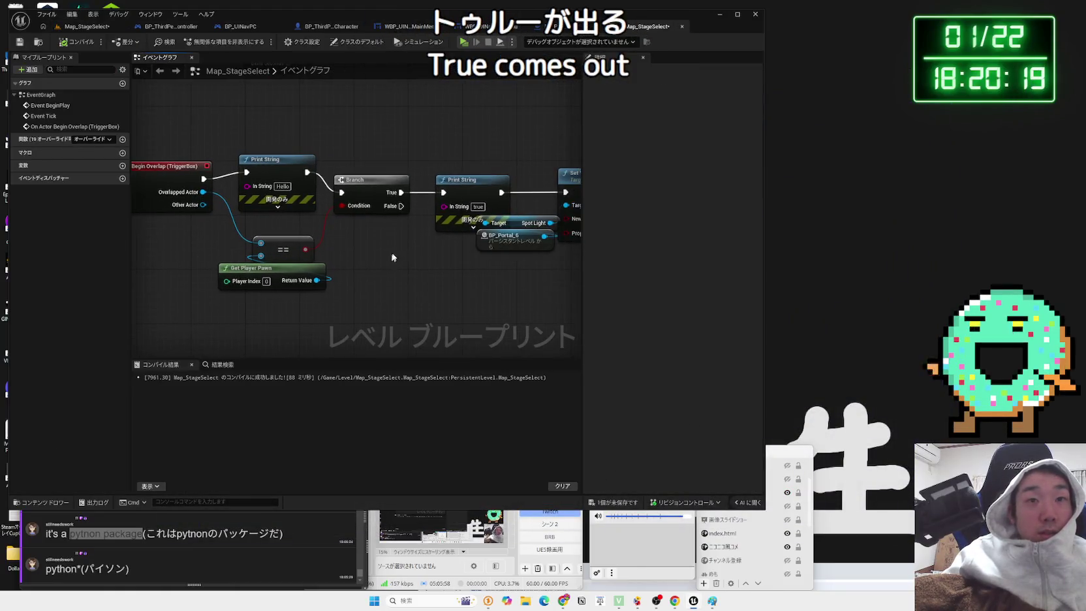
mouse_move(425, 220)
mouse_down()
mouse_move(372, 222)
mouse_move(394, 245)
mouse_move(370, 240)
mouse_up()
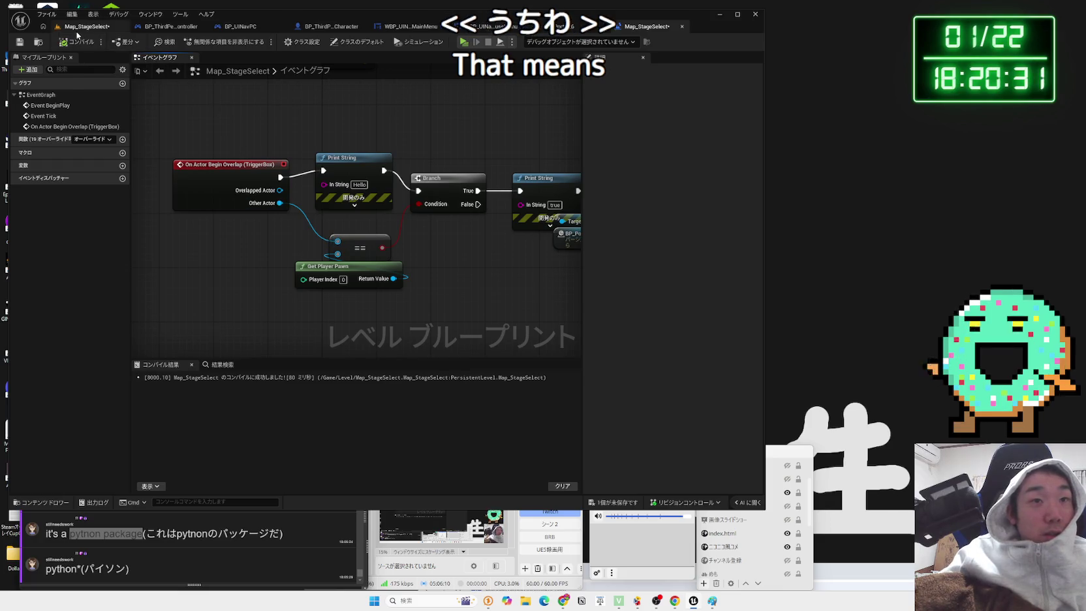
click(77, 30)
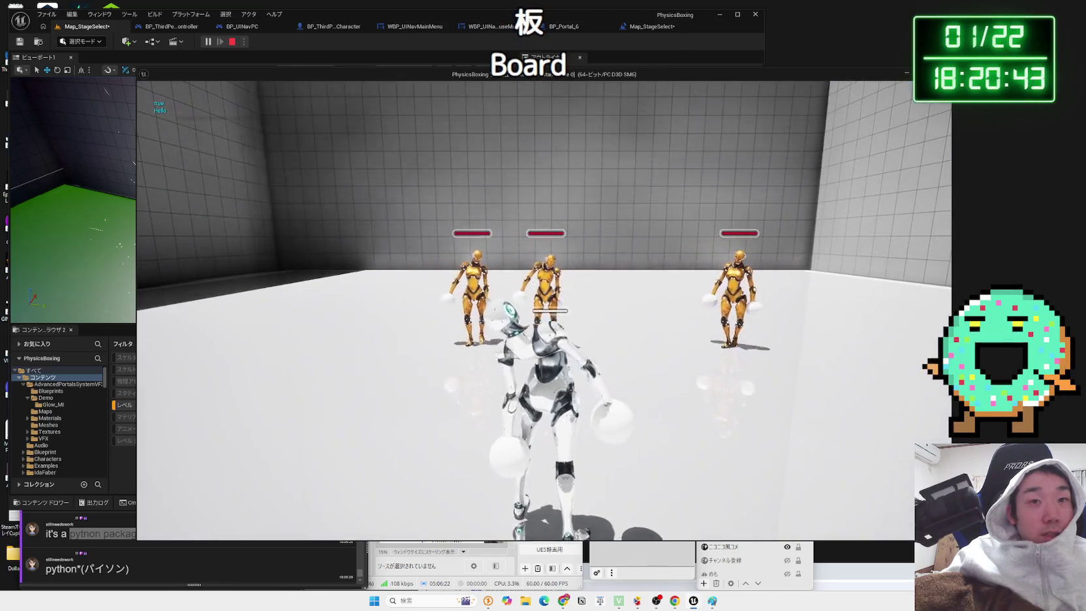
key(Escape)
click(208, 41)
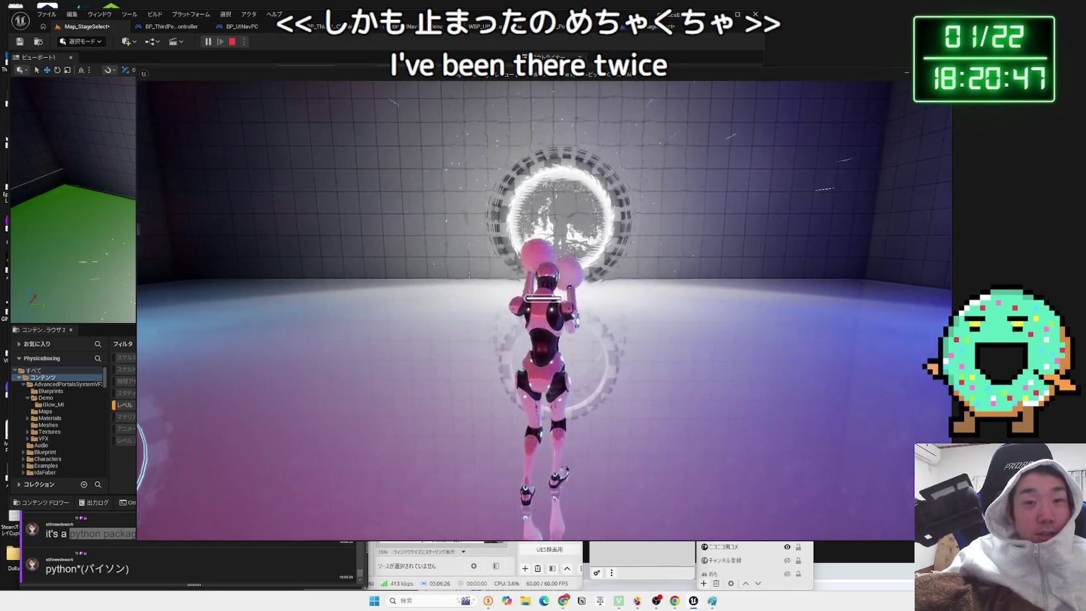
key(w)
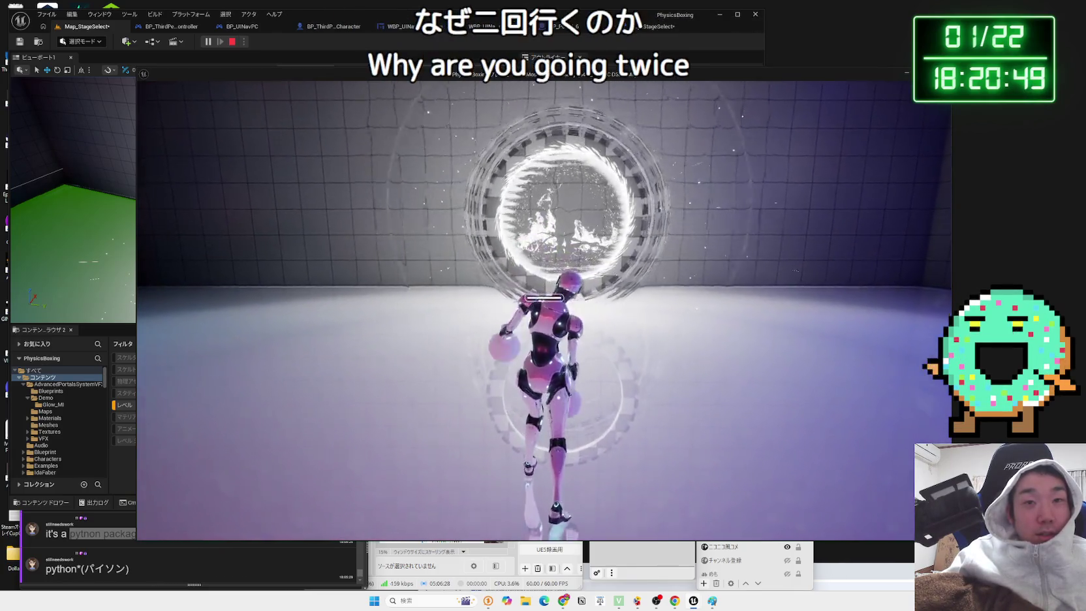
click(543, 310)
key(w)
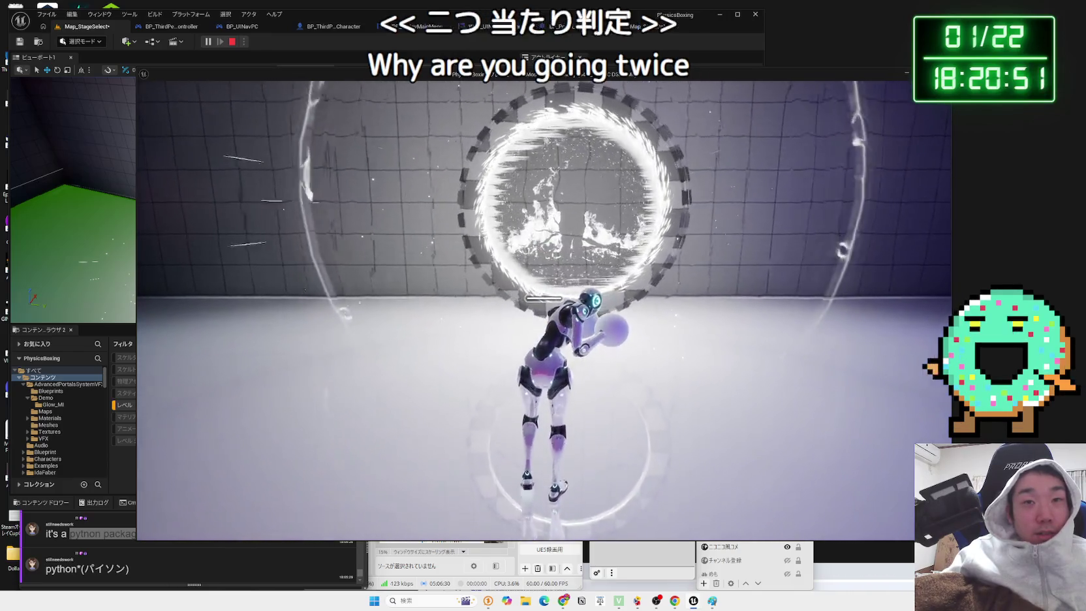
key(w)
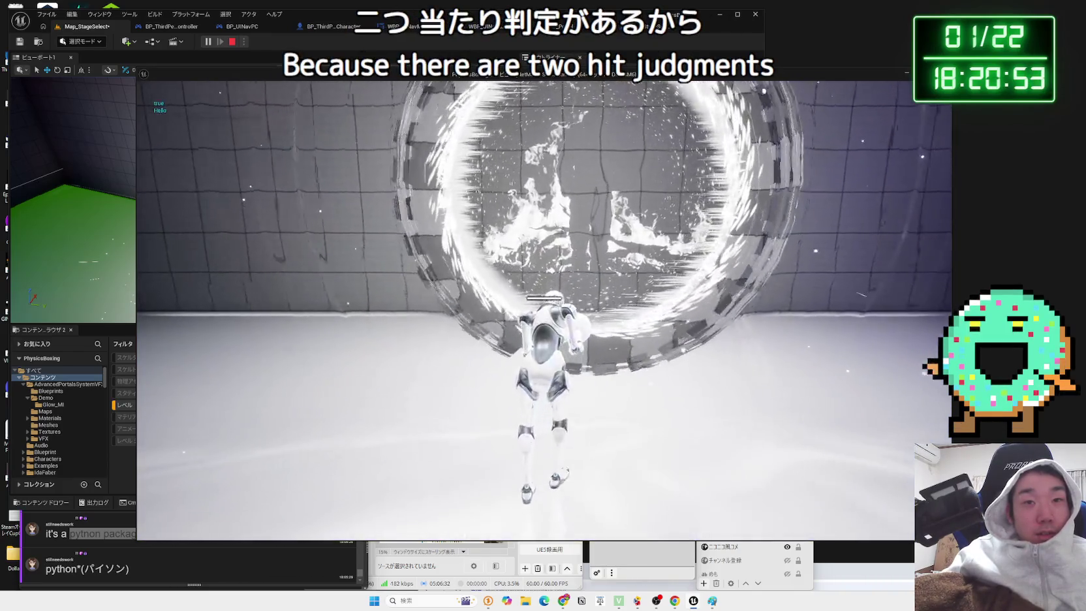
key(w)
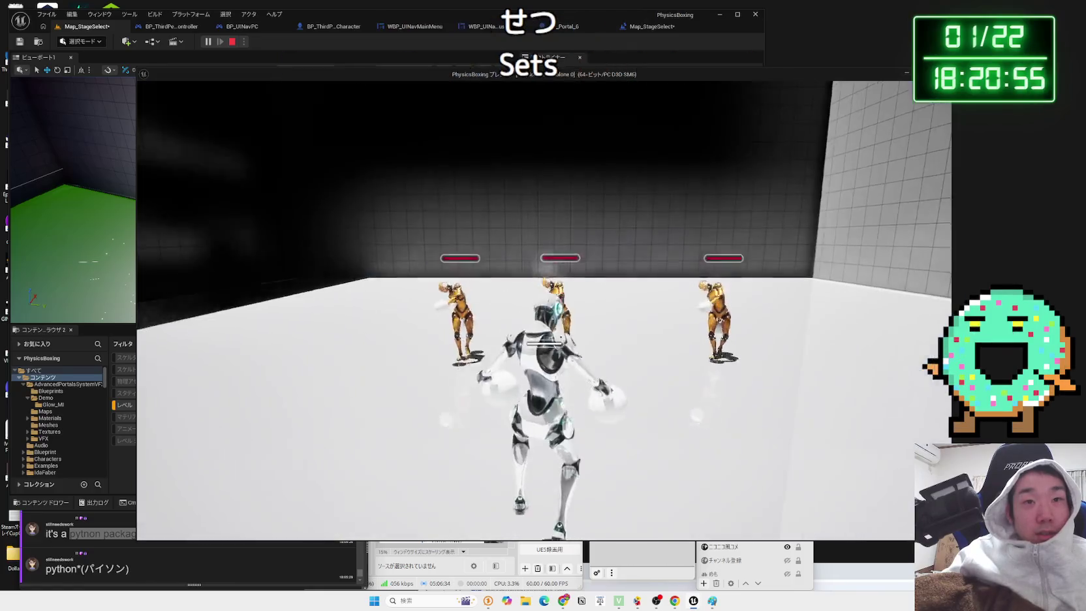
key(w)
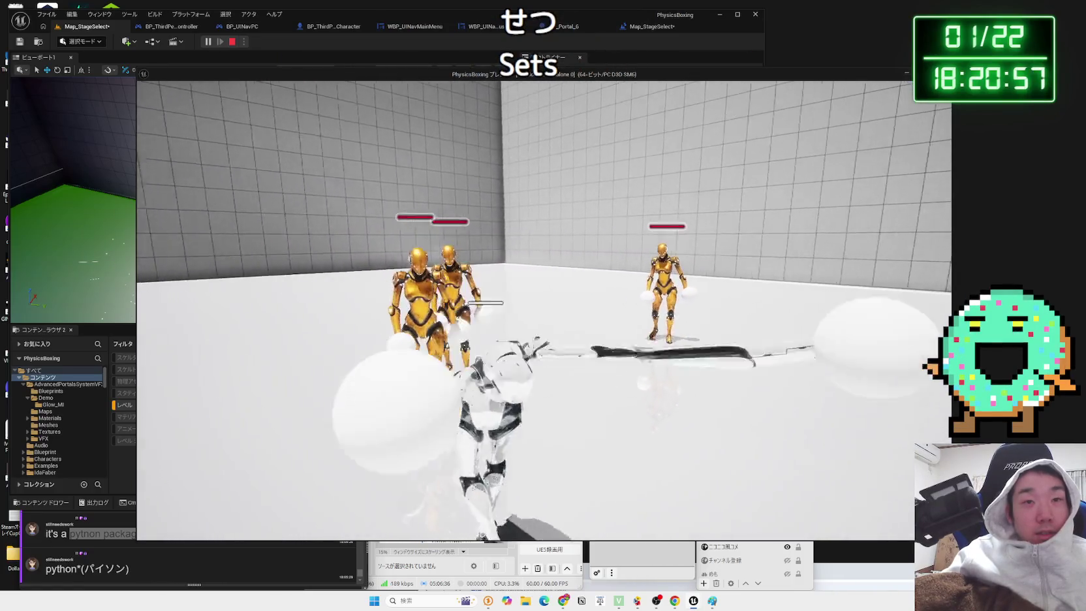
key(Escape)
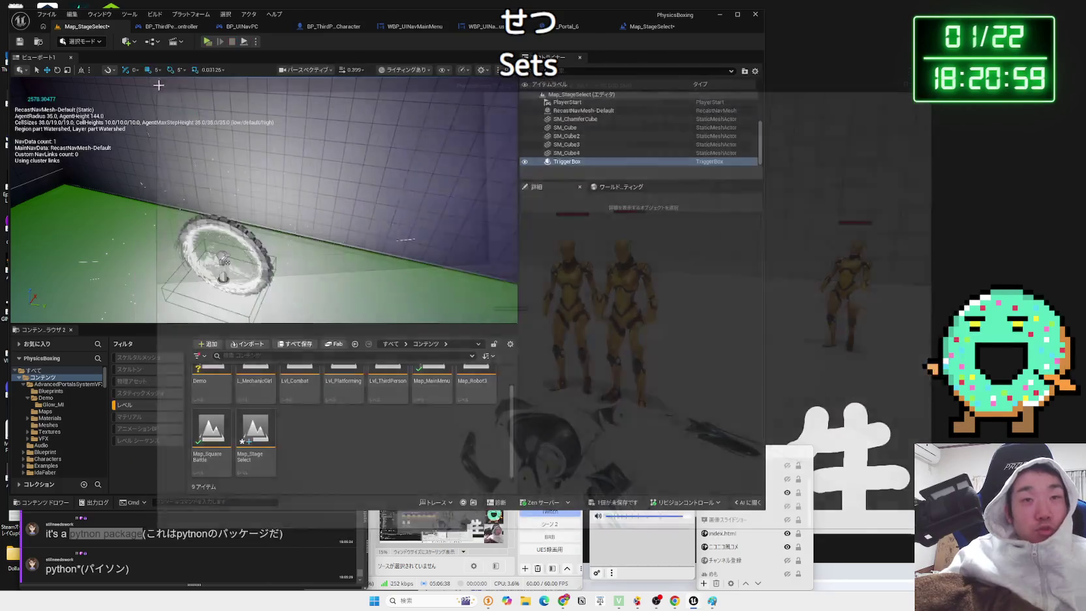
- Pan the level blueprint to review the Delay and Open Level nodes, then Print String and Branch
click(650, 28)
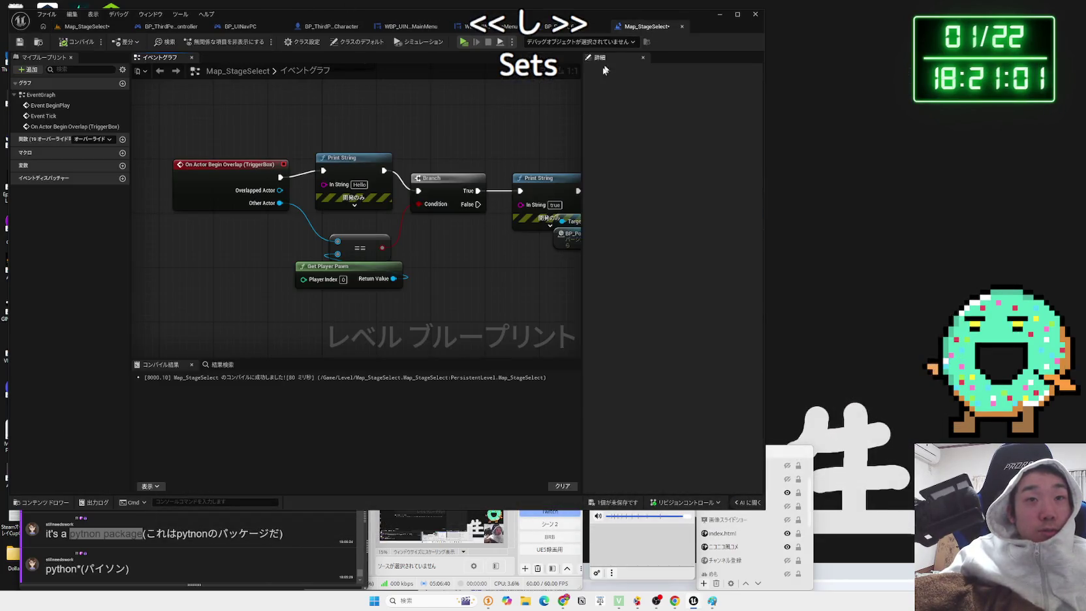
drag(474, 235, 315, 251)
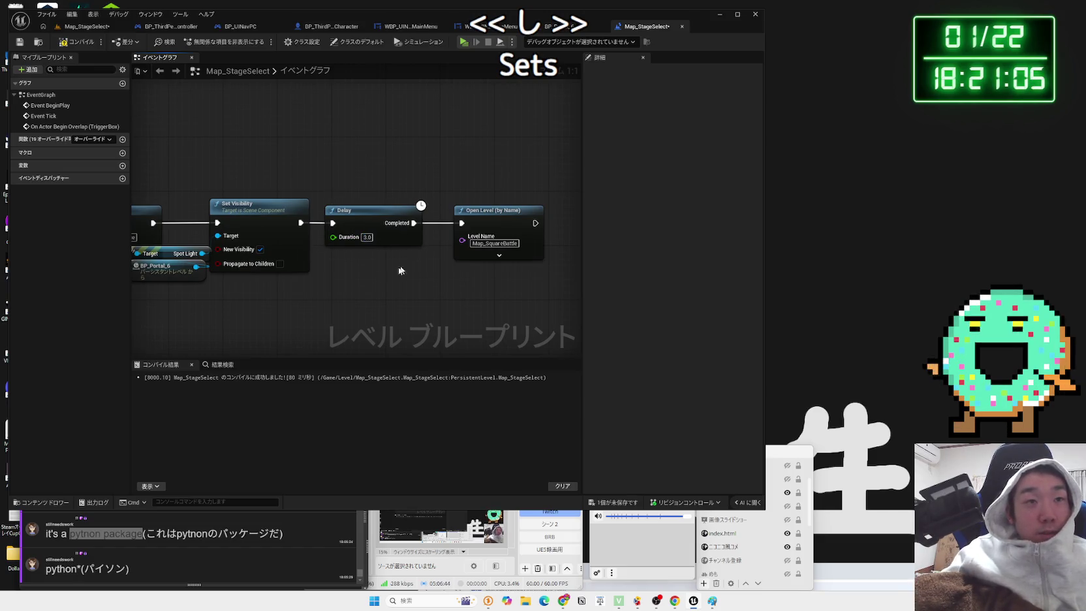
drag(368, 238, 359, 159)
- Test-play with Alt+P, walk toward the portal, stop, then select 'styx' in a OneComme comment
click(86, 26)
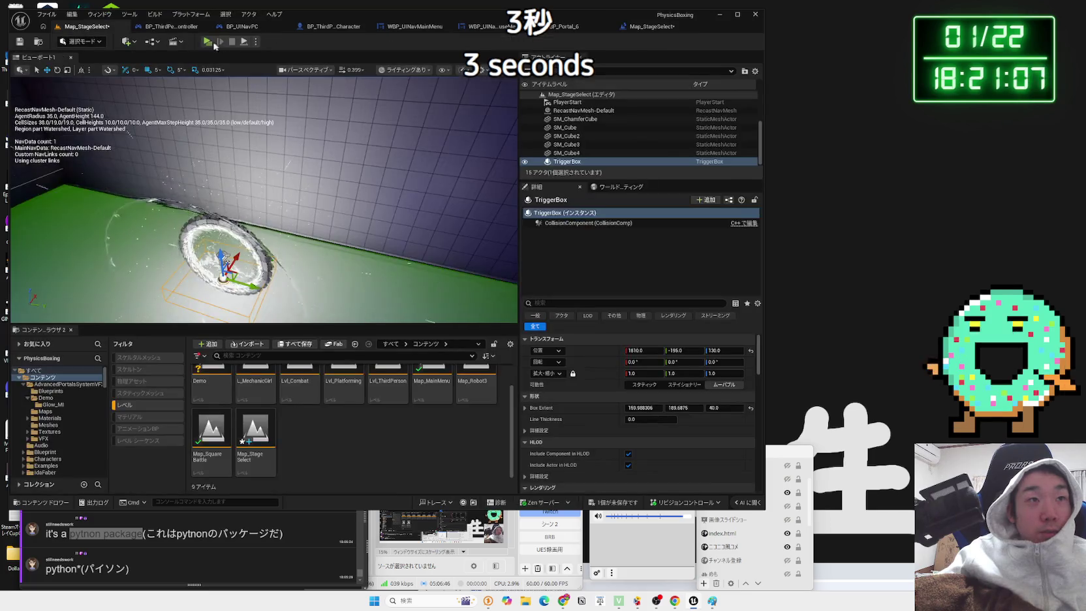
key(alt+p)
key(w)
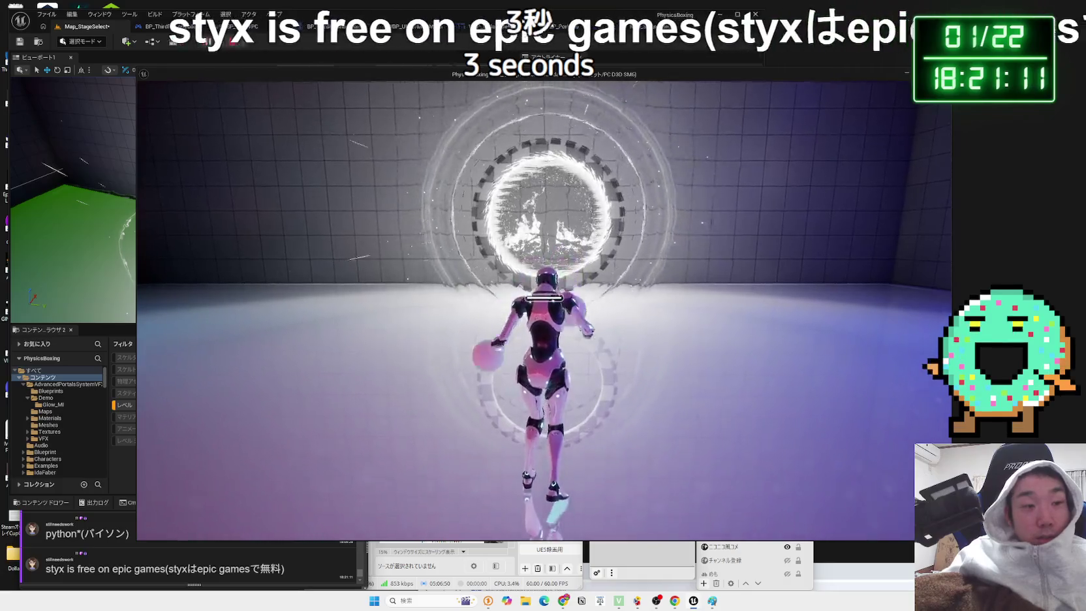
key(Escape)
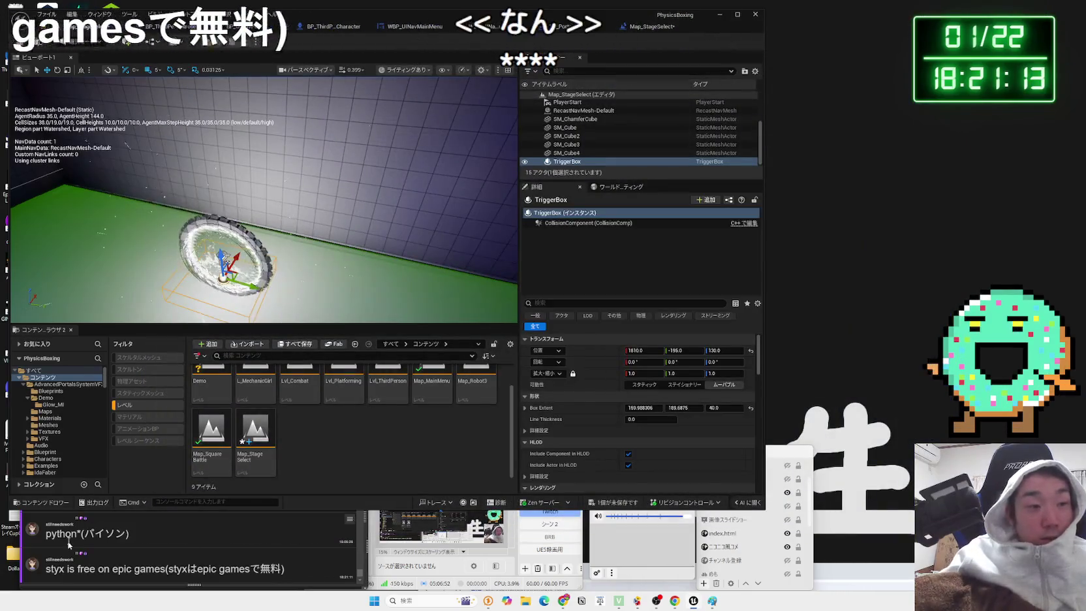
double_click(50, 570)
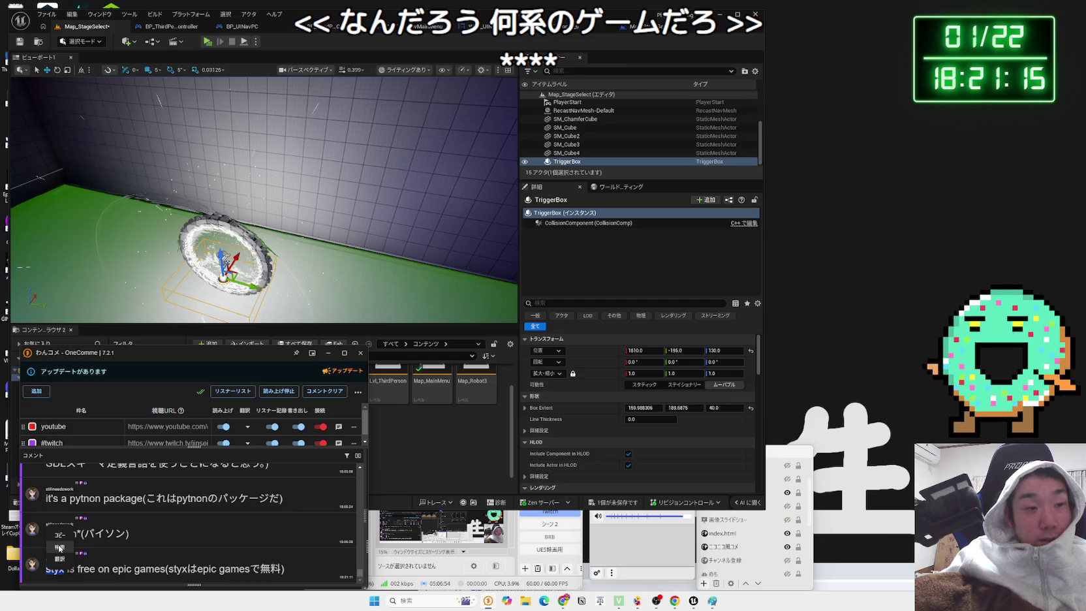
- Run a web search for the word 'styx' from the OneComme comment
right_click(50, 571)
click(71, 542)
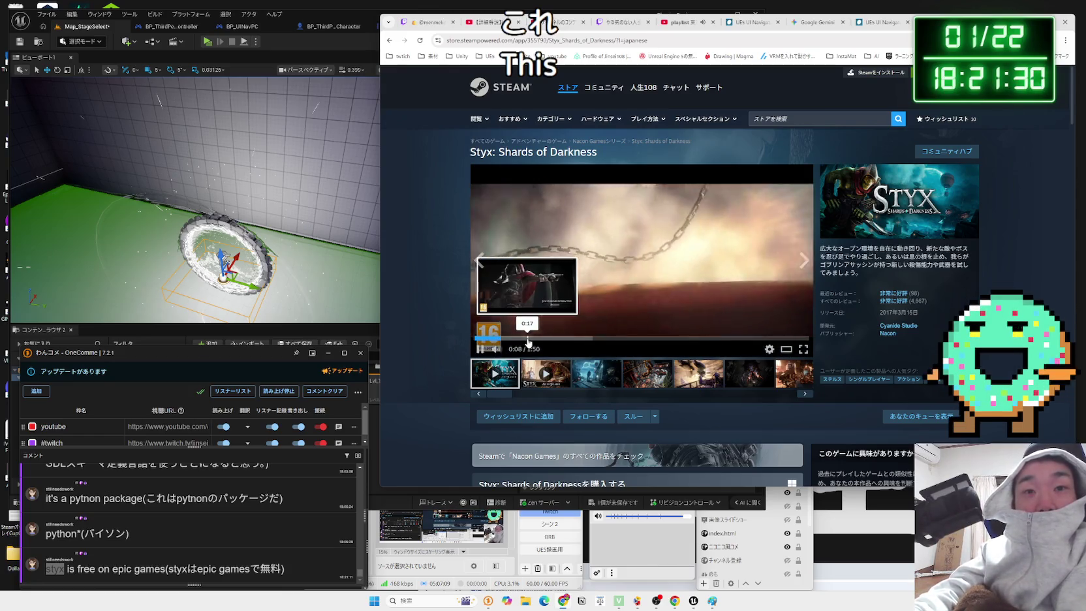
- Skim the Styx trailer at several points, roughly 0:48 and 1:01, up to the title scene
click(522, 338)
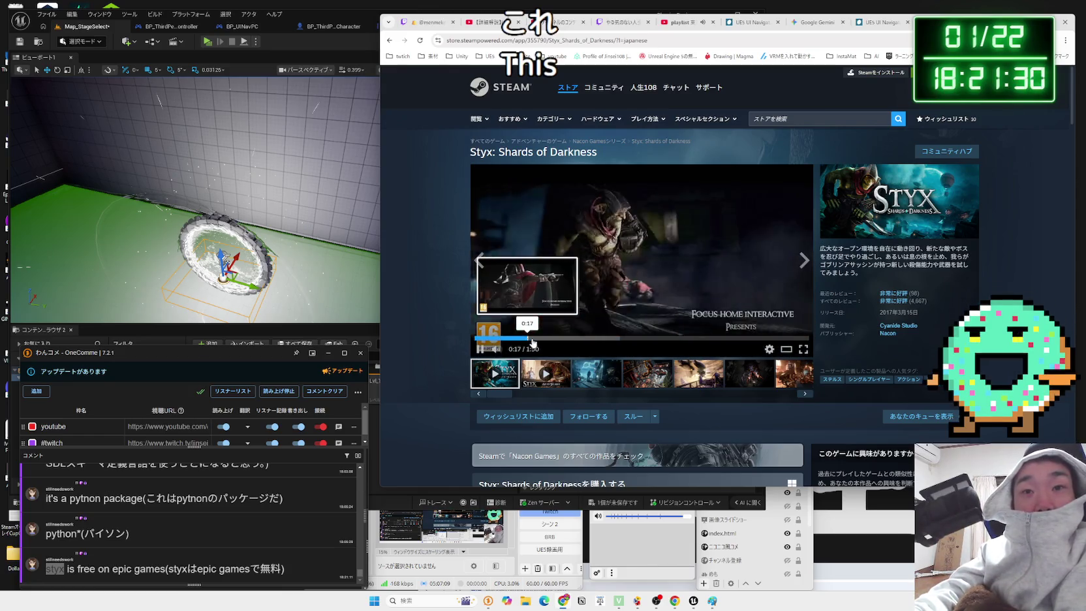
click(565, 339)
click(620, 340)
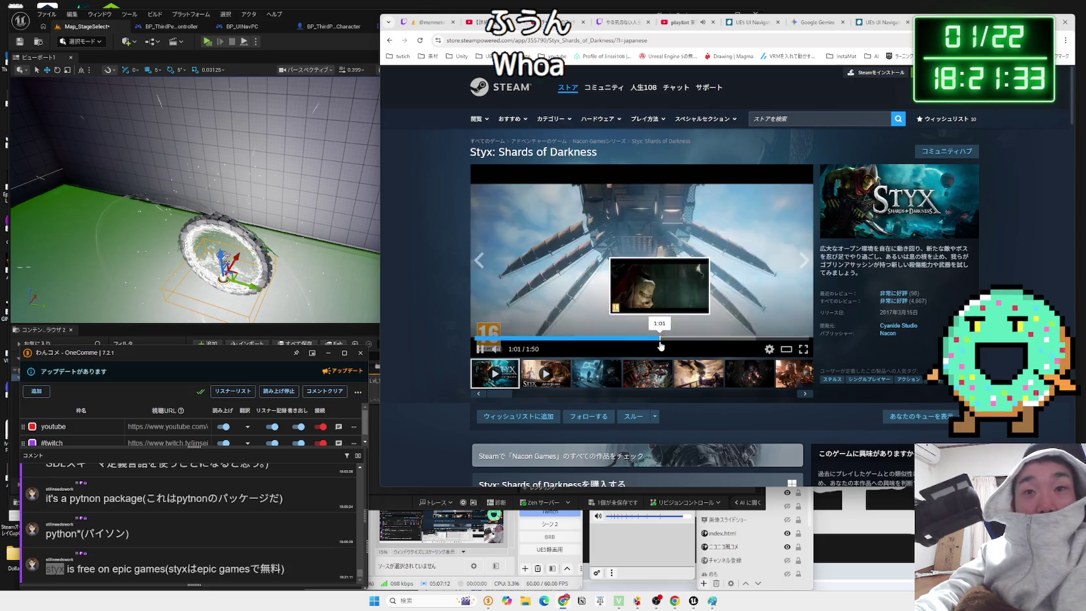
click(659, 340)
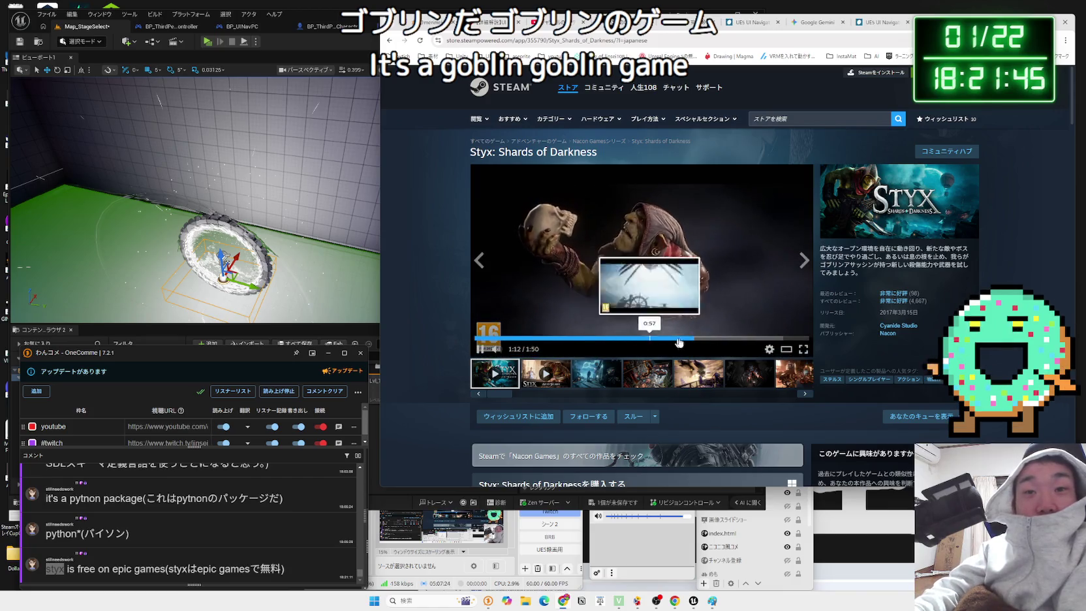
click(765, 338)
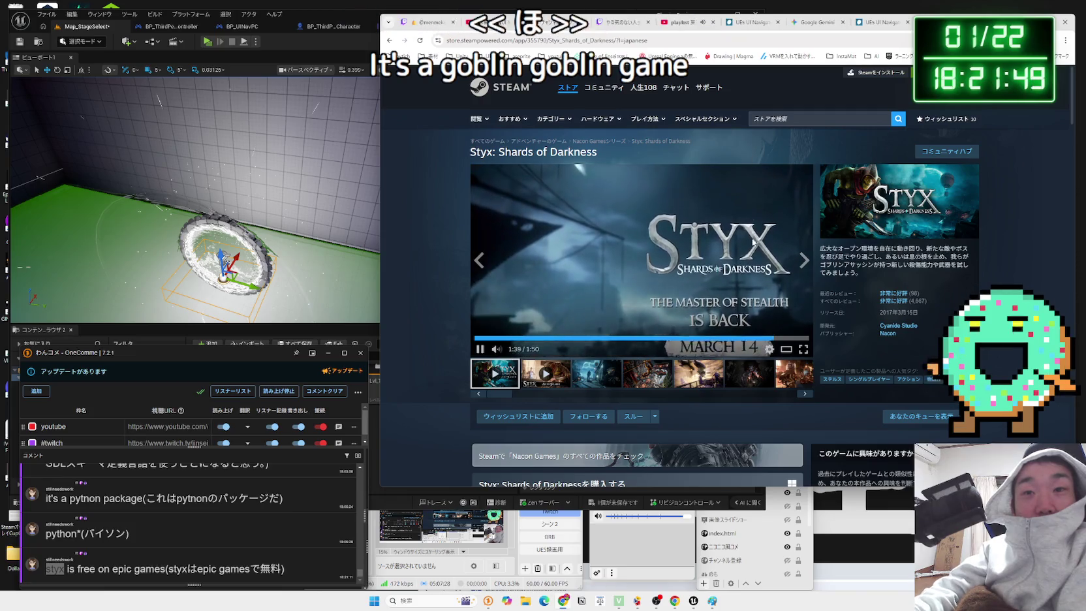
scroll(652, 294, down, 3)
scroll(754, 249, up, 2)
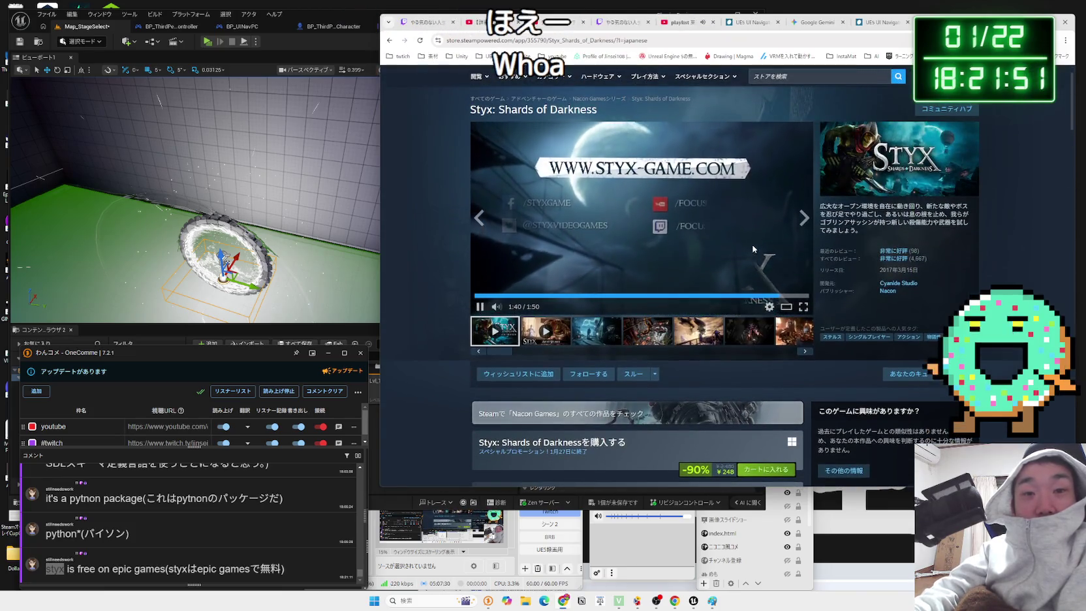
scroll(693, 447, down, 3)
scroll(796, 384, up, 4)
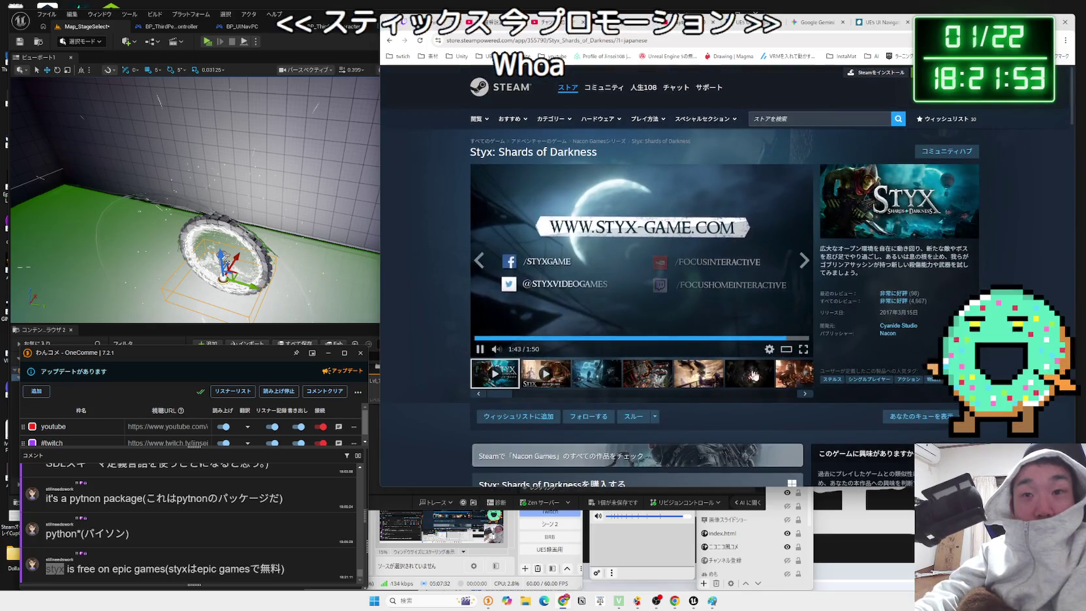
- Browse the Styx screenshot gallery forward and back to the climbing scene
click(805, 394)
click(805, 393)
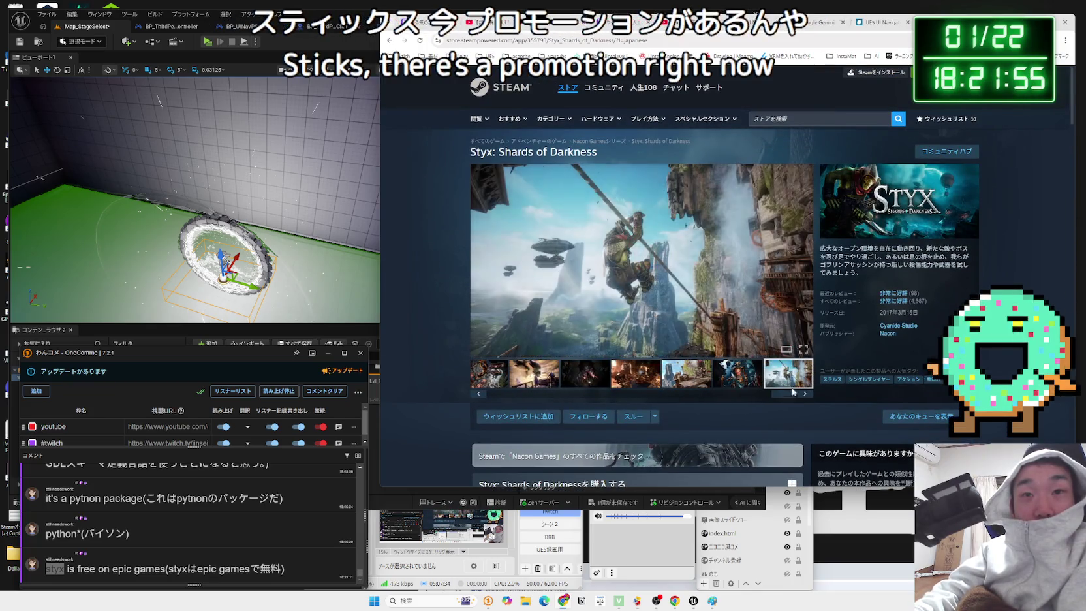
click(481, 394)
click(480, 393)
click(480, 394)
click(480, 394)
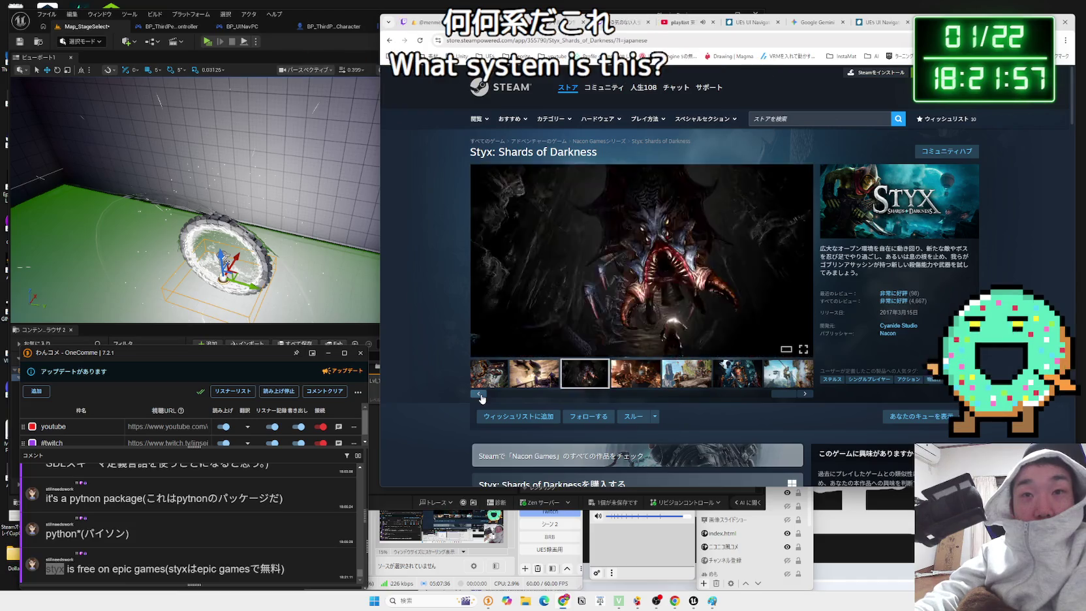
click(480, 393)
click(481, 394)
click(481, 394)
click(480, 394)
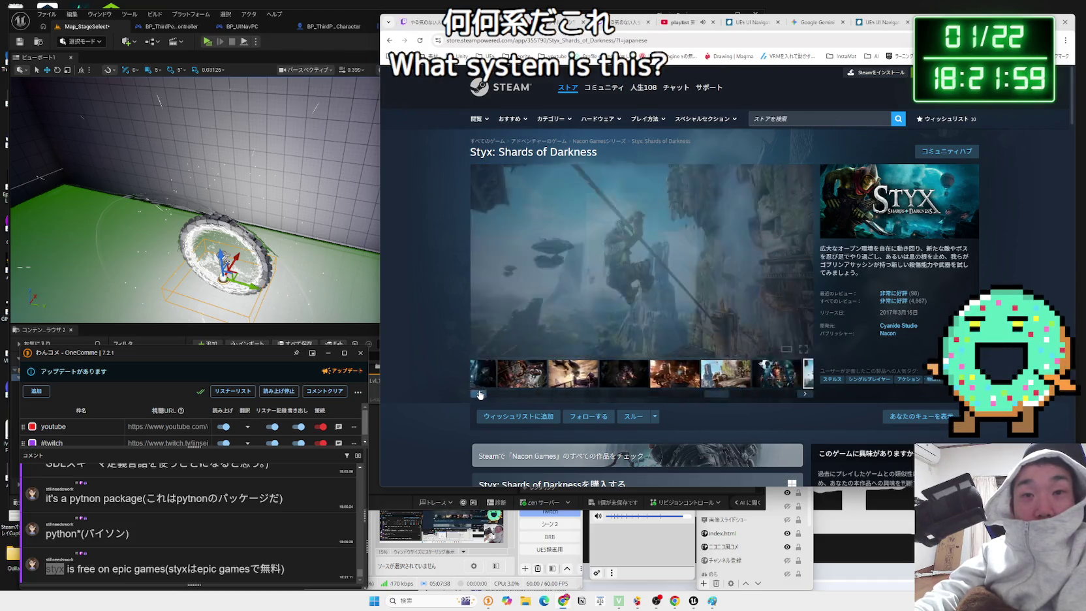
- Play the second trailer from 0:48, scroll to the reviews, then return to the Unreal Editor
click(546, 373)
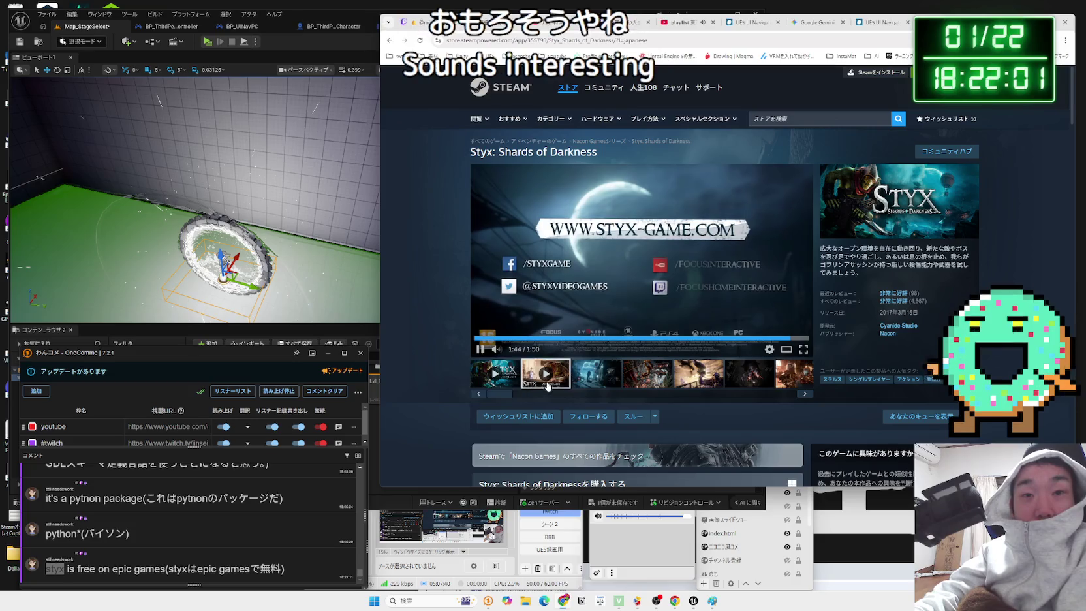
drag(511, 343, 780, 346)
scroll(818, 273, down, 10)
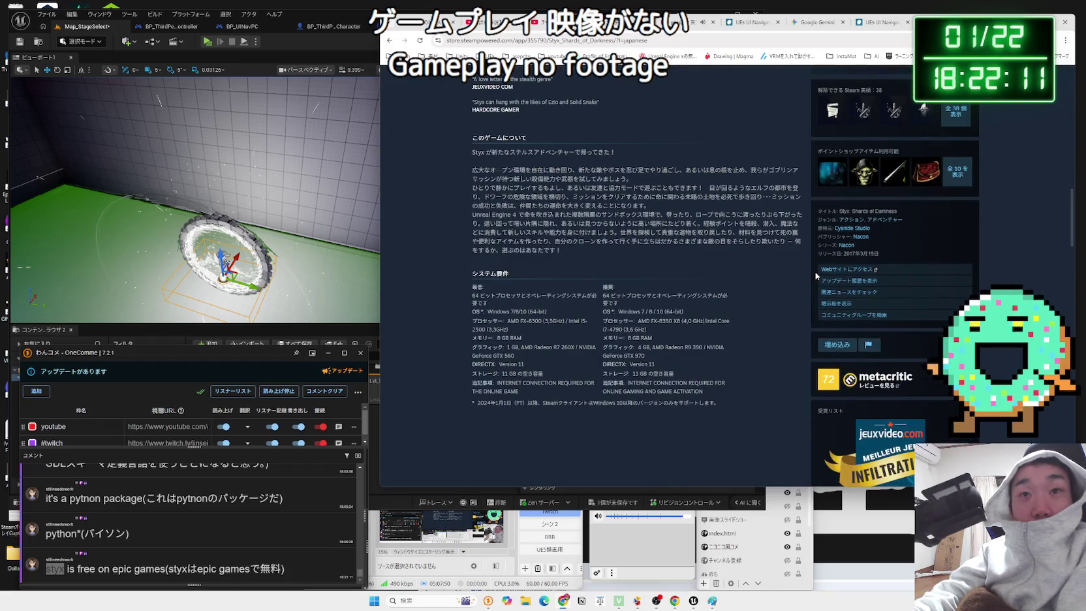
scroll(816, 275, down, 15)
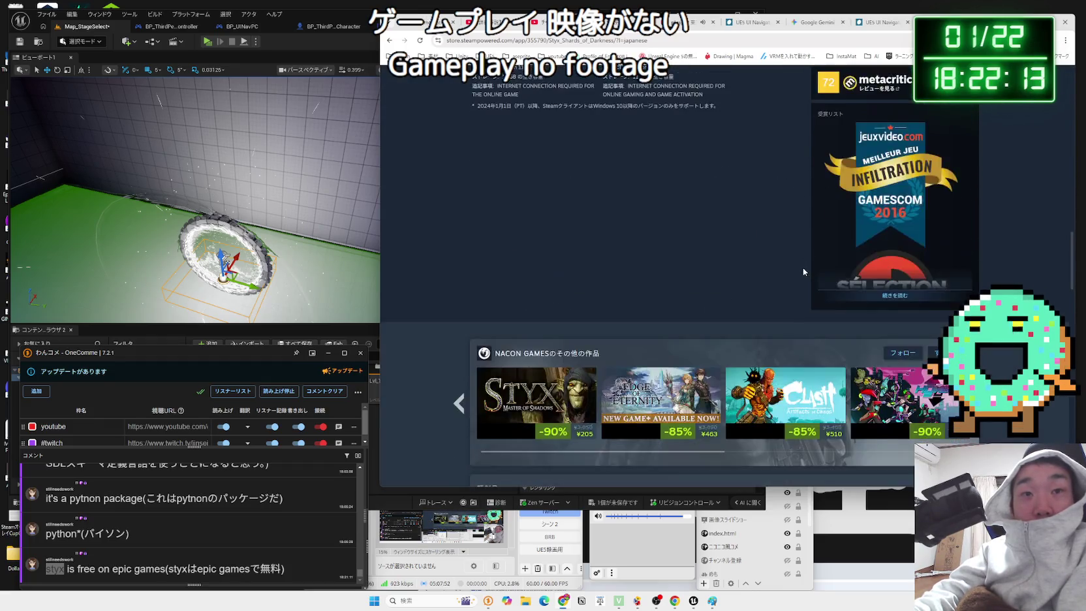
scroll(801, 273, down, 2)
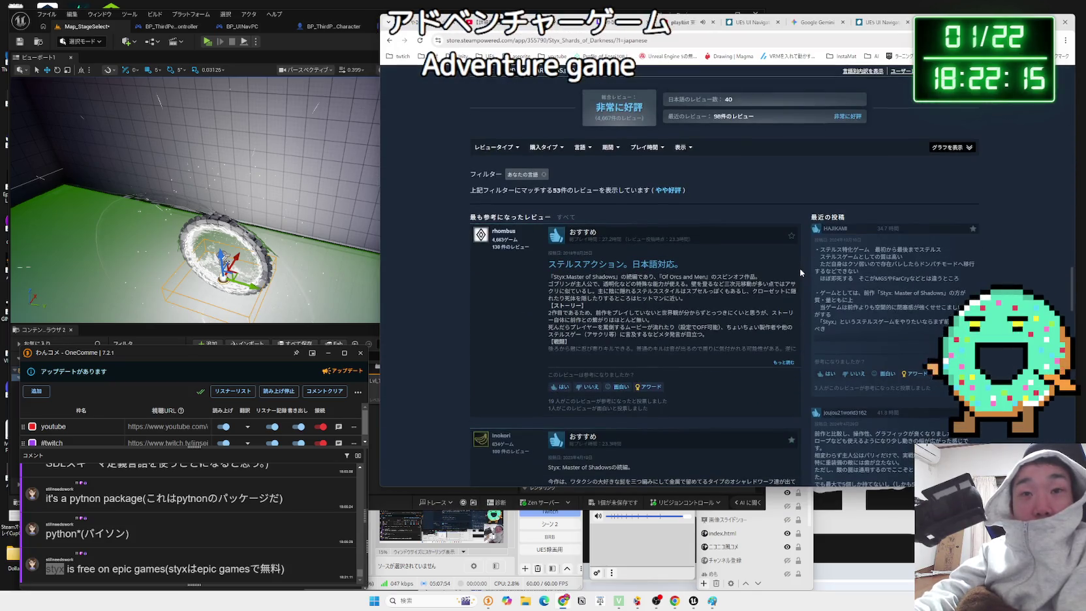
click(751, 21)
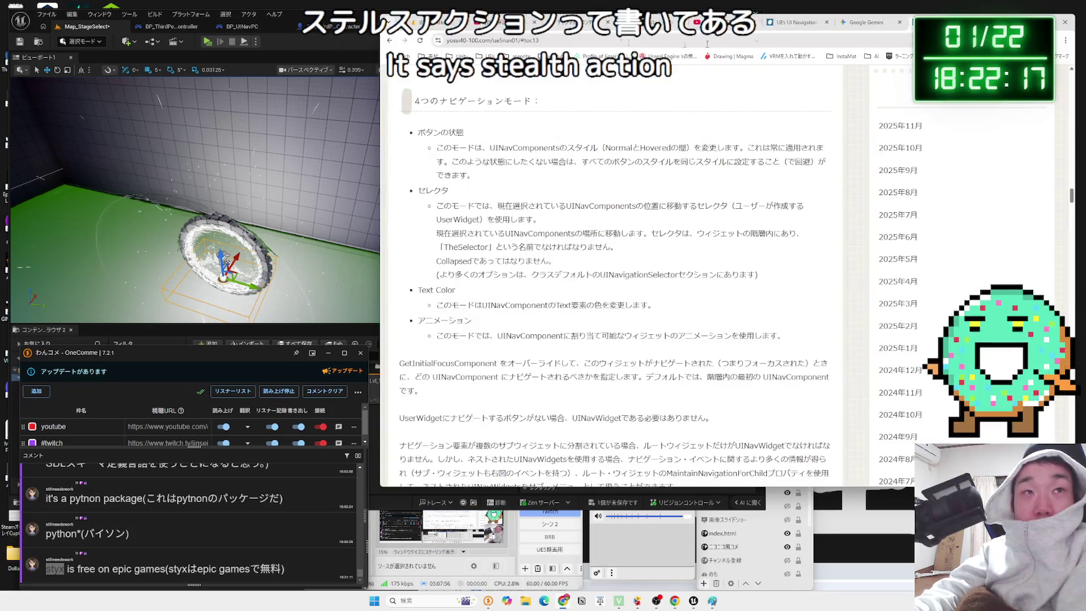
key(alt+Tab)
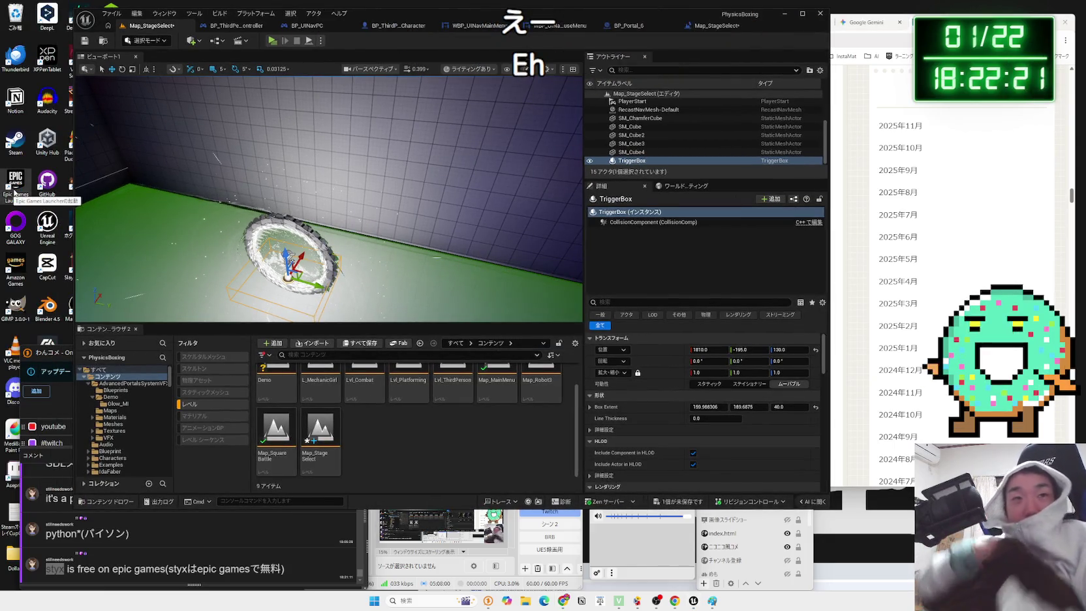
- Launch the Epic Games Launcher, then run and stop another test play of the stage-select level
double_click(14, 192)
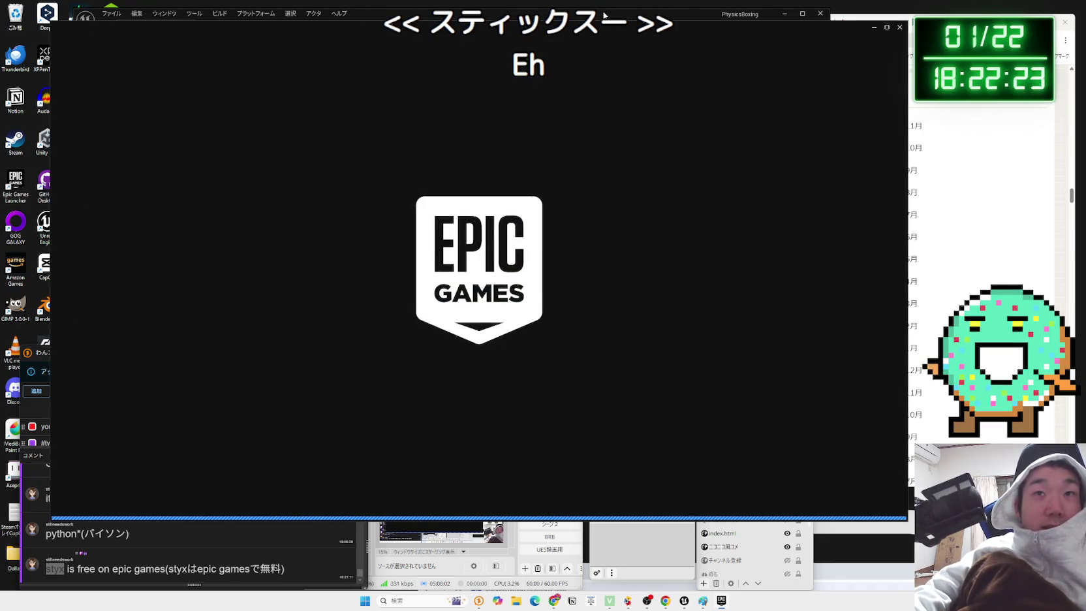
click(597, 21)
click(278, 41)
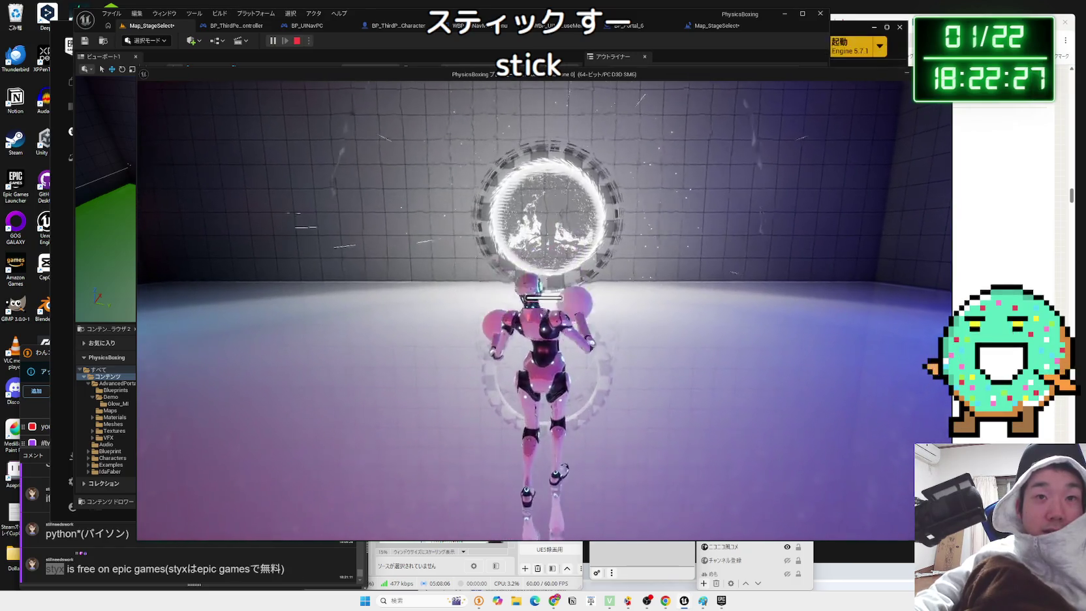
key(Escape)
scroll(457, 196, down, 1)
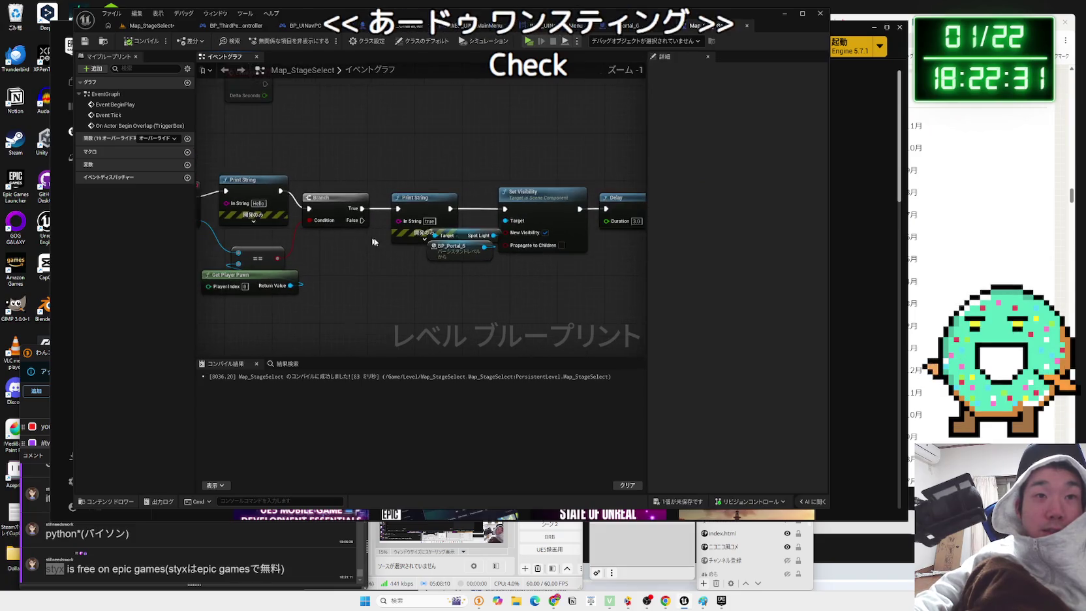
- Delete the Print String debug node that follows the Branch
click(355, 203)
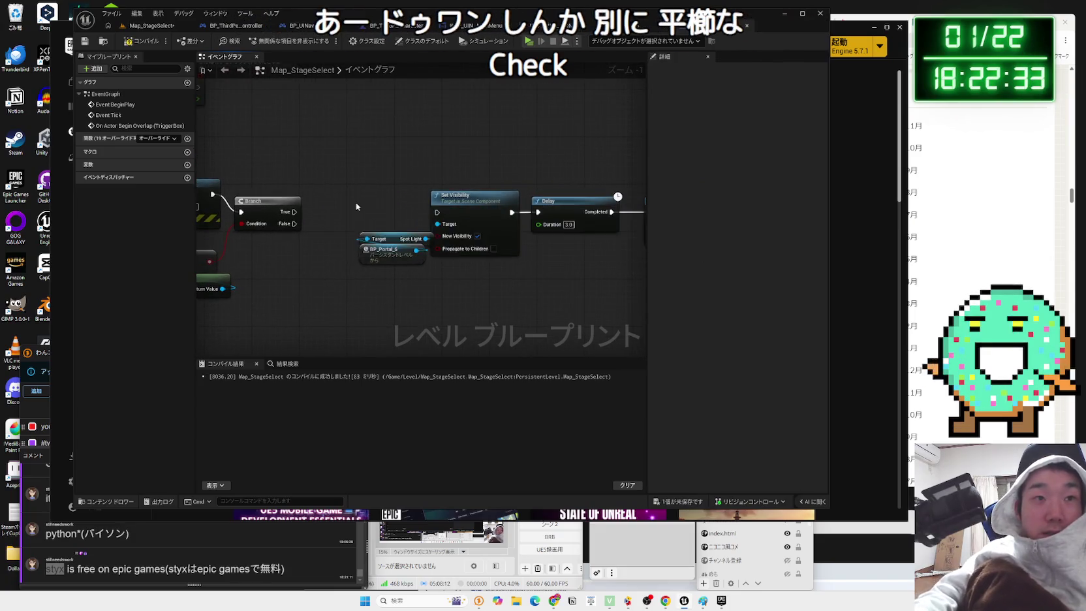
key(ctrl+z)
key(Delete)
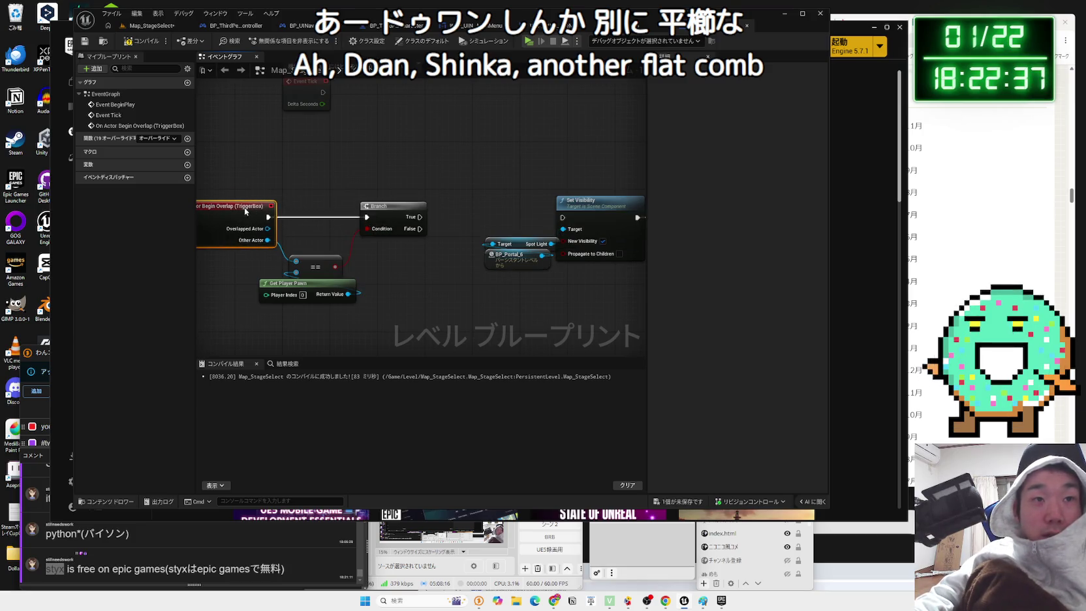
drag(329, 215, 260, 218)
- Add a Do Once on Branch True, connect Completed to Set Visibility, and compile
drag(384, 221, 380, 214)
text(do once)
key(Return)
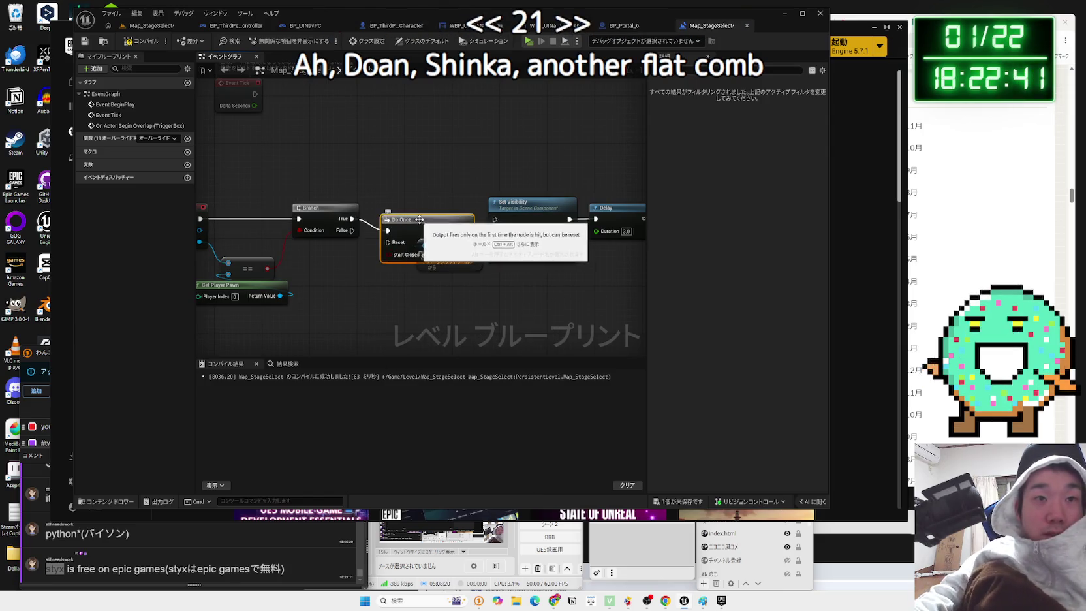
drag(460, 228, 498, 227)
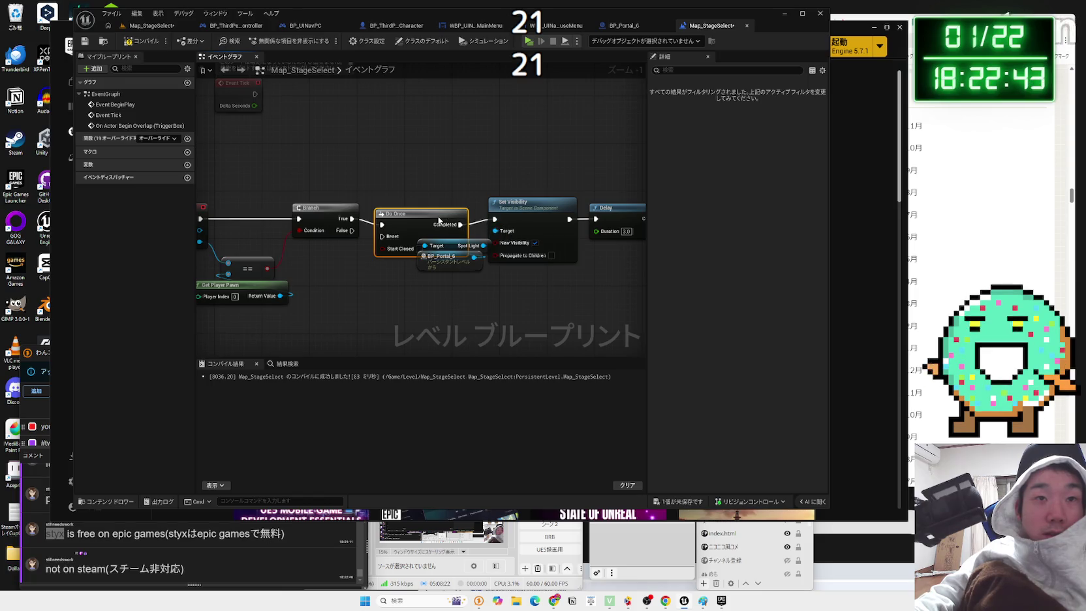
click(137, 41)
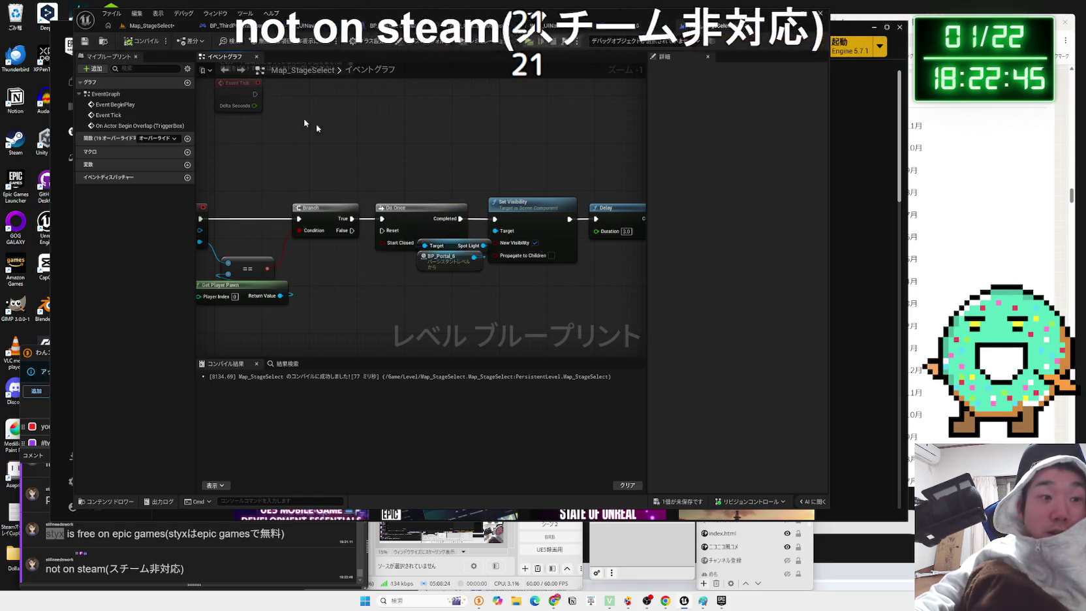
click(885, 320)
scroll(457, 293, down, 3)
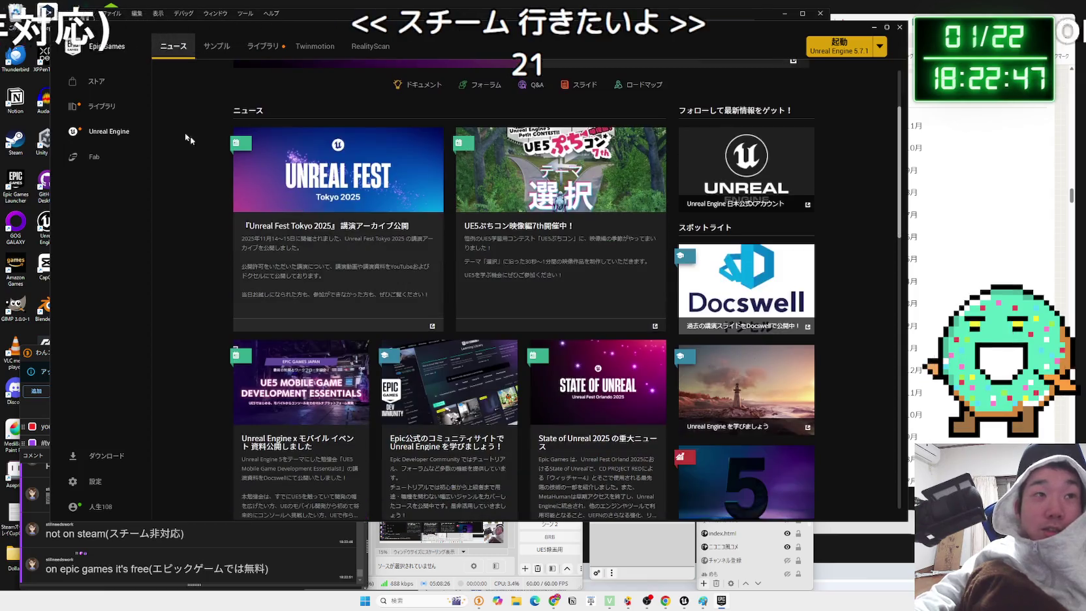
- Claim Styx: Master of Shadows free in the launcher store and return to the weekly free games
click(92, 89)
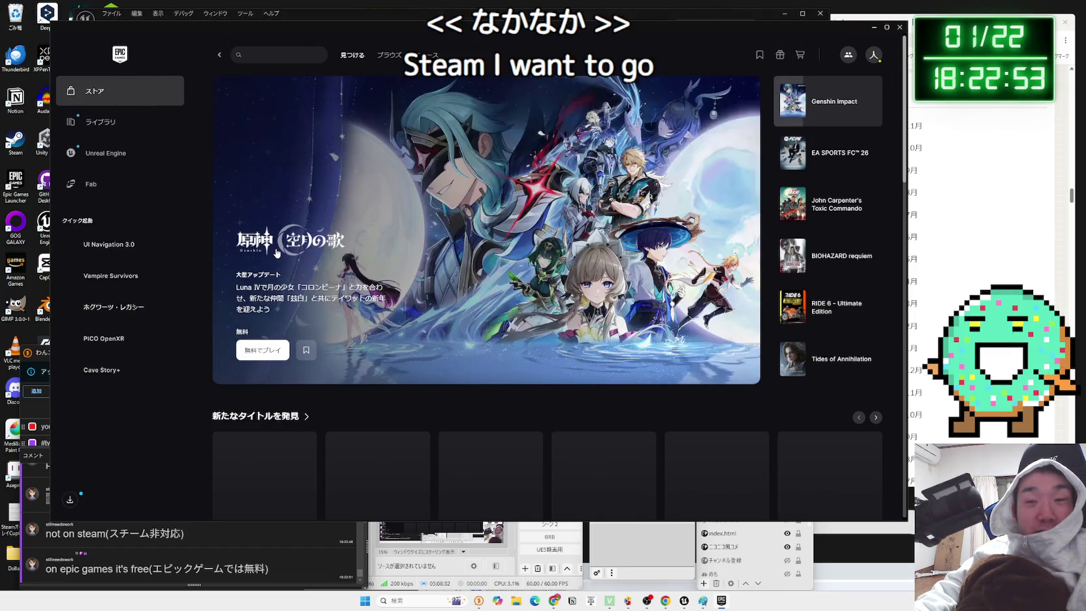
scroll(277, 253, down, 3)
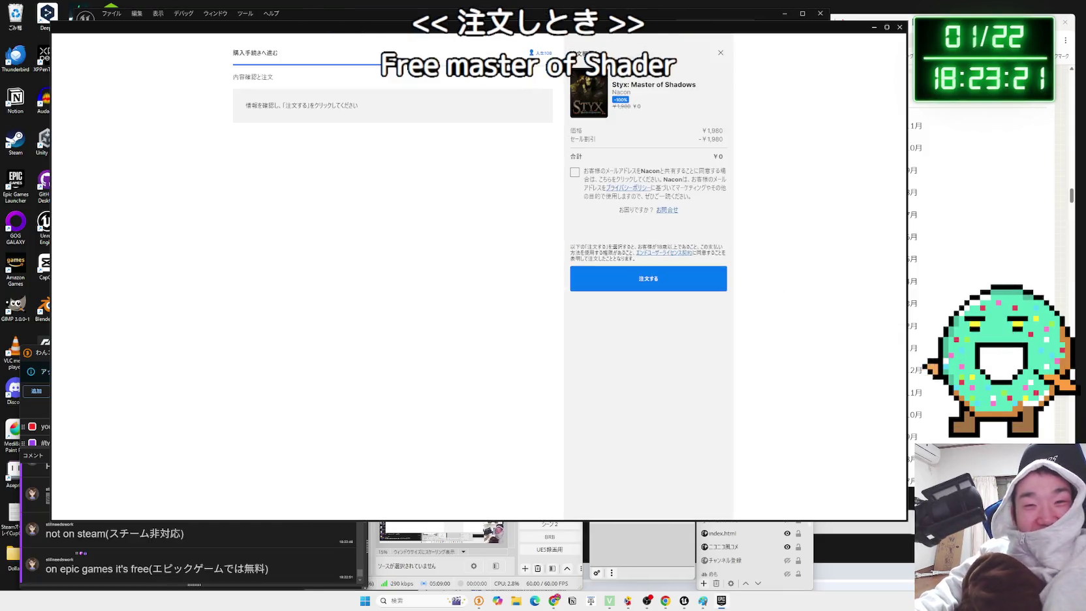
click(608, 298)
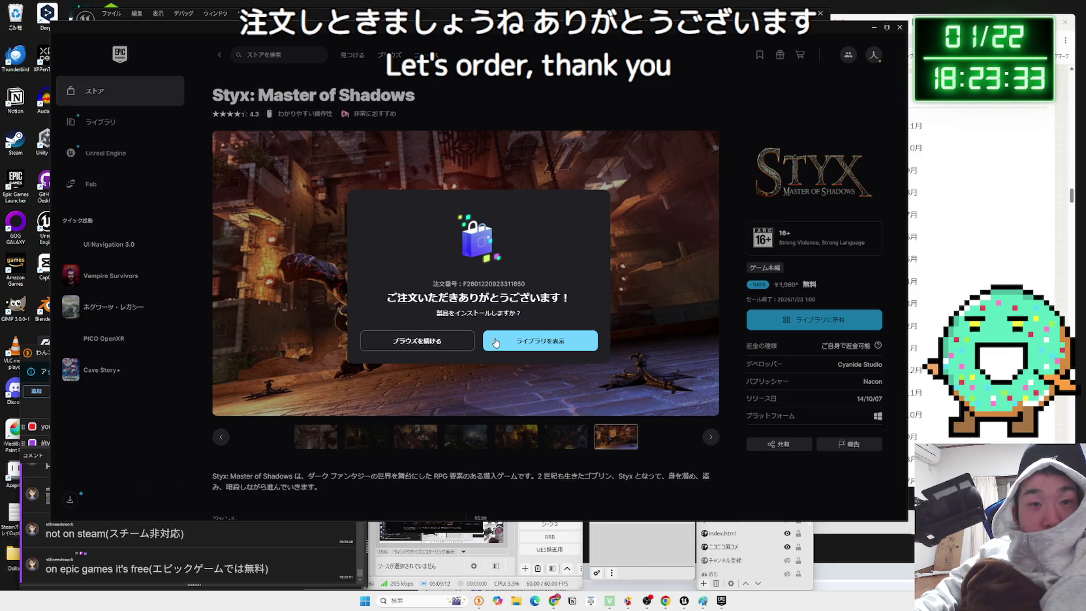
click(442, 342)
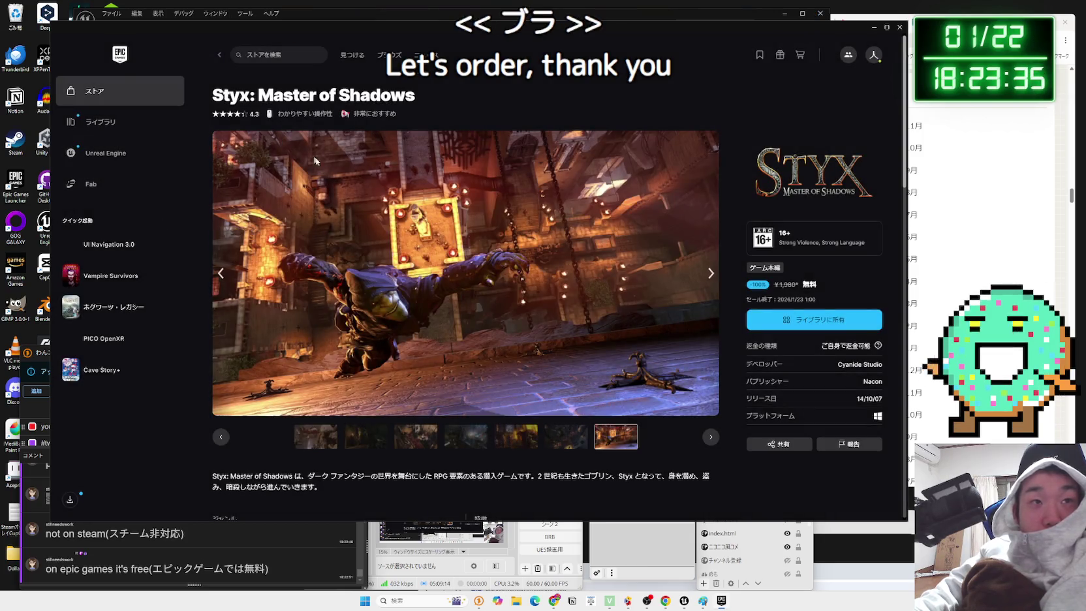
click(220, 55)
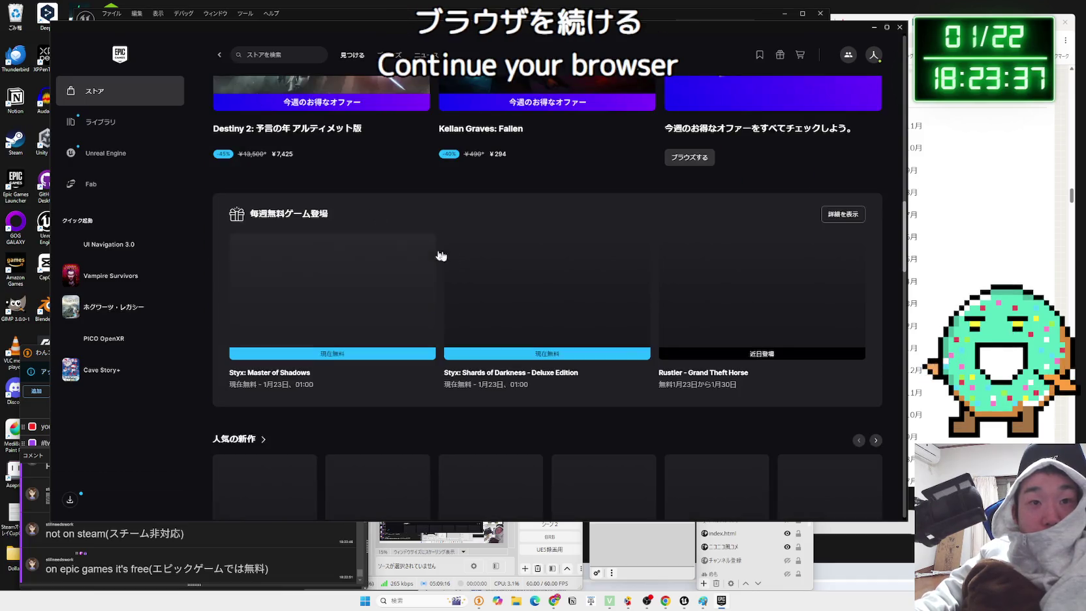
- Open the Styx: Shards of Darkness free-game page and browse its screenshots
click(543, 270)
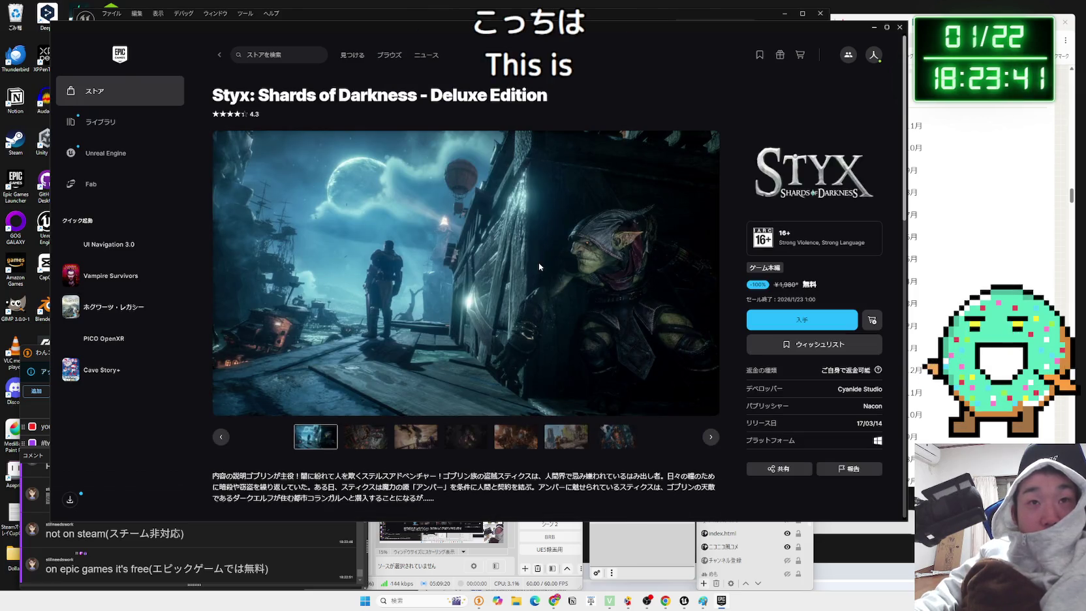
scroll(539, 266, down, 2)
click(405, 318)
click(483, 318)
click(519, 317)
click(575, 317)
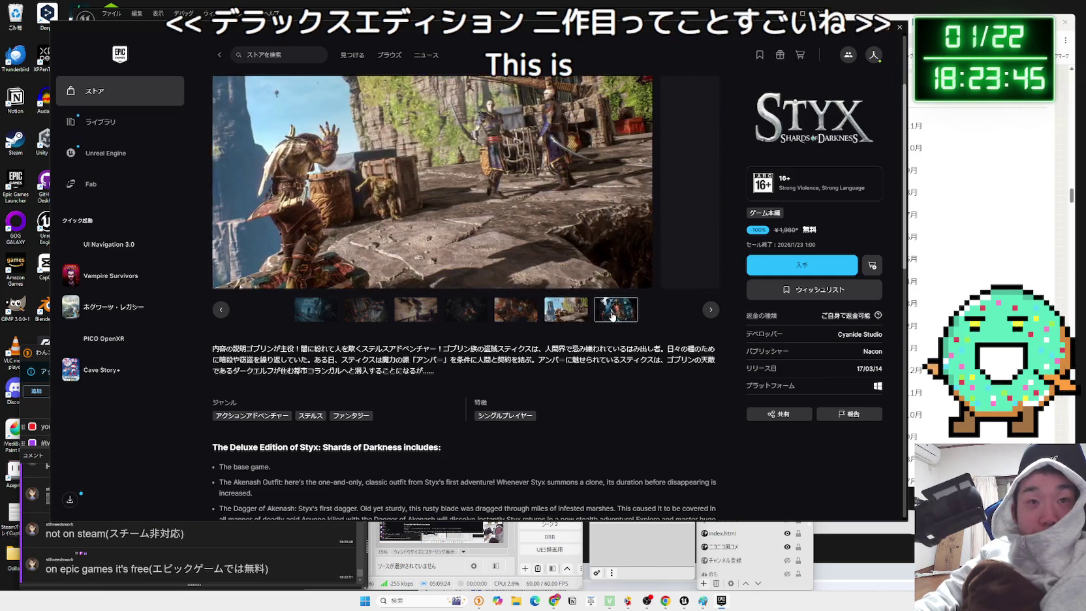
click(616, 317)
scroll(616, 317, up, 2)
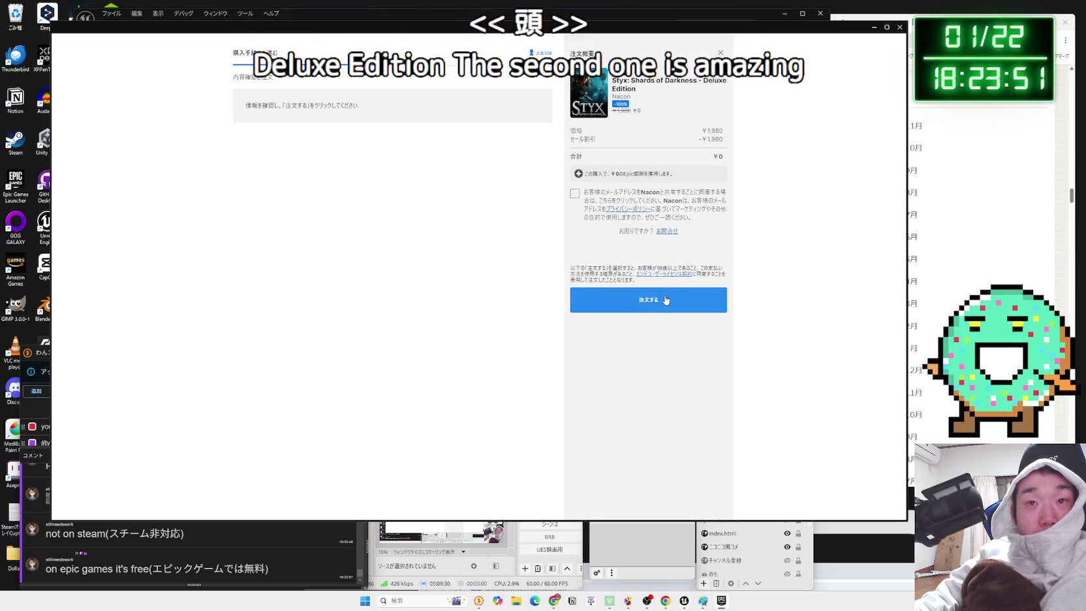
- Place the free order for the Deluxe Edition and check it in the library
click(666, 299)
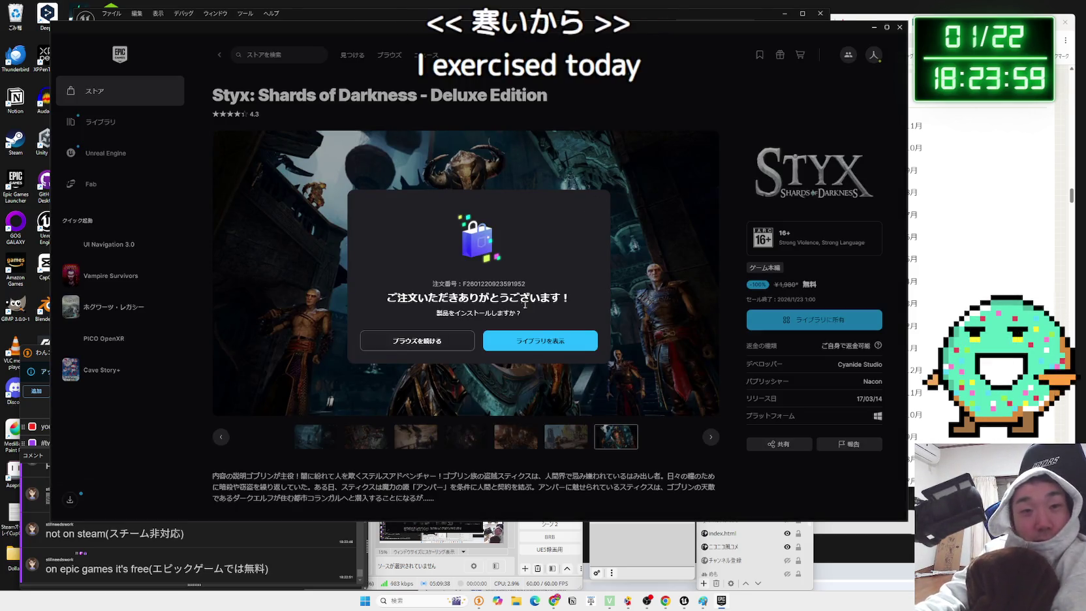
click(540, 341)
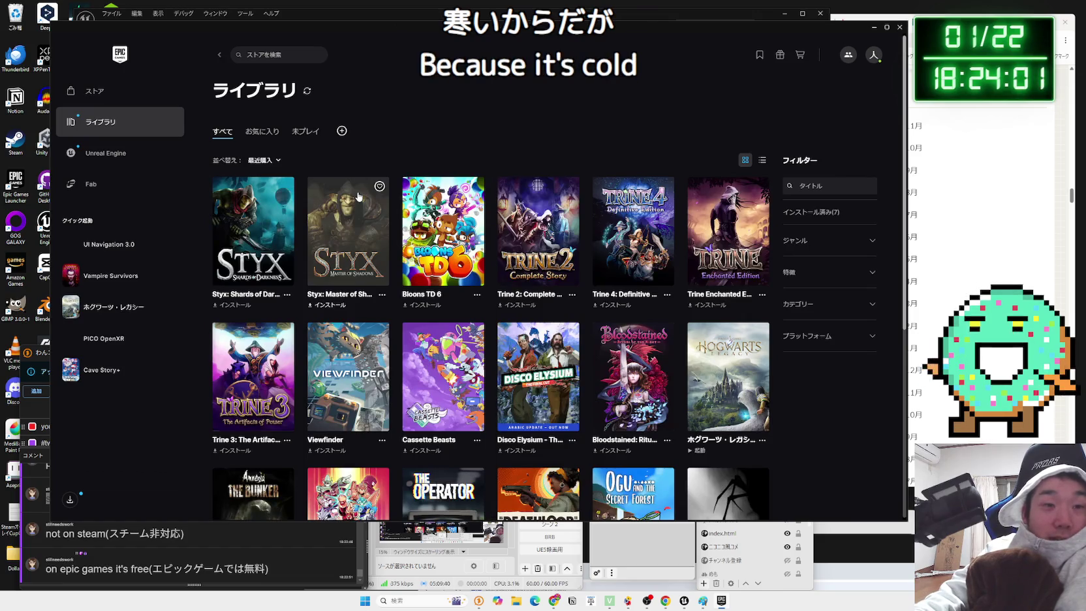
scroll(759, 325, down, 2)
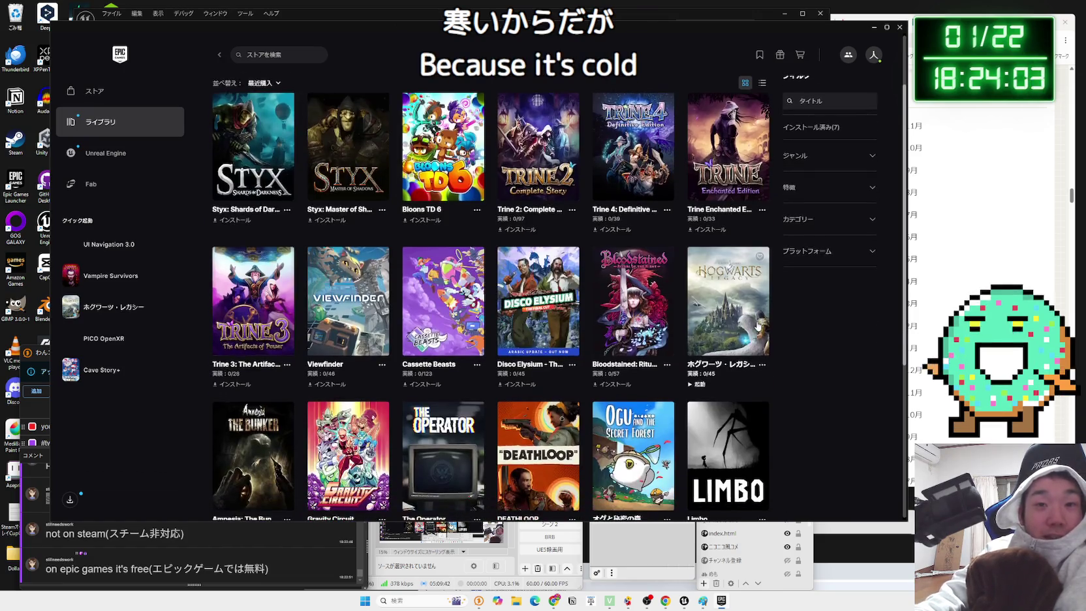
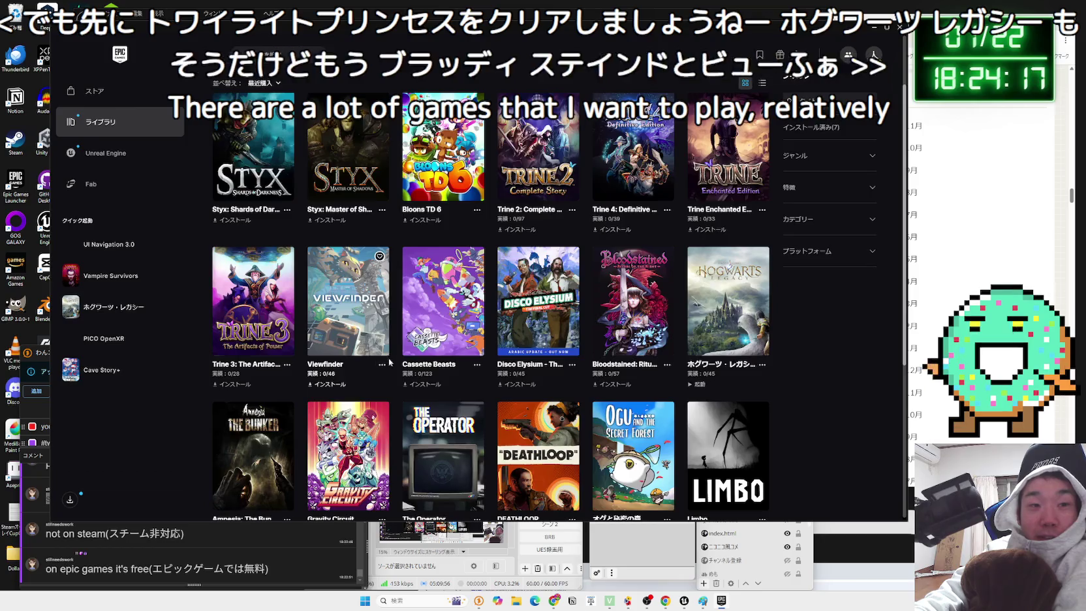
- Go to library page 2 and open Ghostrunner 2's store page from its '...' menu
scroll(389, 363, down, 5)
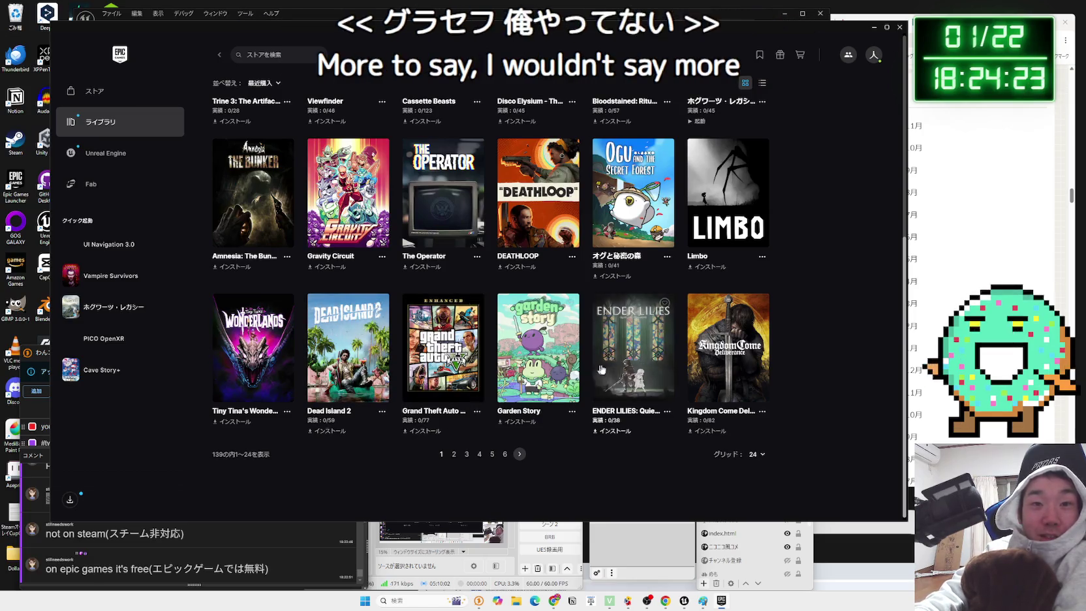
click(451, 456)
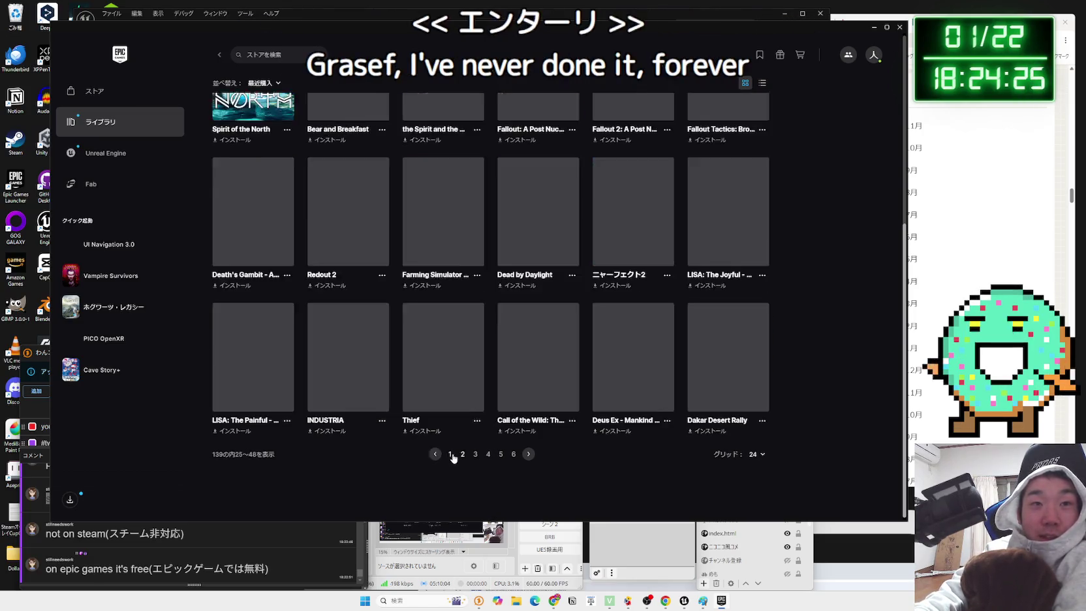
click(383, 296)
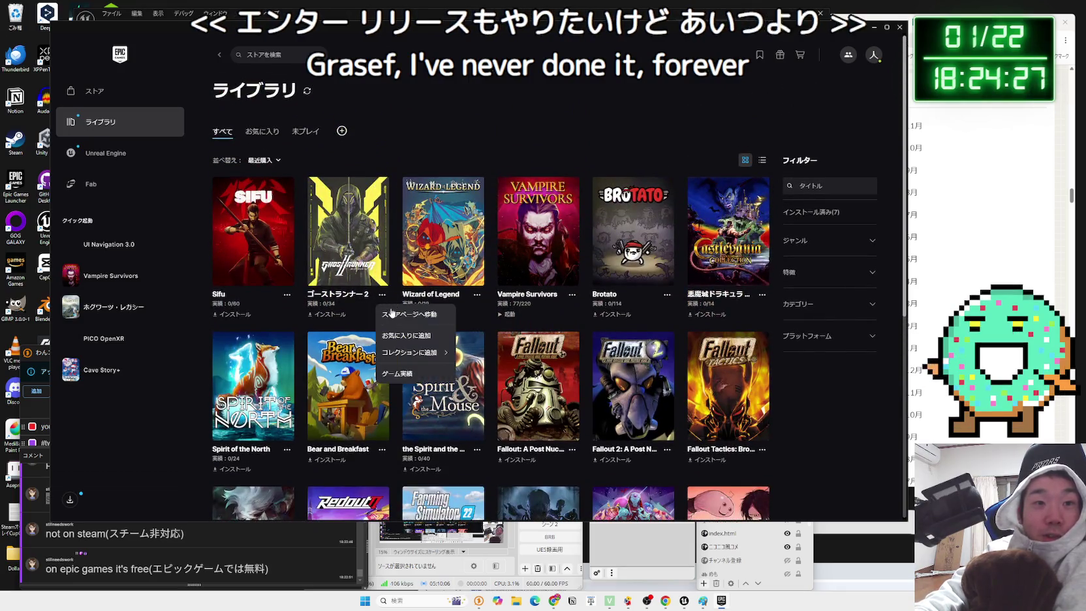
click(390, 315)
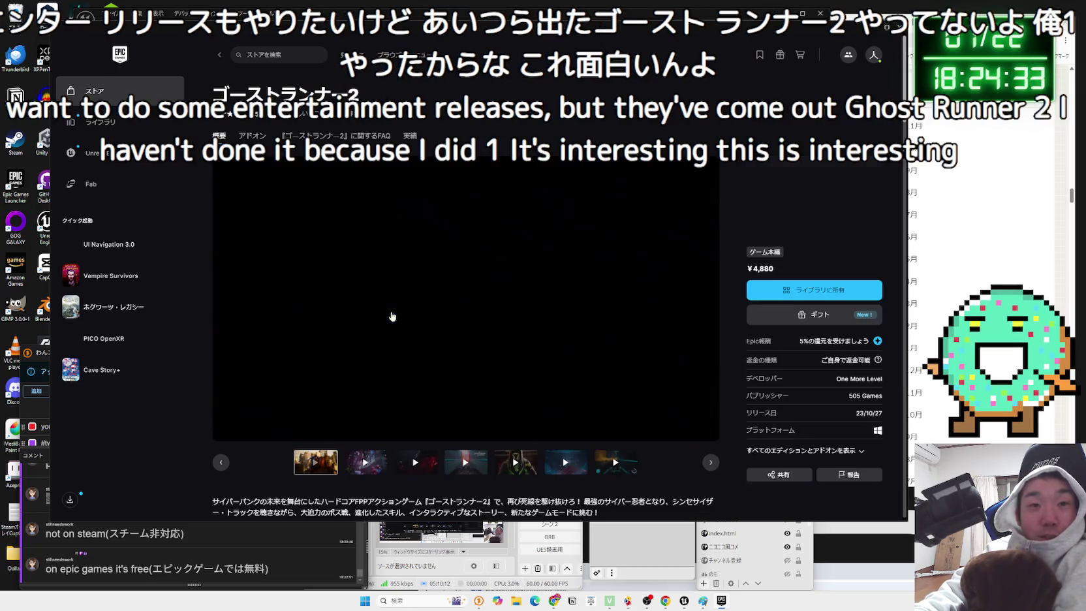
- Click through six Ghostrunner 2 media thumbnails, then go back to the library's first page
click(367, 461)
click(415, 461)
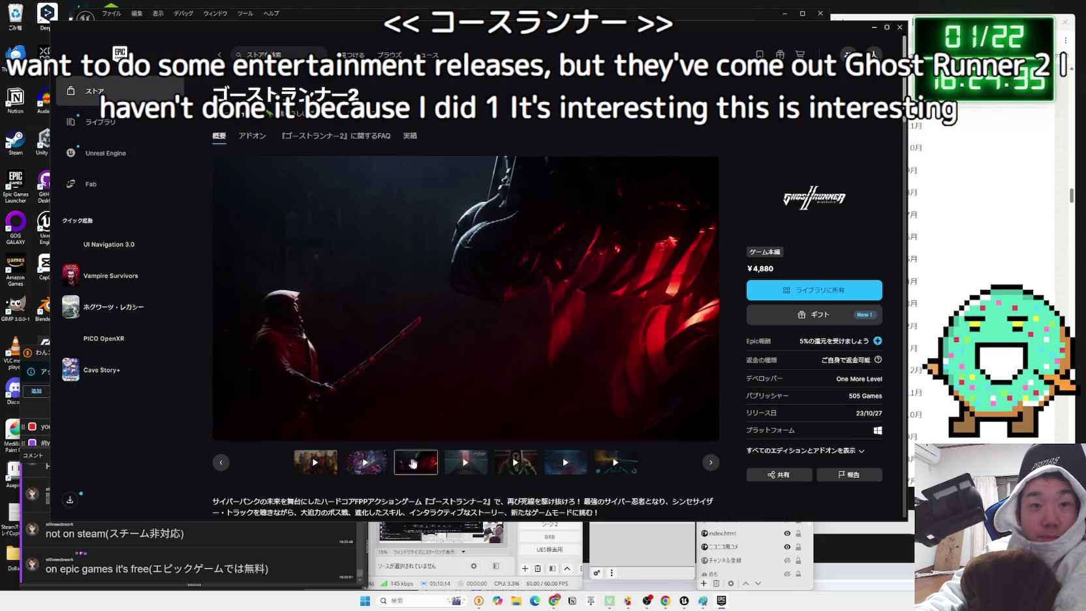
click(465, 461)
click(516, 461)
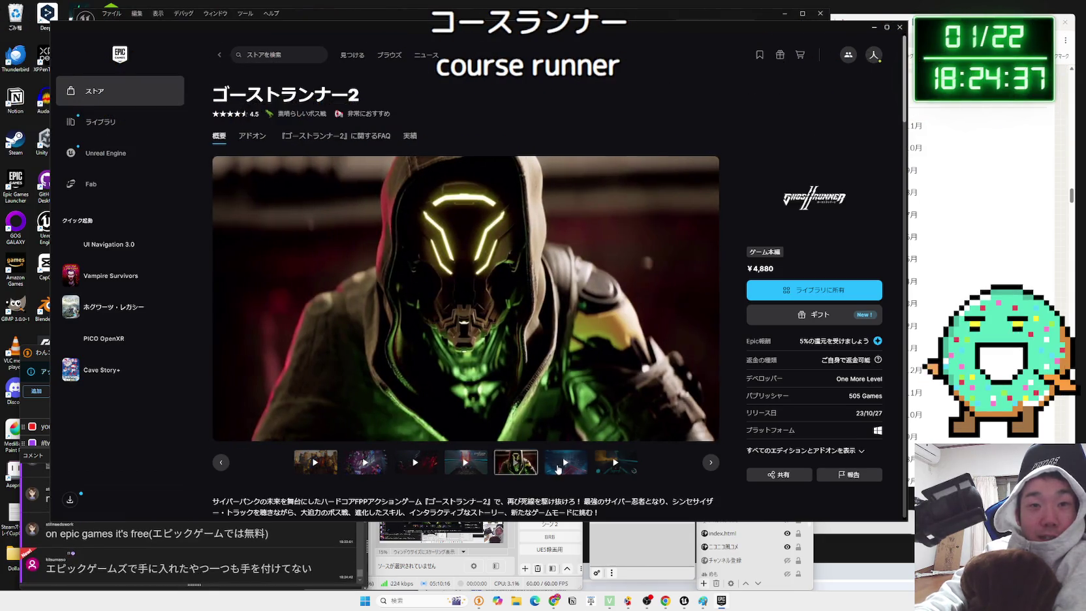
click(612, 464)
click(566, 463)
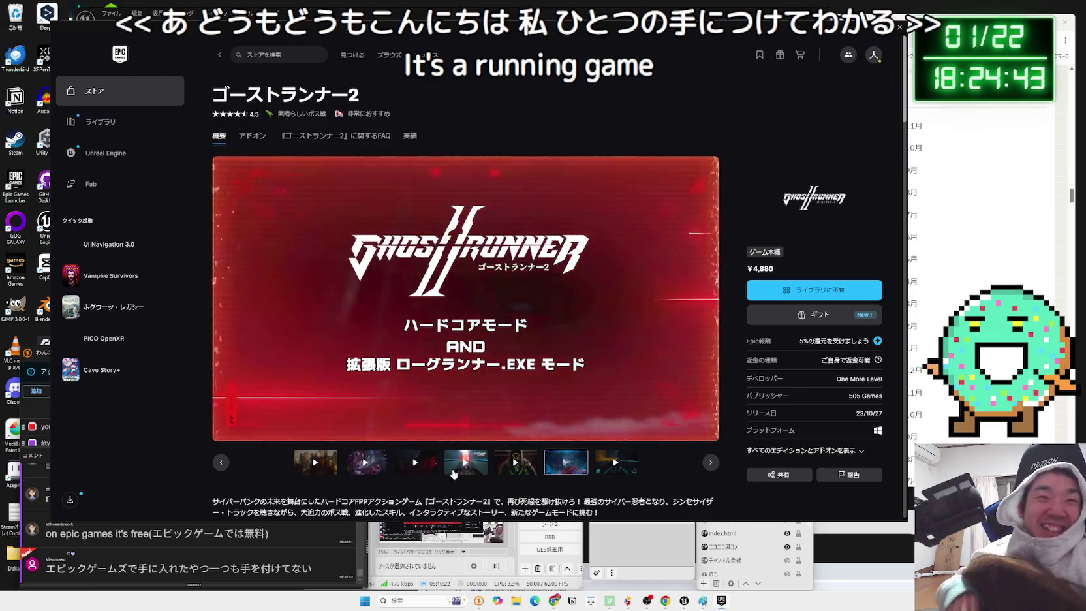
click(220, 55)
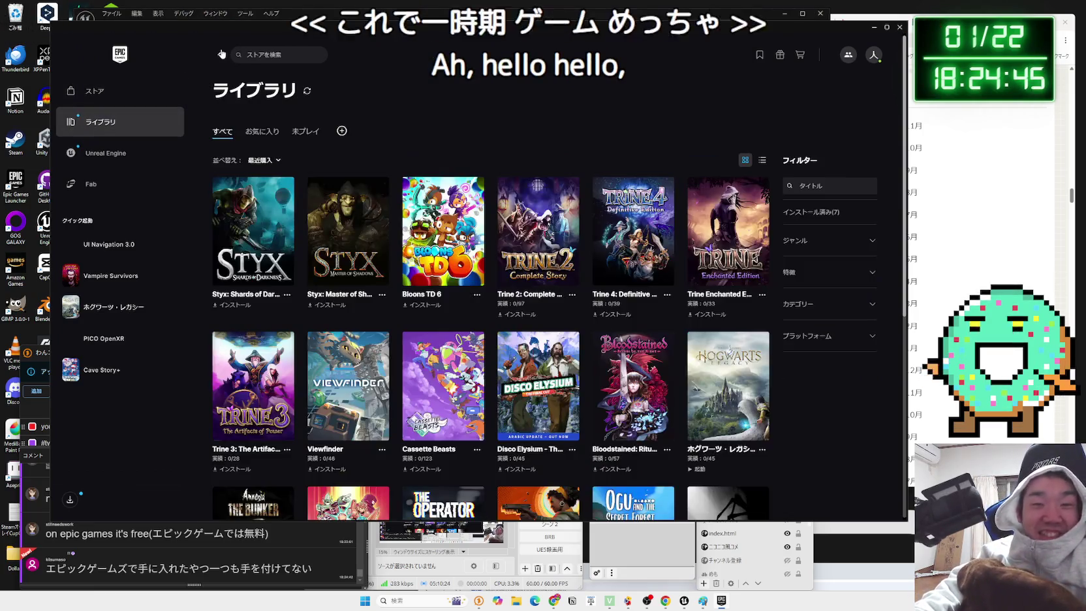
- Flip the owned-games library to pages 6, 4, 3 and then 5
scroll(491, 429, down, 5)
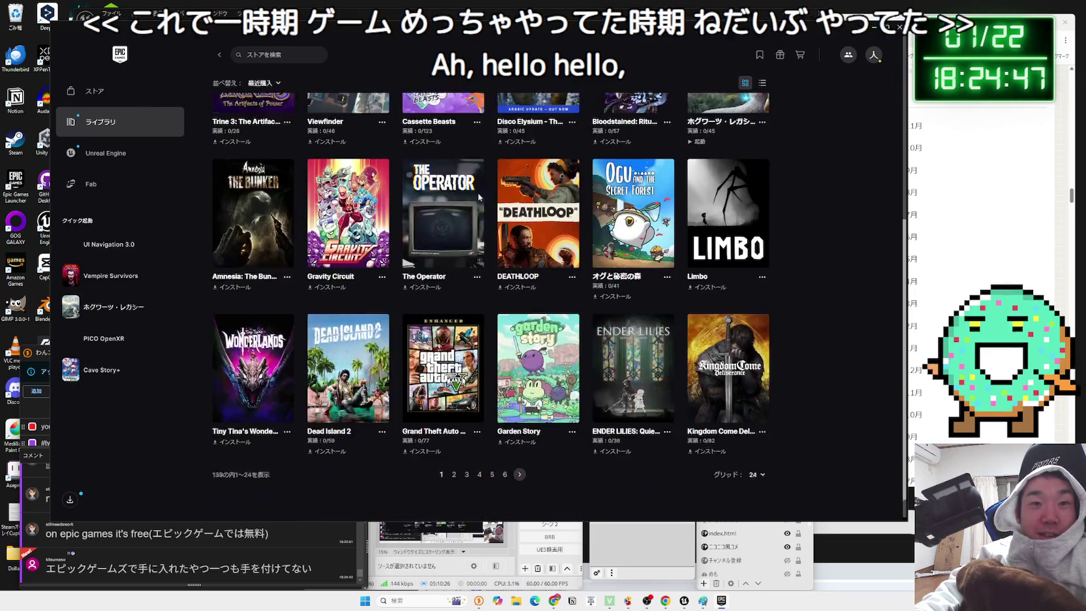
click(504, 453)
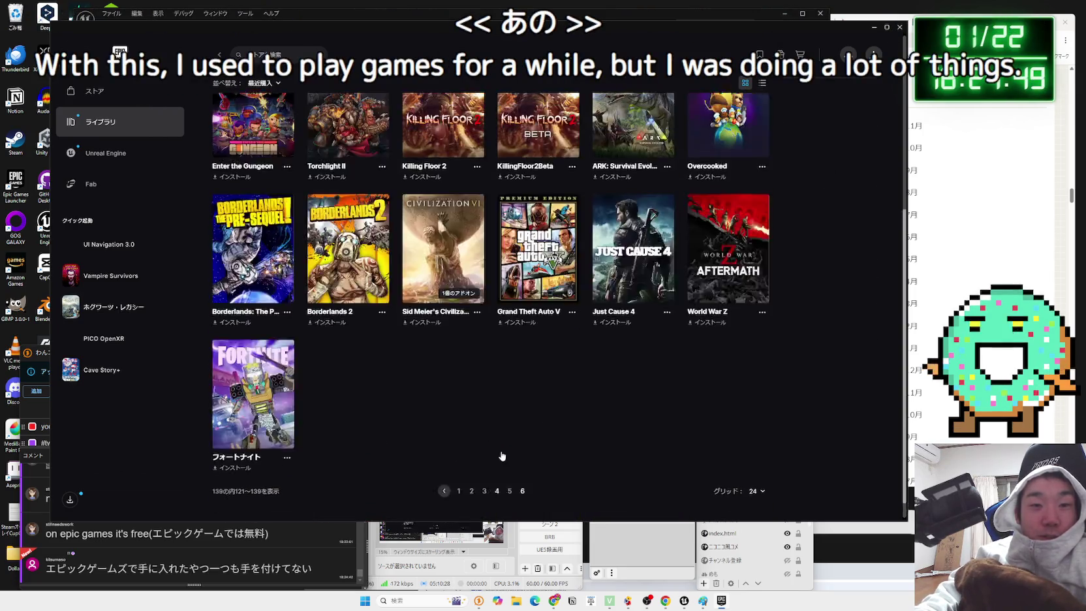
scroll(470, 418, down, 5)
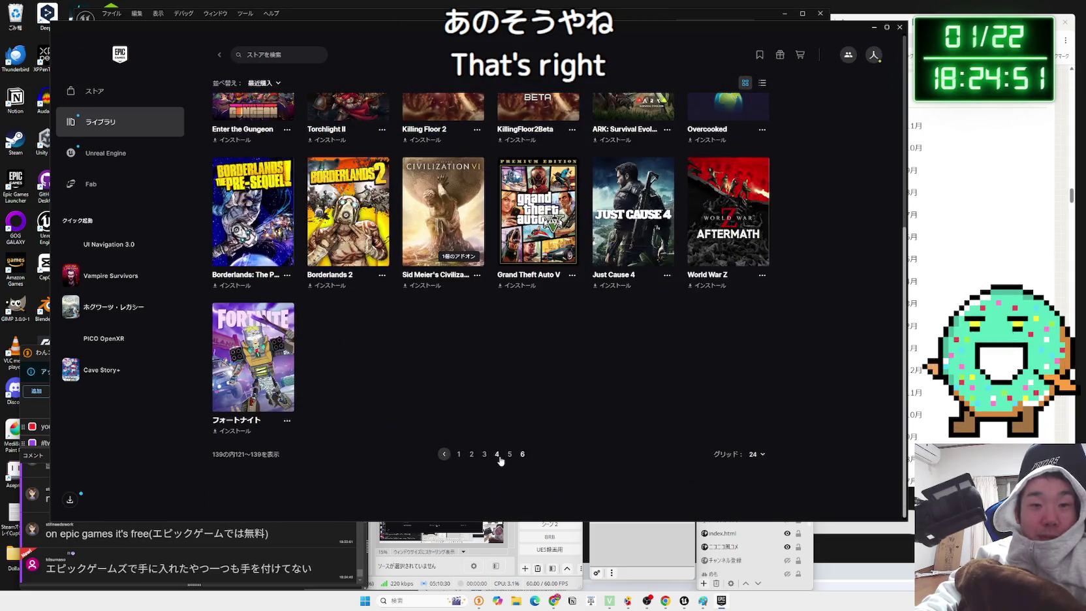
click(498, 455)
scroll(455, 408, down, 5)
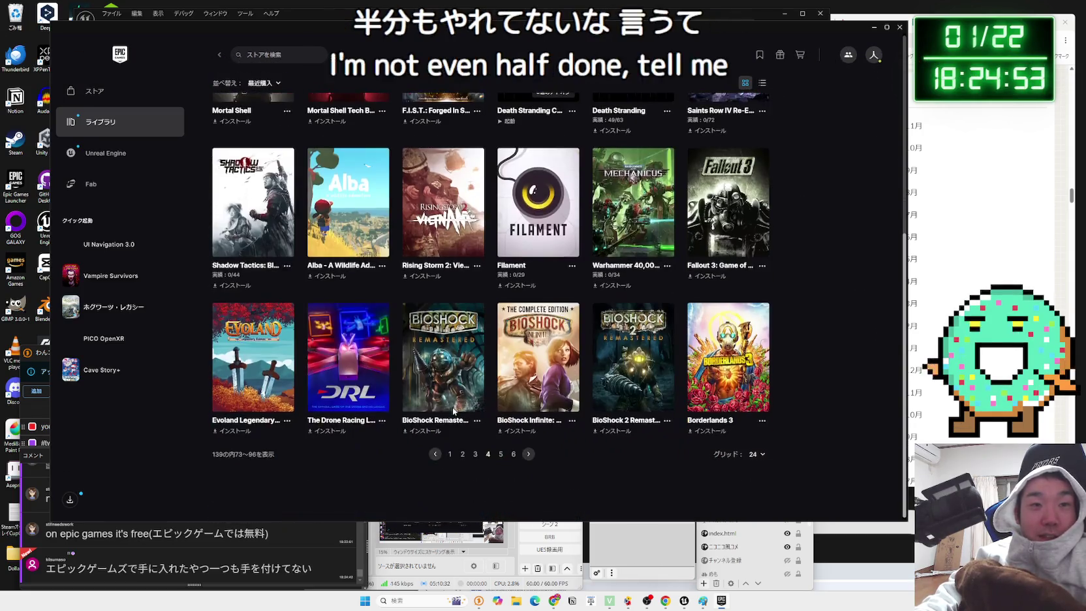
click(476, 455)
scroll(477, 458, down, 5)
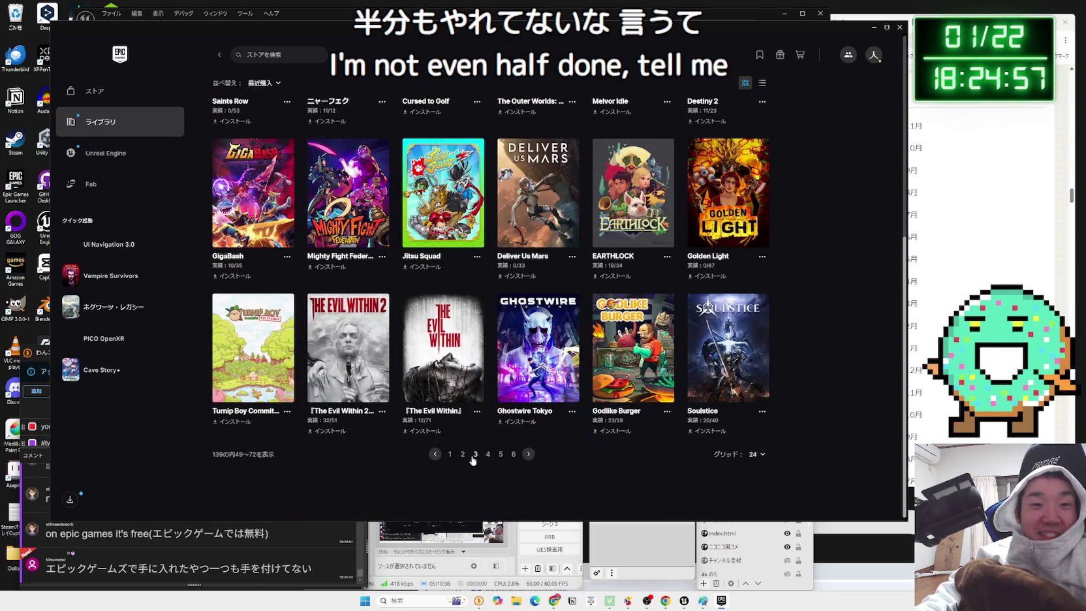
click(500, 455)
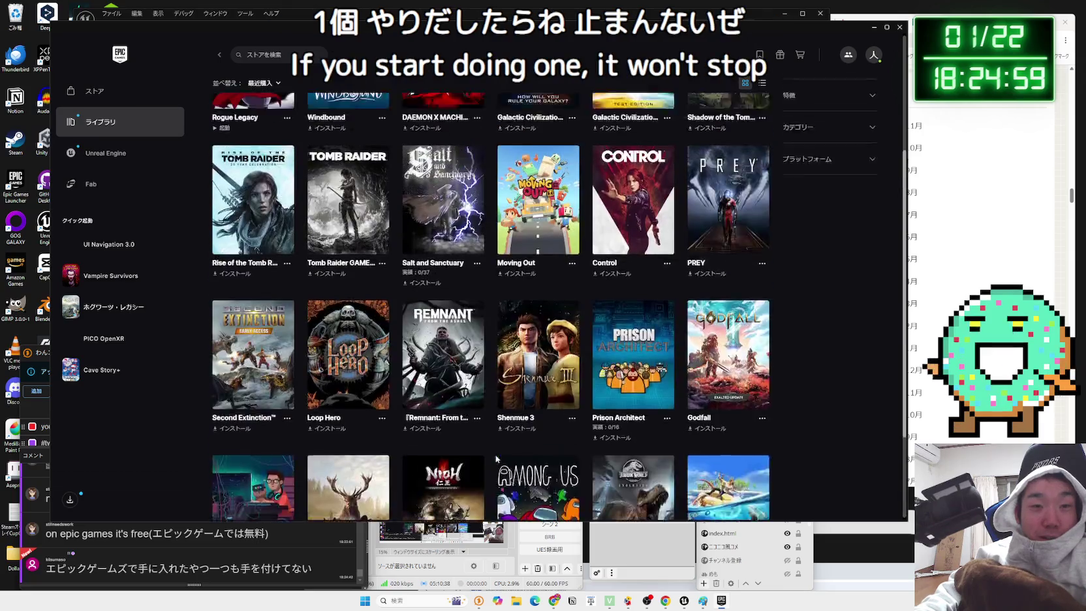
- Browse pages 6 and 5 again, finishing on page 4 with Model Builder and Cave Story+
scroll(494, 455, down, 5)
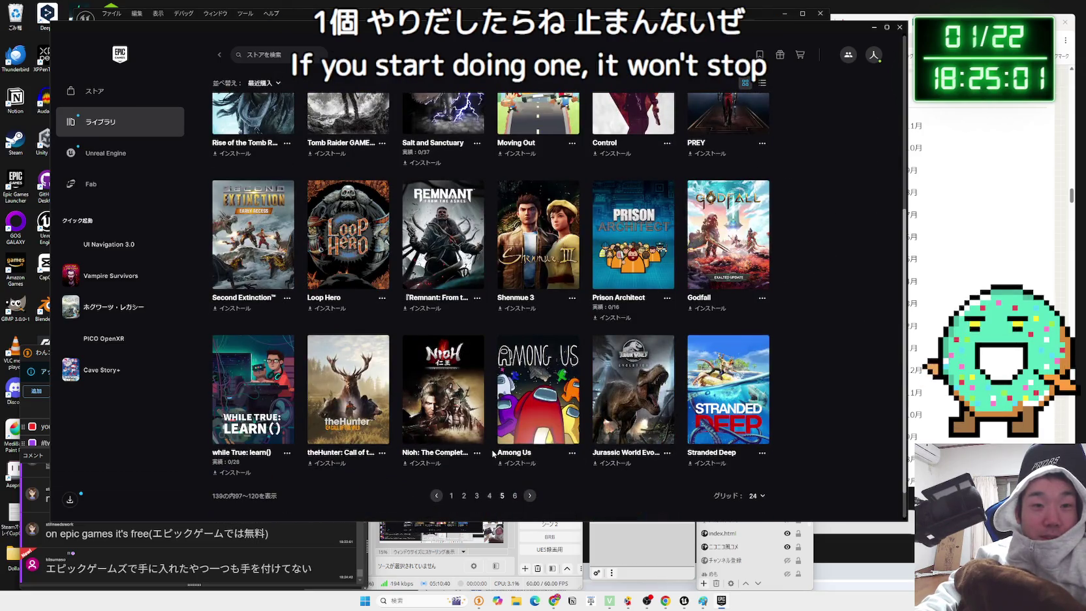
scroll(495, 454, up, 5)
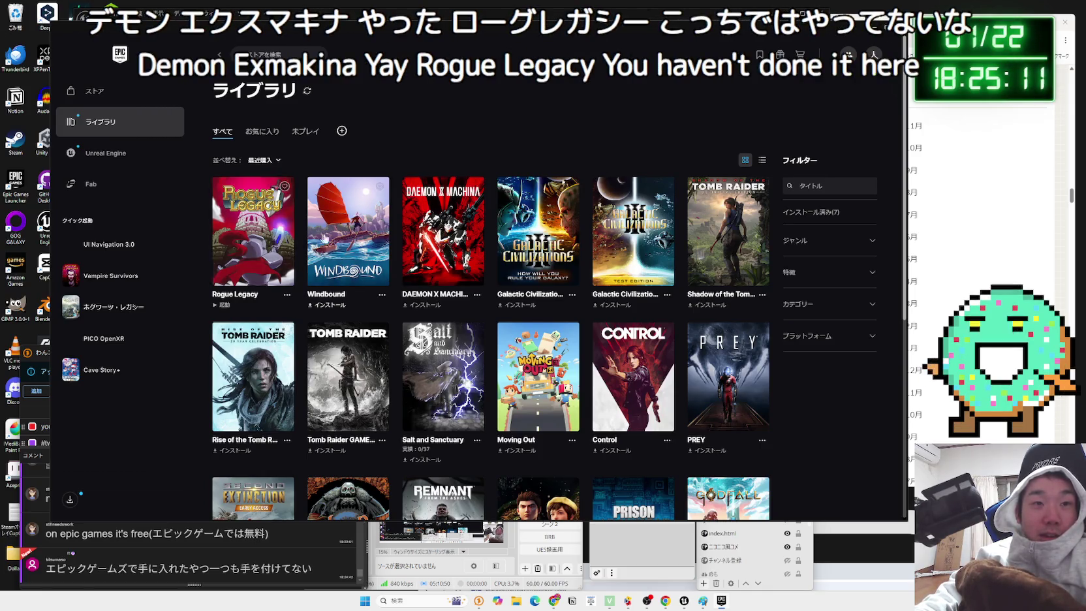
scroll(457, 229, down, 3)
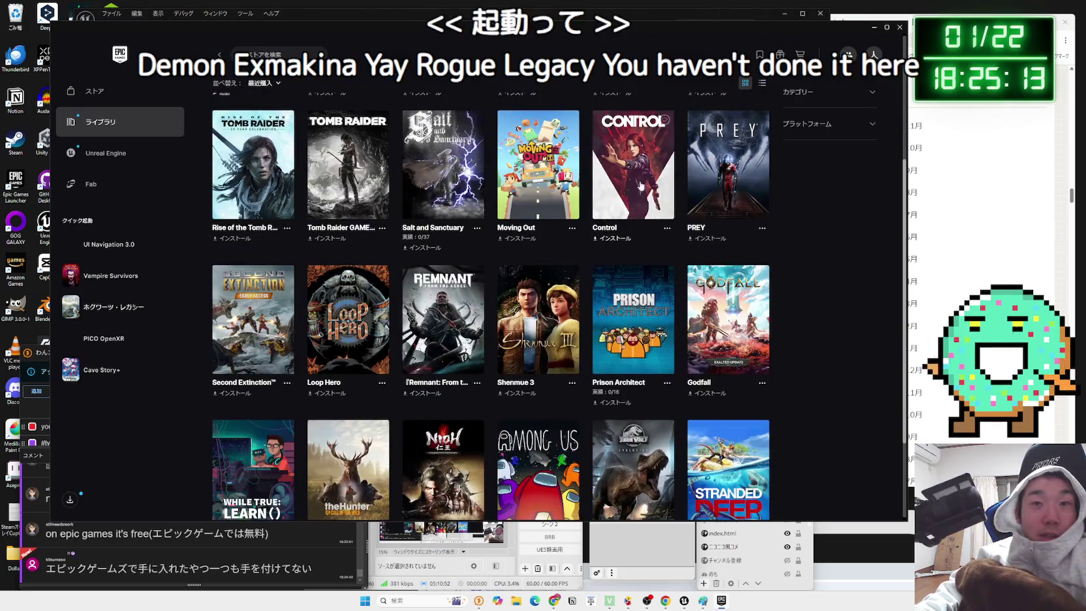
scroll(641, 188, up, 2)
scroll(614, 261, down, 4)
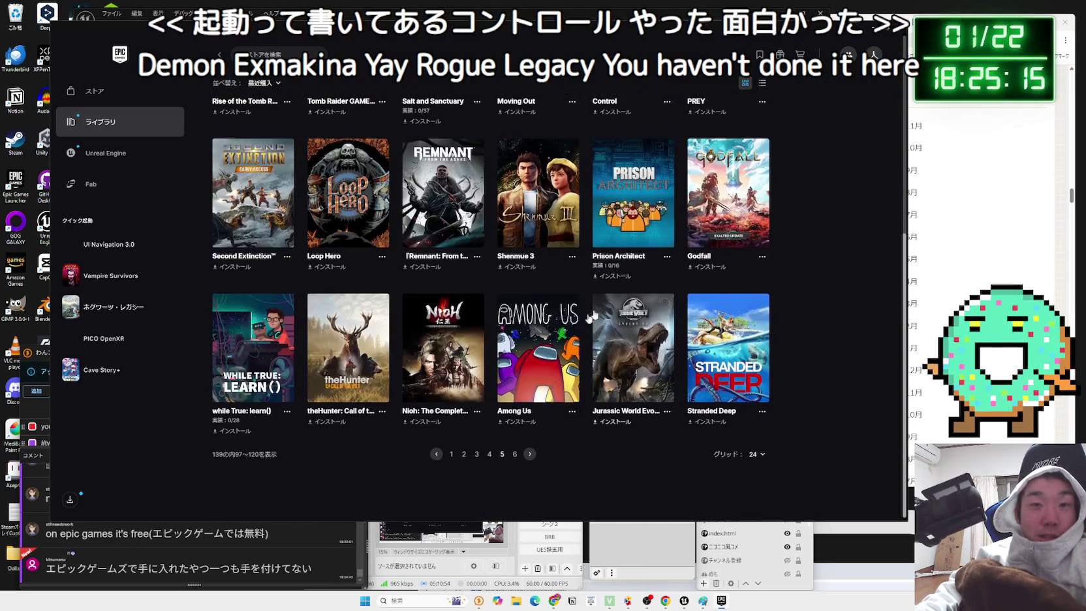
click(517, 455)
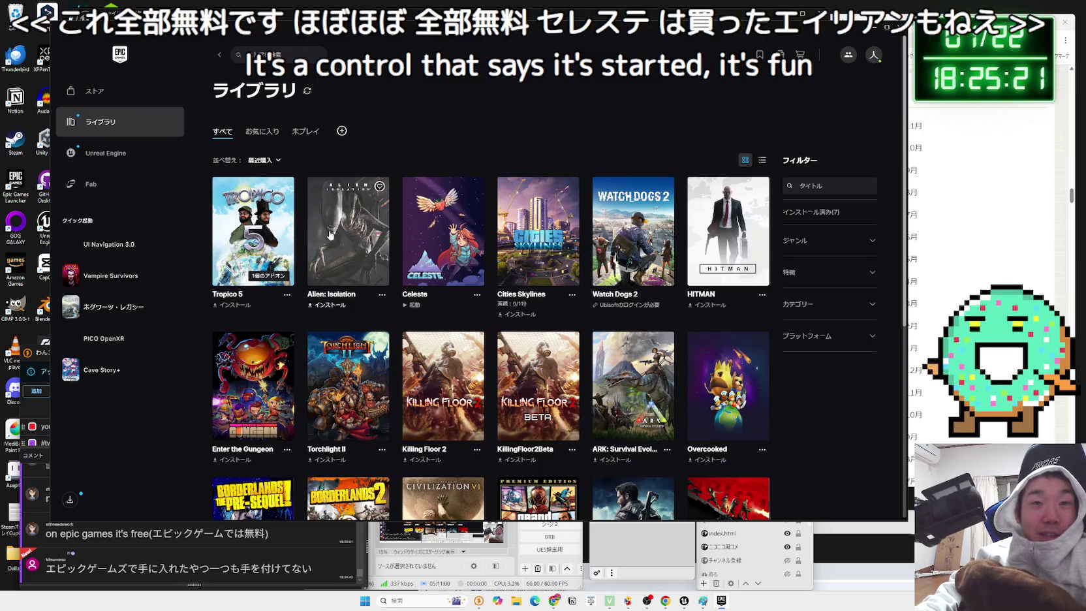
scroll(333, 243, down, 2)
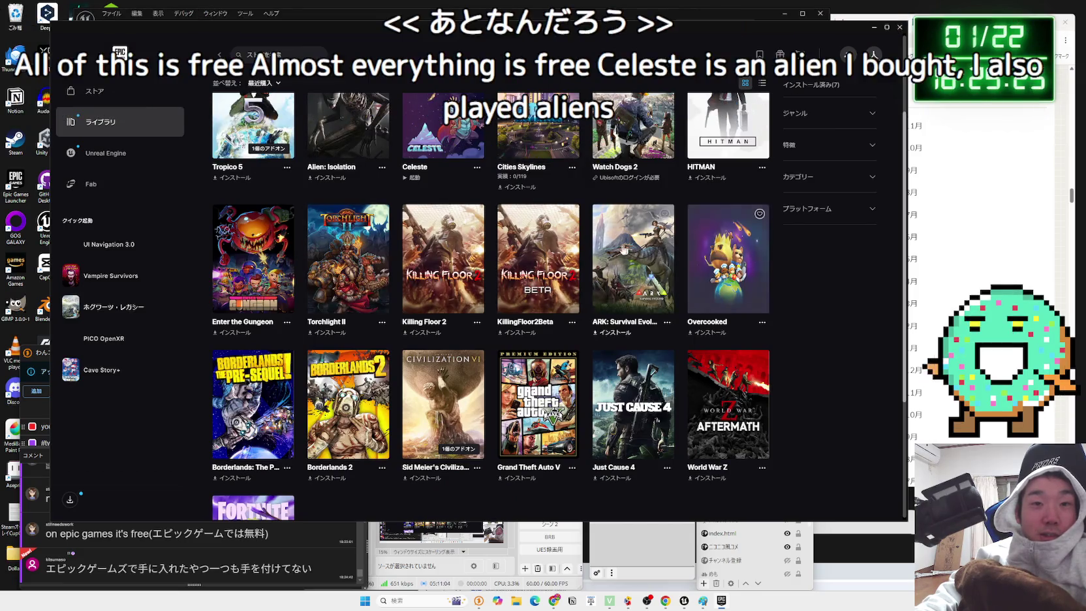
scroll(483, 261, down, 2)
scroll(480, 261, down, 2)
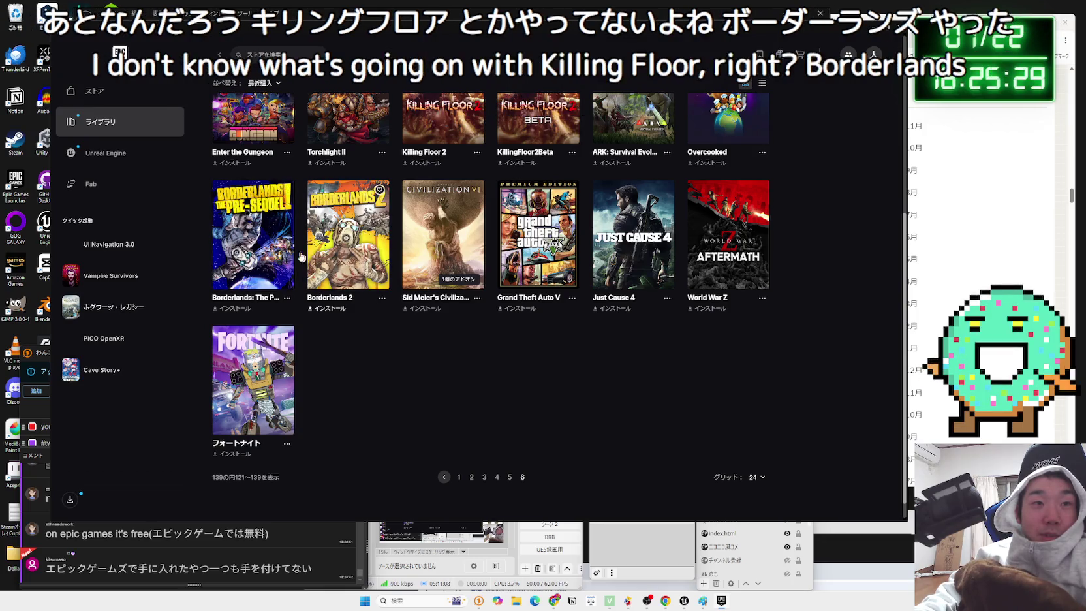
scroll(264, 341, up, 2)
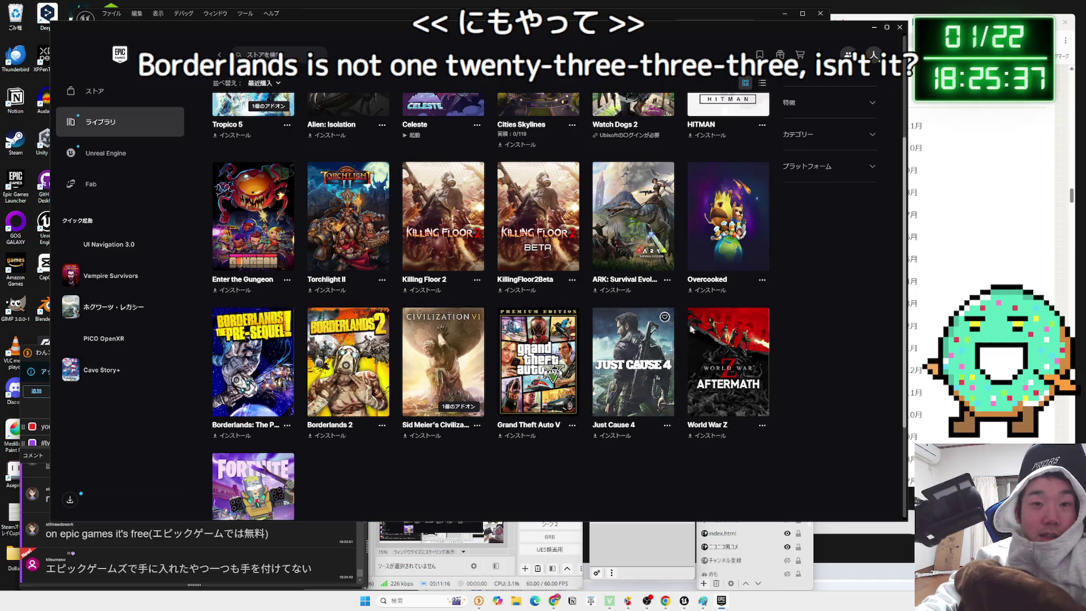
scroll(633, 356, down, 2)
click(500, 477)
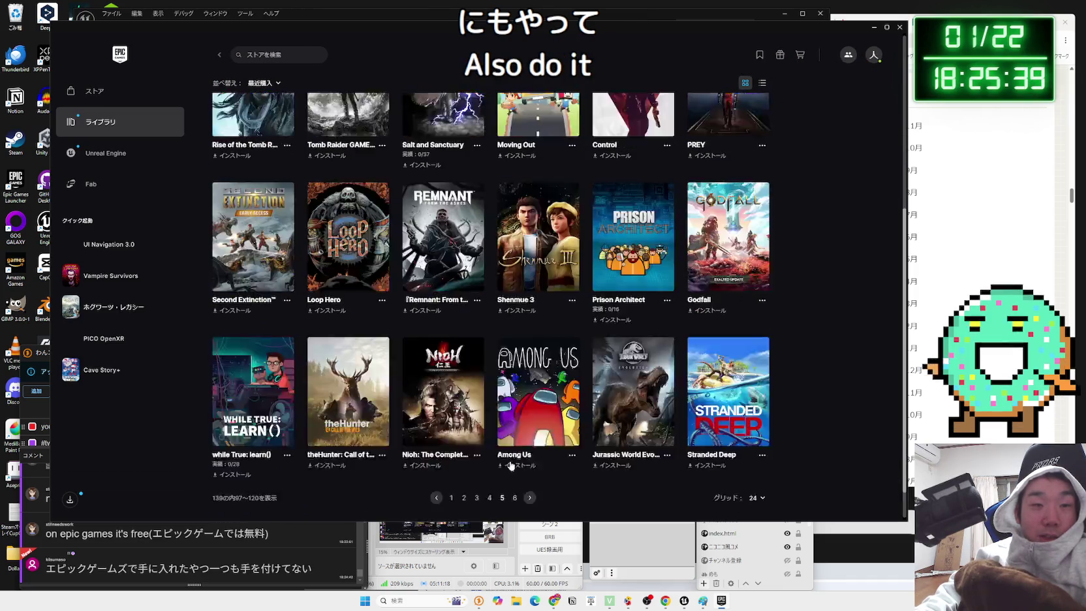
scroll(396, 305, down, 5)
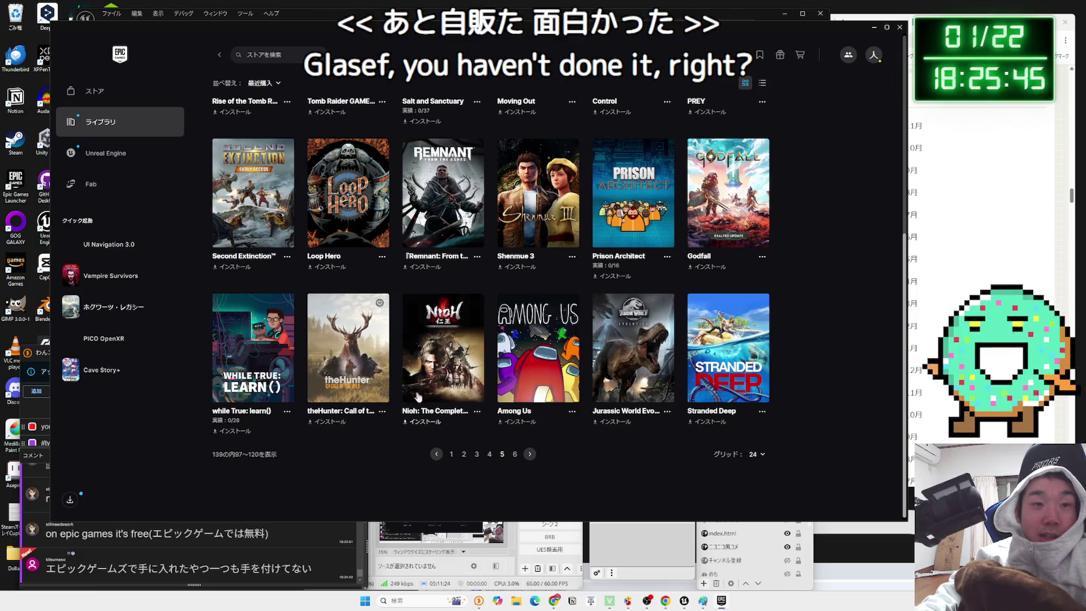
click(490, 454)
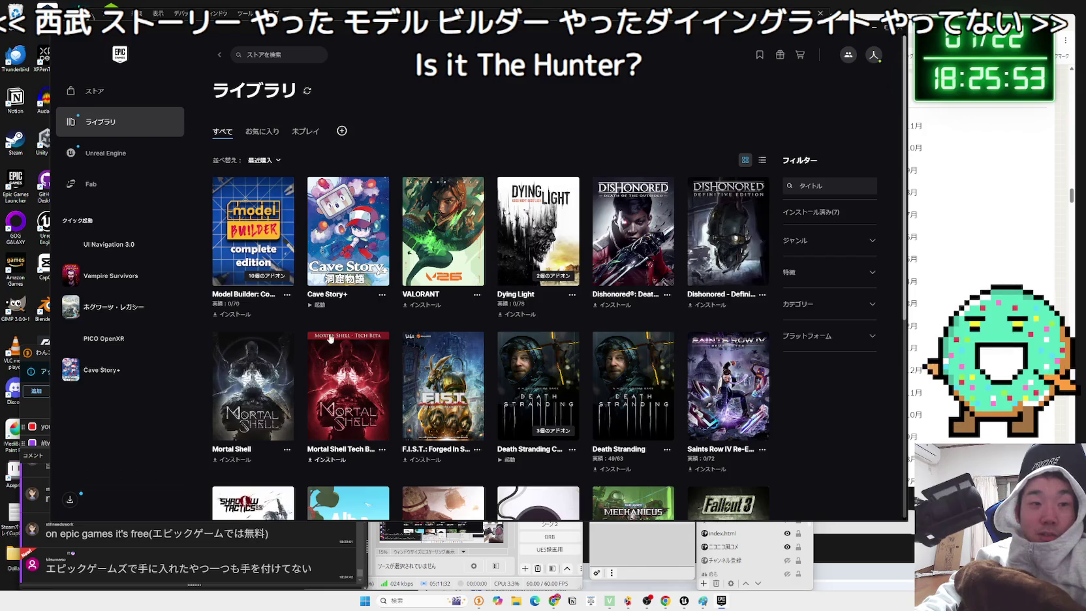
- Scroll the library, visit page 2, then return to page 1 with the Styx titles
scroll(332, 337, down, 2)
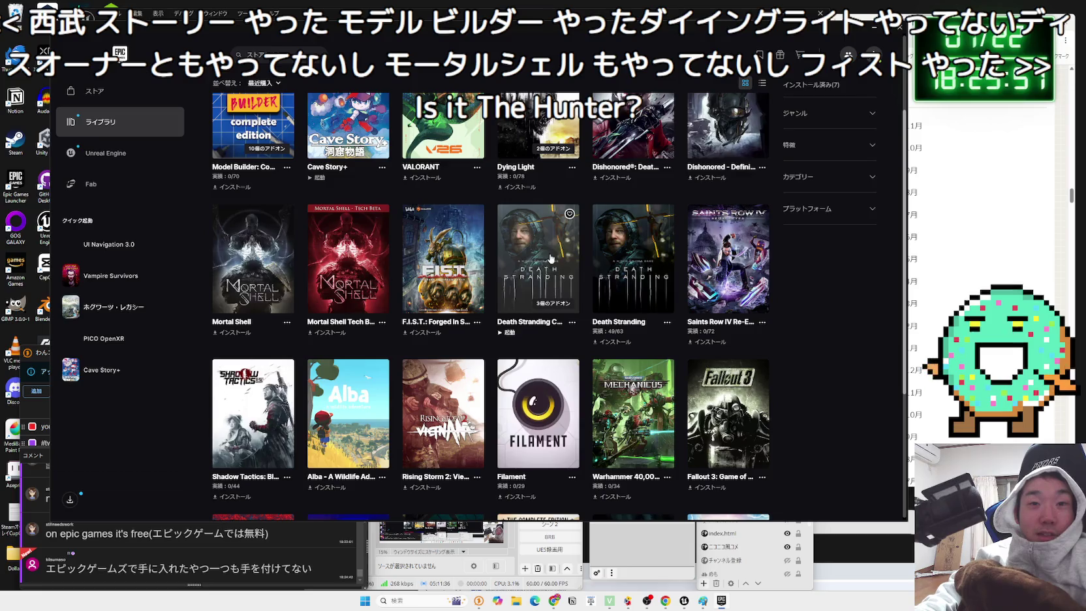
scroll(552, 264, down, 2)
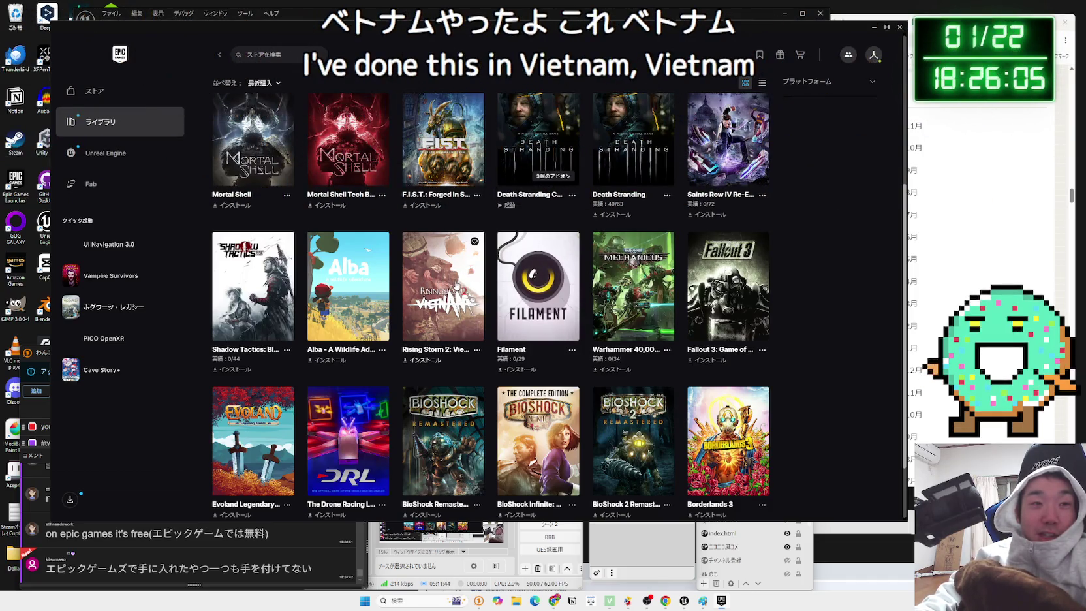
scroll(266, 285, down, 2)
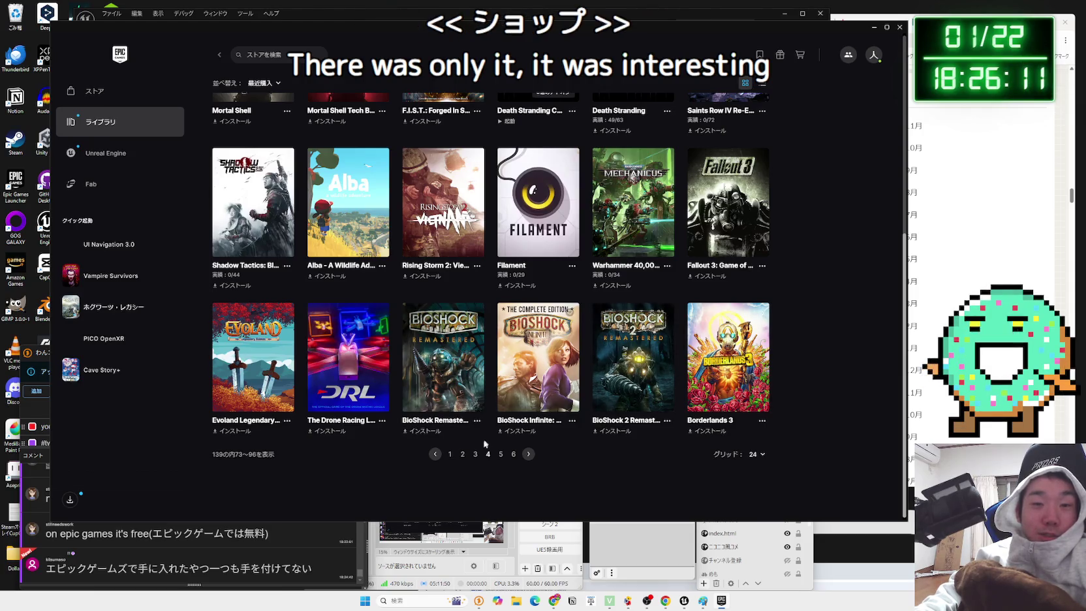
click(463, 454)
scroll(461, 449, down, 4)
scroll(461, 449, down, 3)
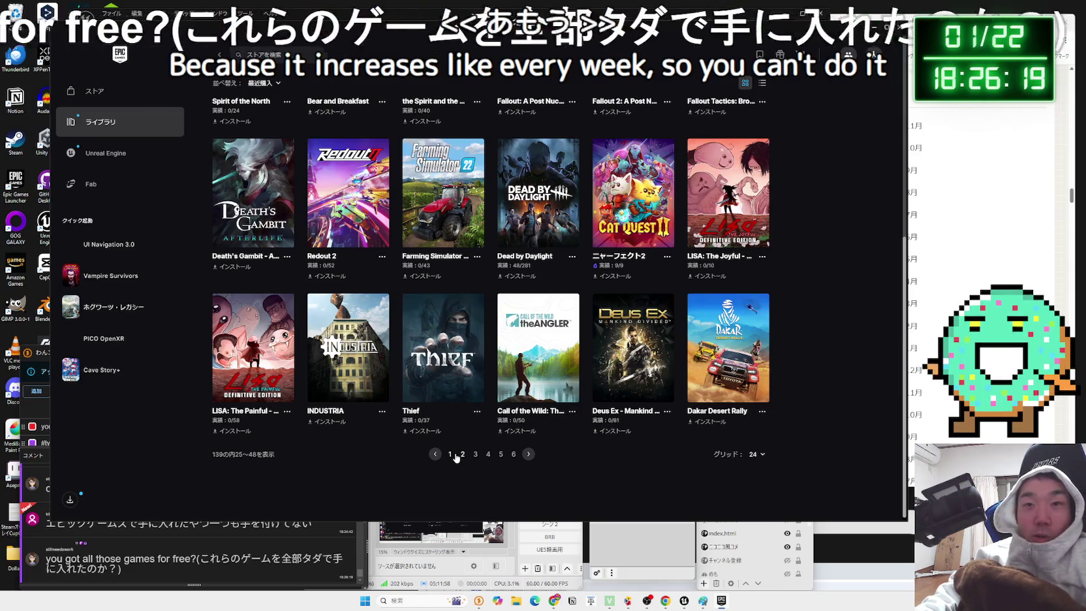
click(453, 455)
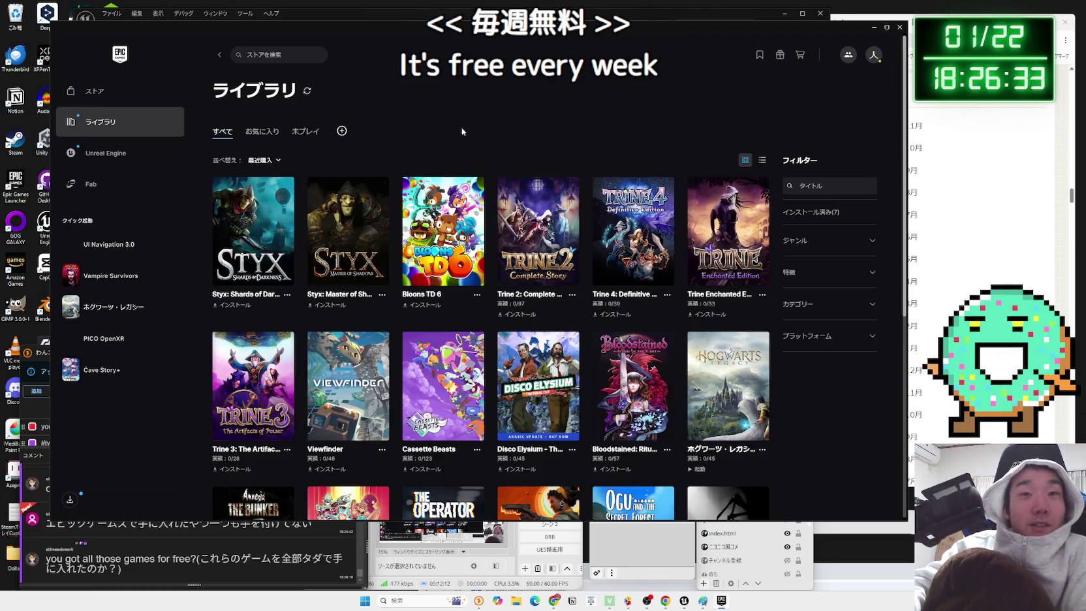
- Page through the library to pages 6 and 2, then back to page 1
scroll(466, 261, down, 5)
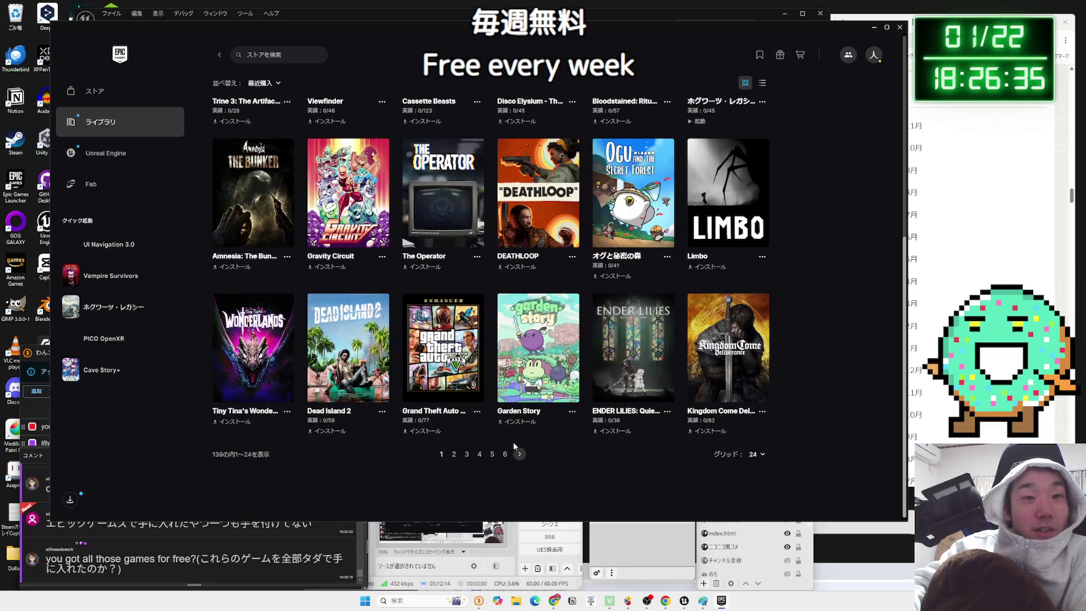
click(501, 455)
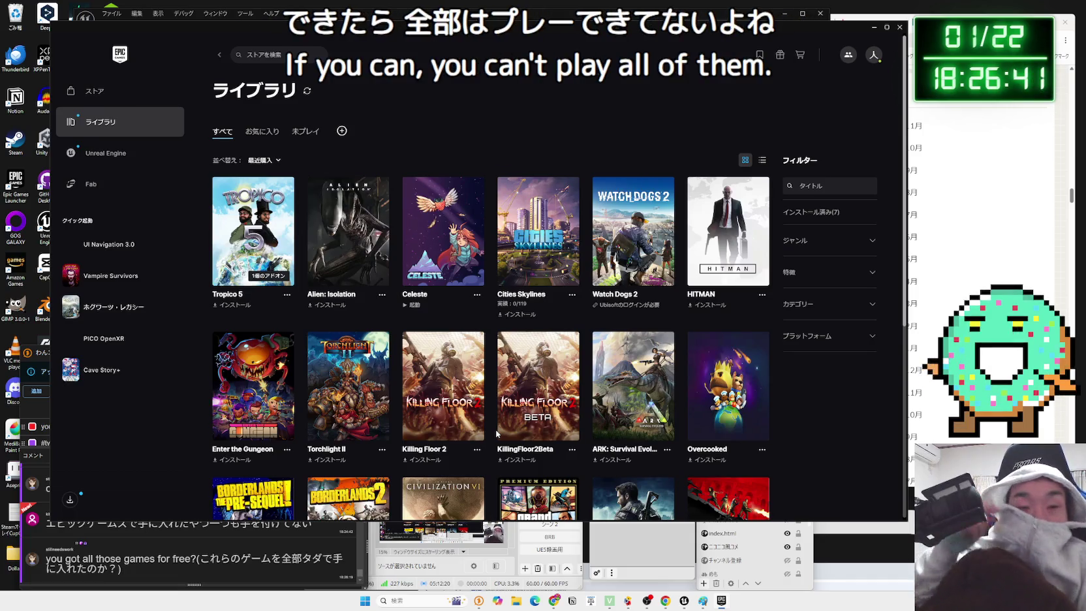
scroll(496, 405, down, 5)
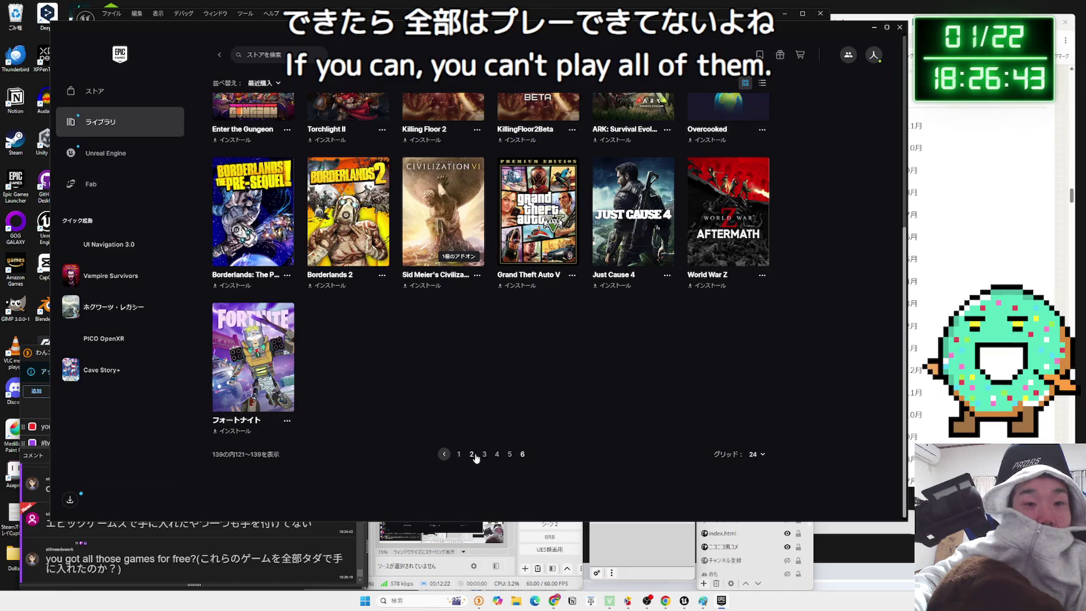
click(472, 455)
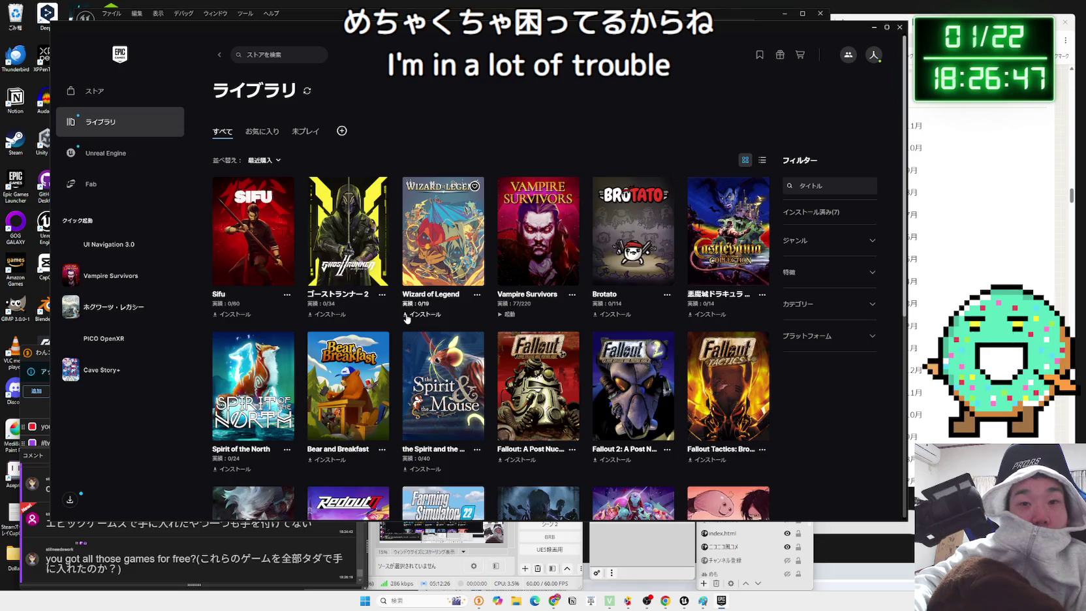
scroll(407, 319, down, 4)
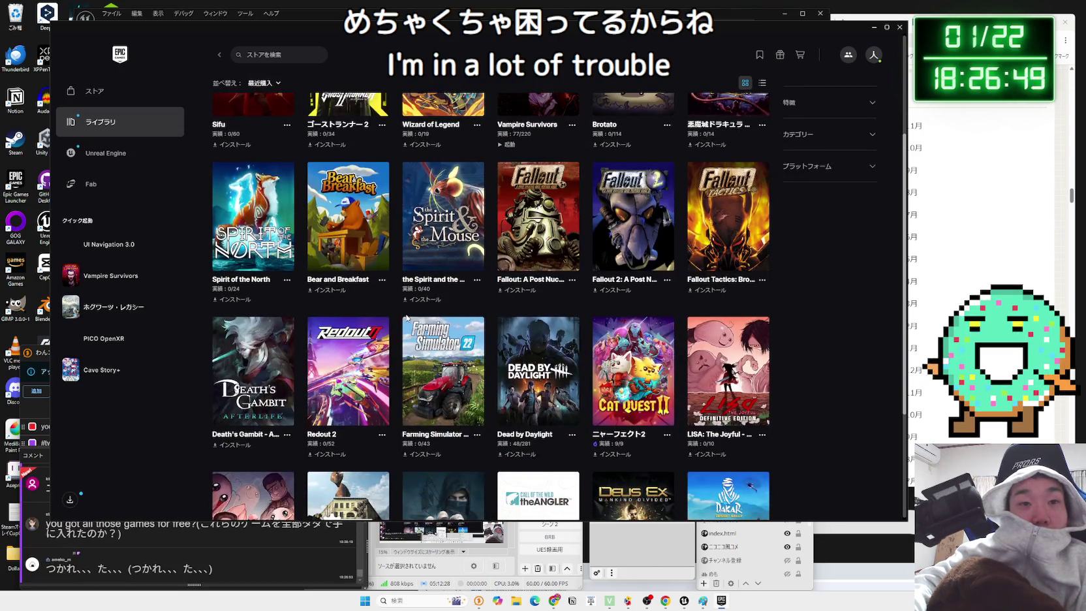
scroll(406, 317, down, 1)
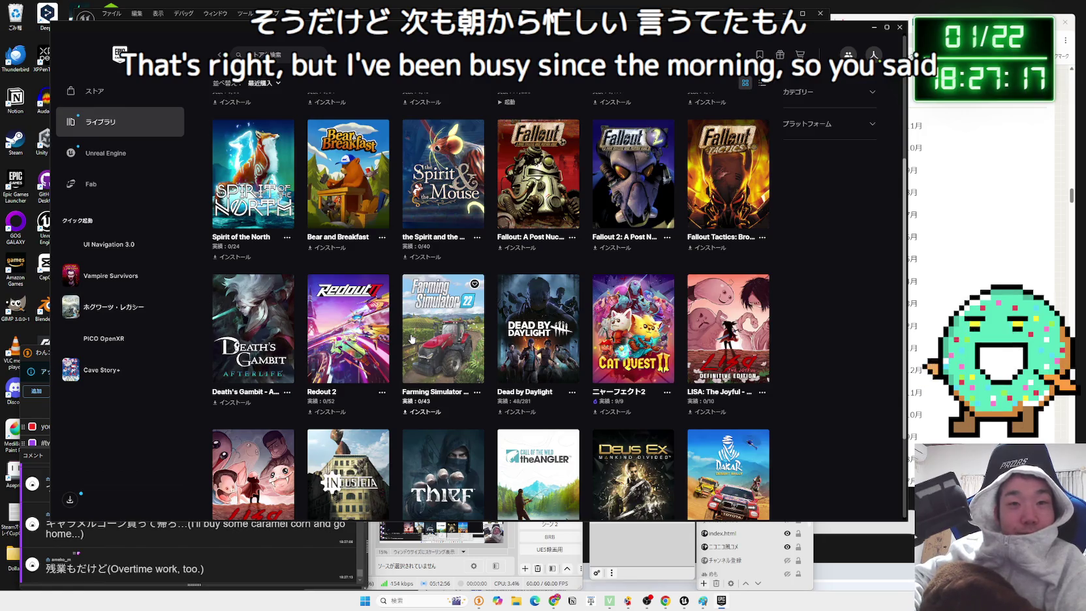
scroll(425, 196, down, 3)
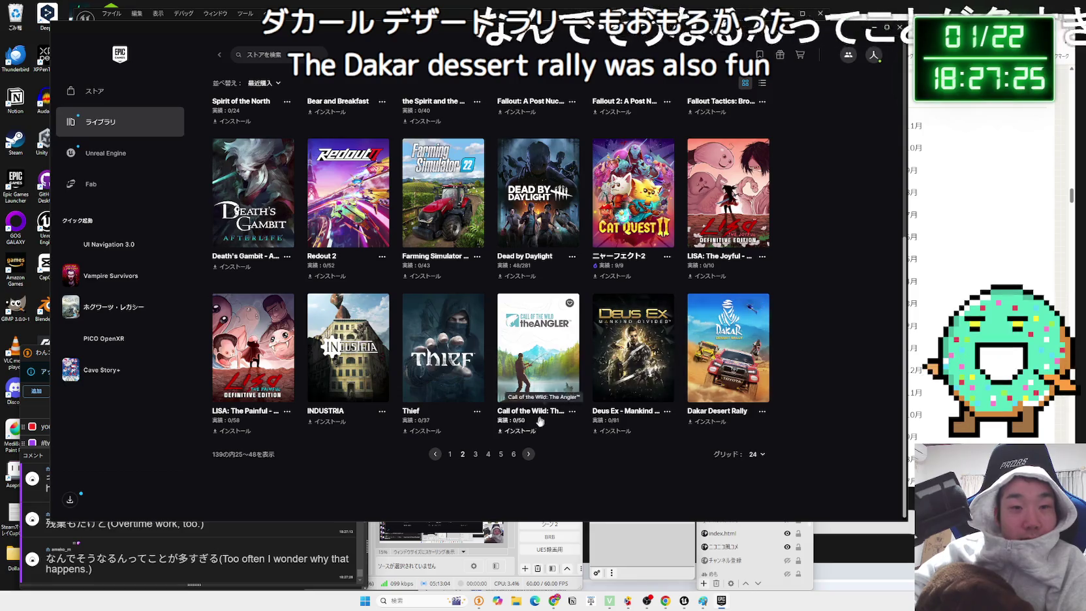
click(450, 455)
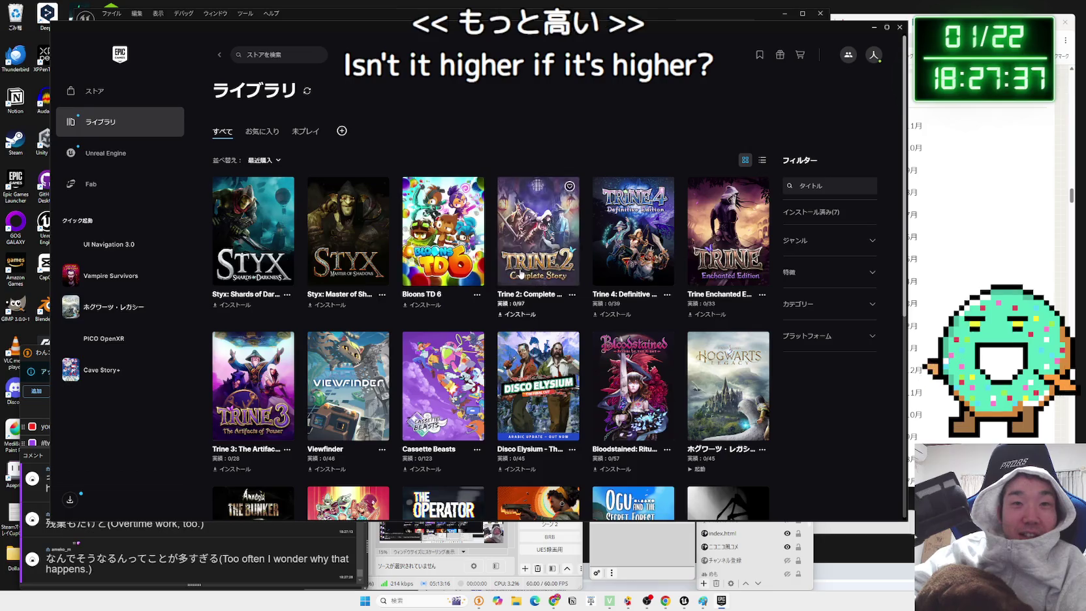
- Open Viewfinder's store page from its '...' options menu
scroll(433, 272, down, 1)
scroll(434, 273, down, 3)
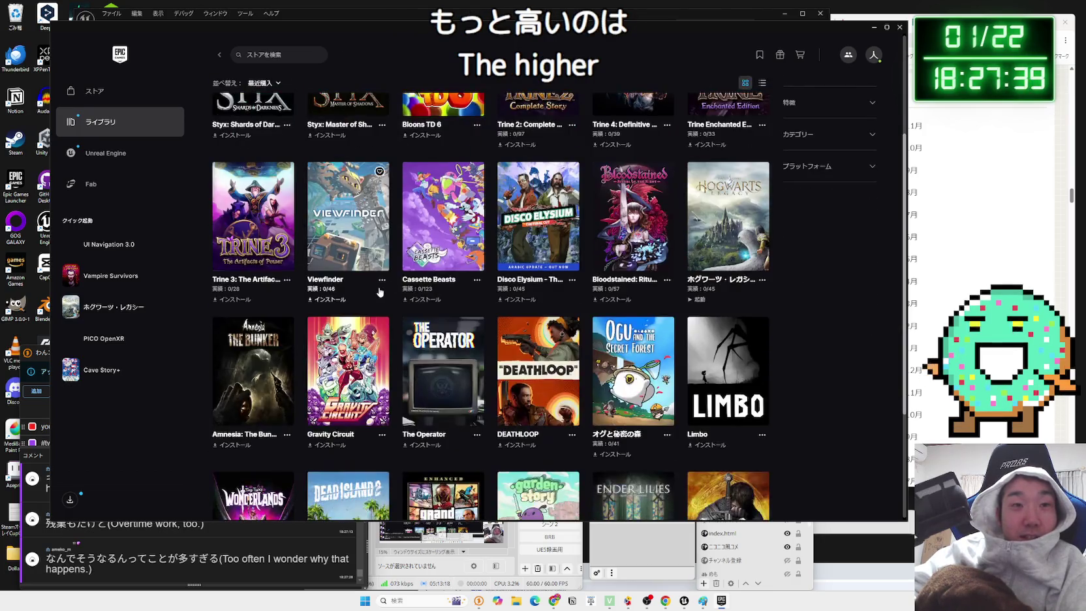
click(382, 280)
click(403, 294)
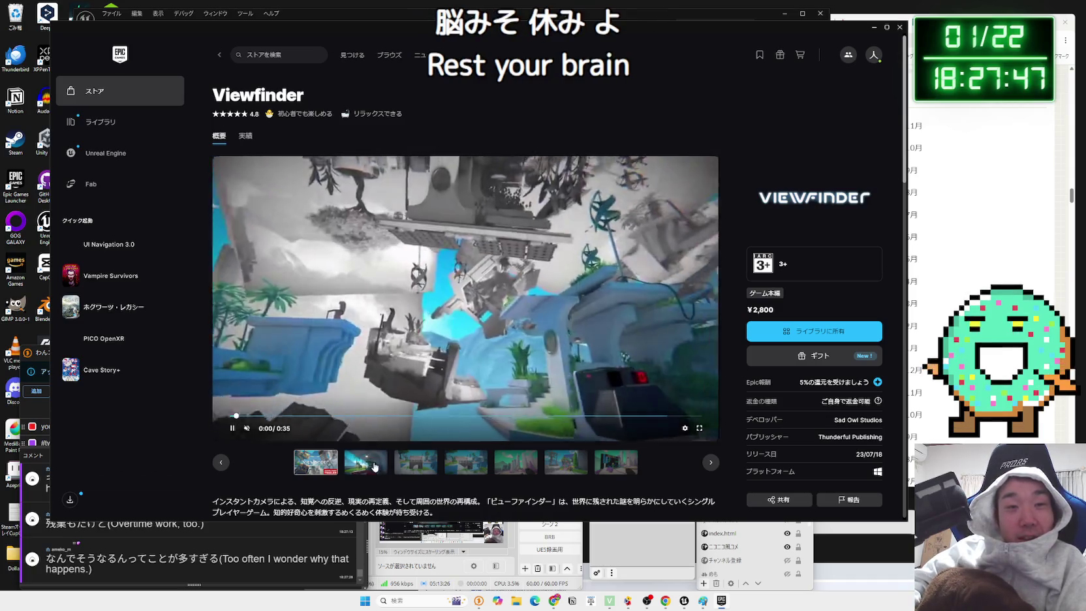
- View four Viewfinder screenshots and its system requirements, then go back to the library
click(468, 464)
click(516, 462)
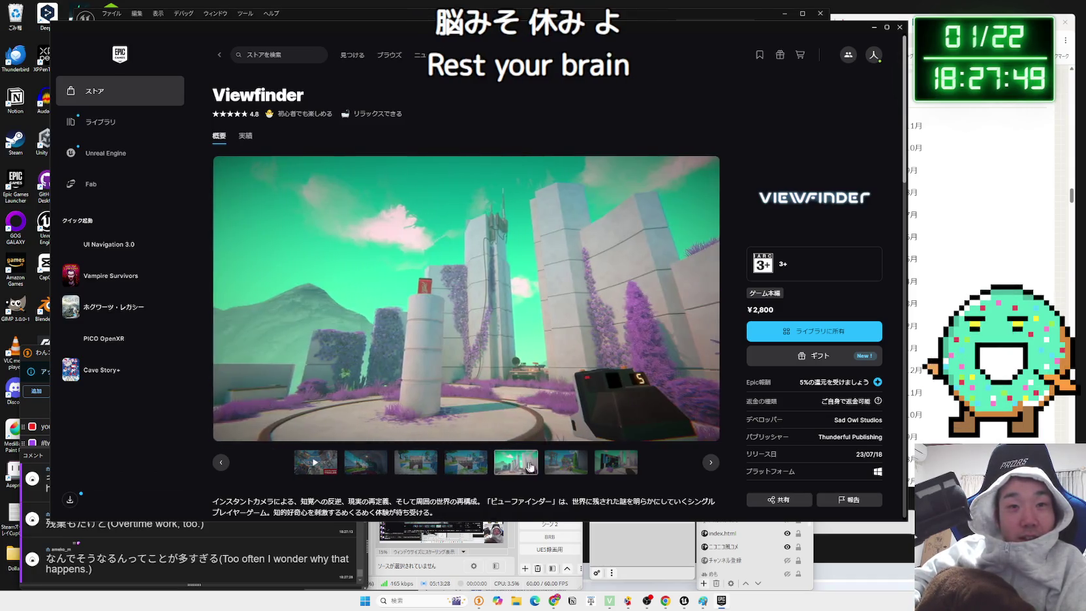
click(565, 462)
click(615, 463)
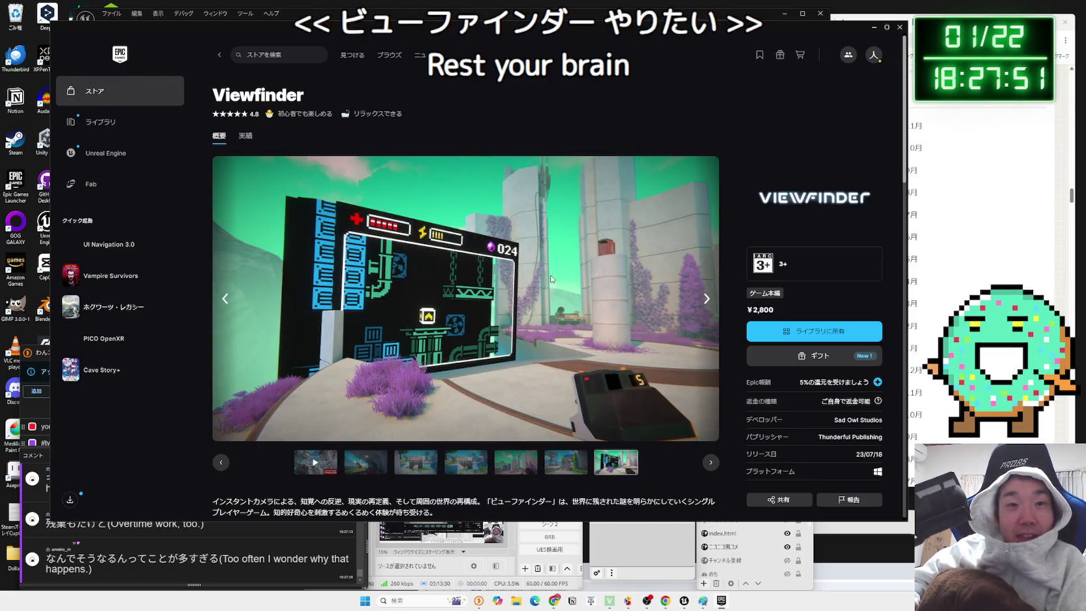
scroll(551, 287, down, 10)
scroll(549, 284, down, 8)
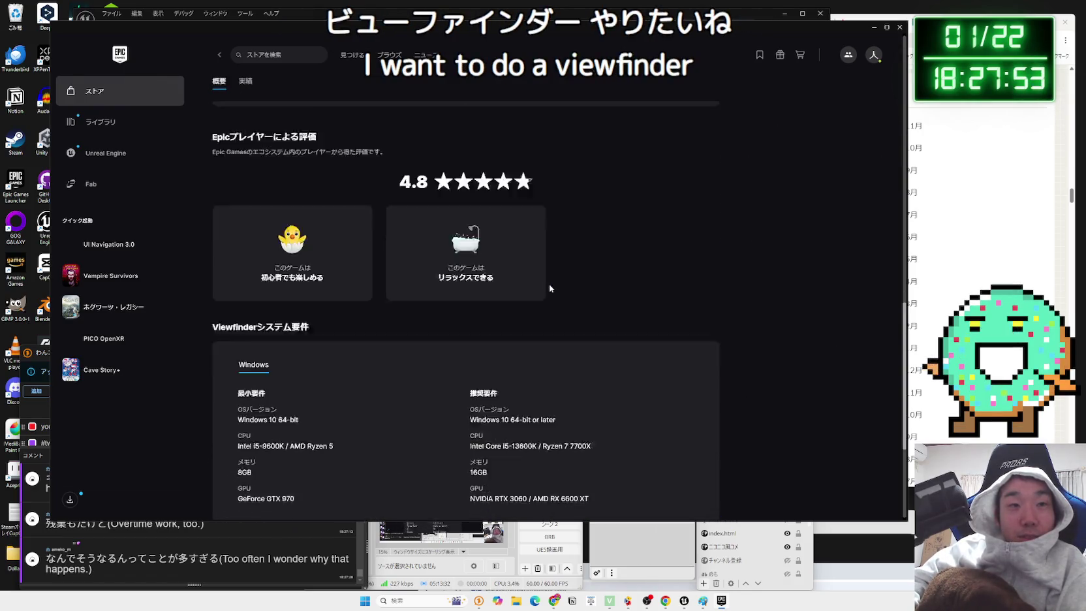
key(alt+Left)
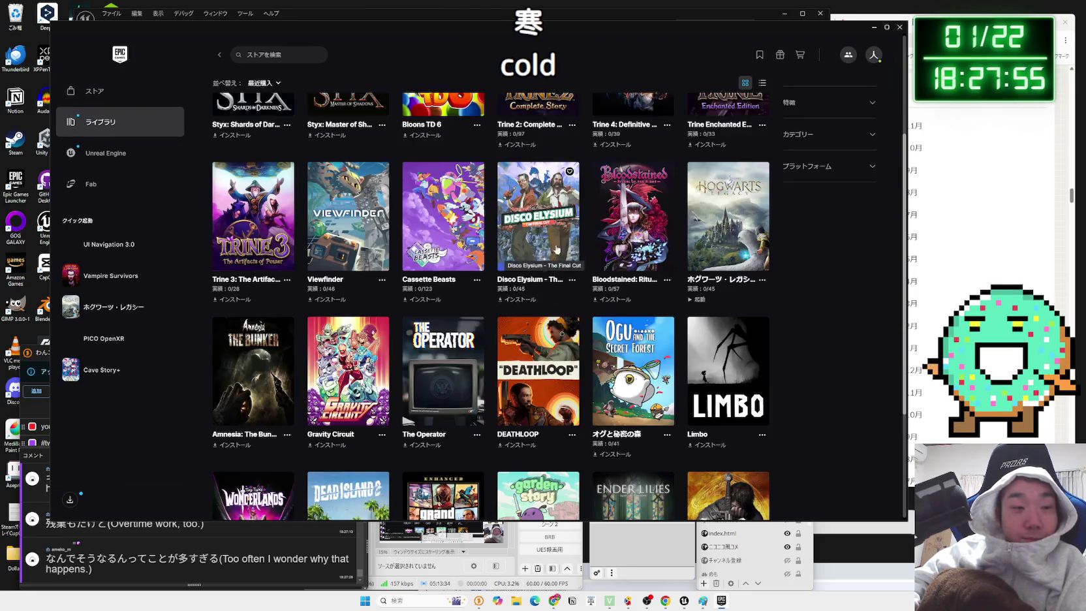
- Bring the OneComme stream comment window forward, then return to the launcher
scroll(562, 301, down, 2)
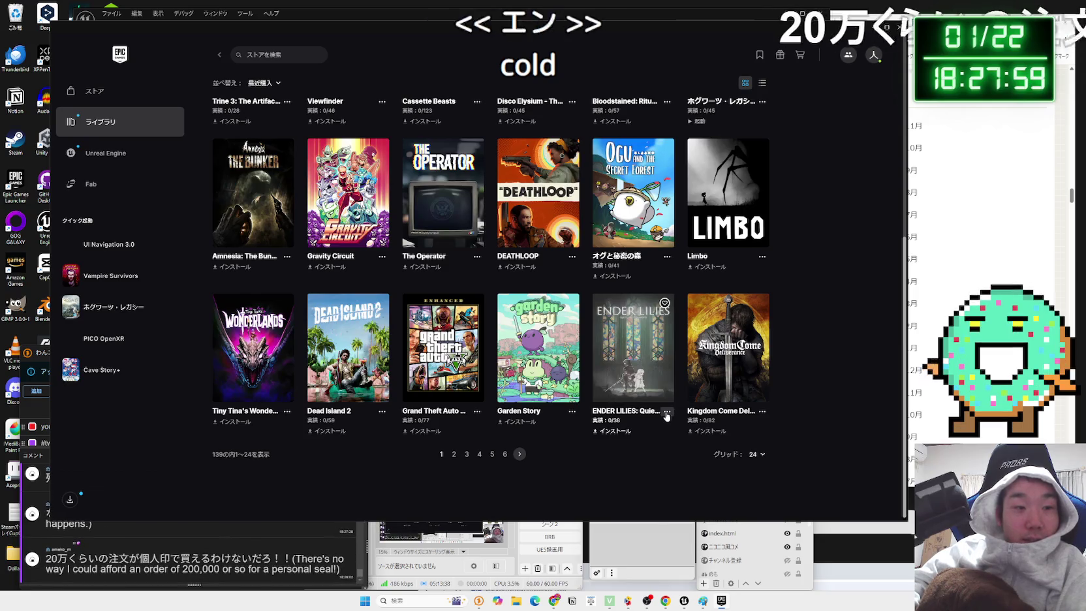
click(215, 555)
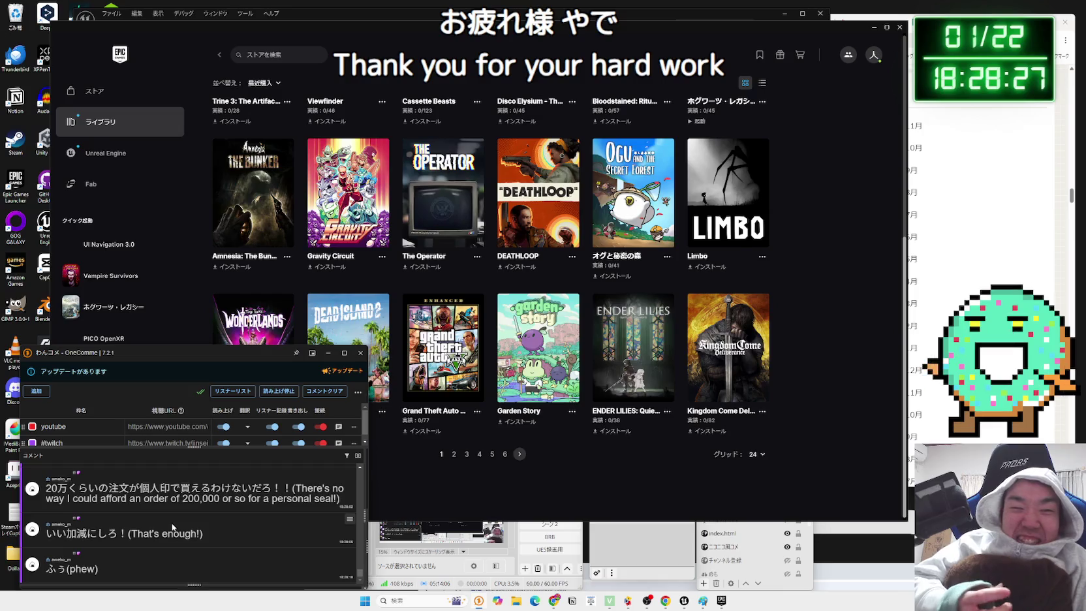
click(264, 288)
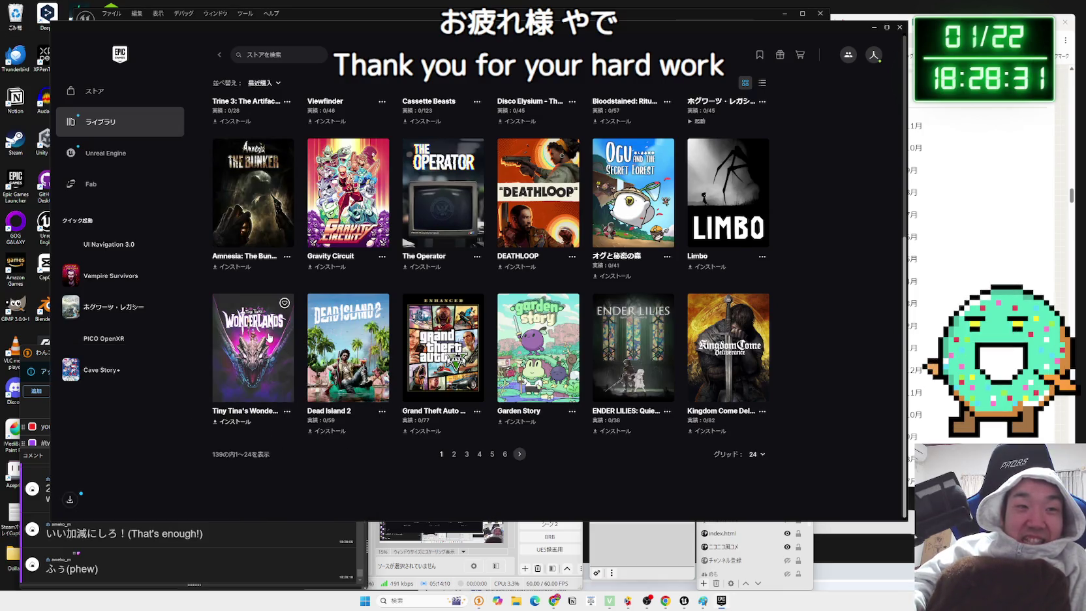
- Scroll the library back to the top and close the Epic Games Launcher
scroll(277, 410, up, 3)
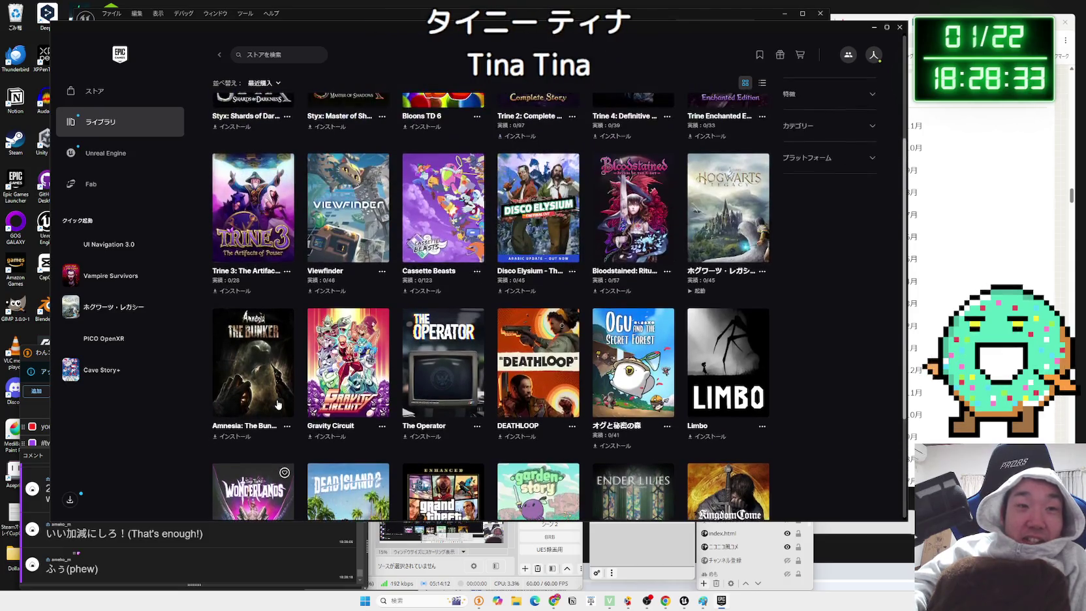
scroll(348, 362, up, 3)
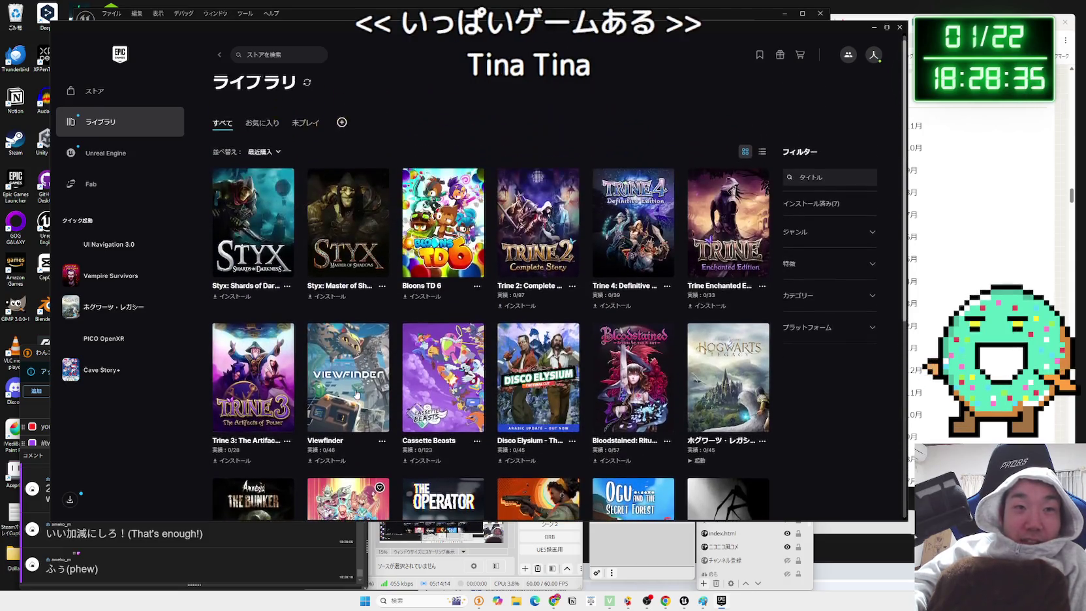
click(898, 29)
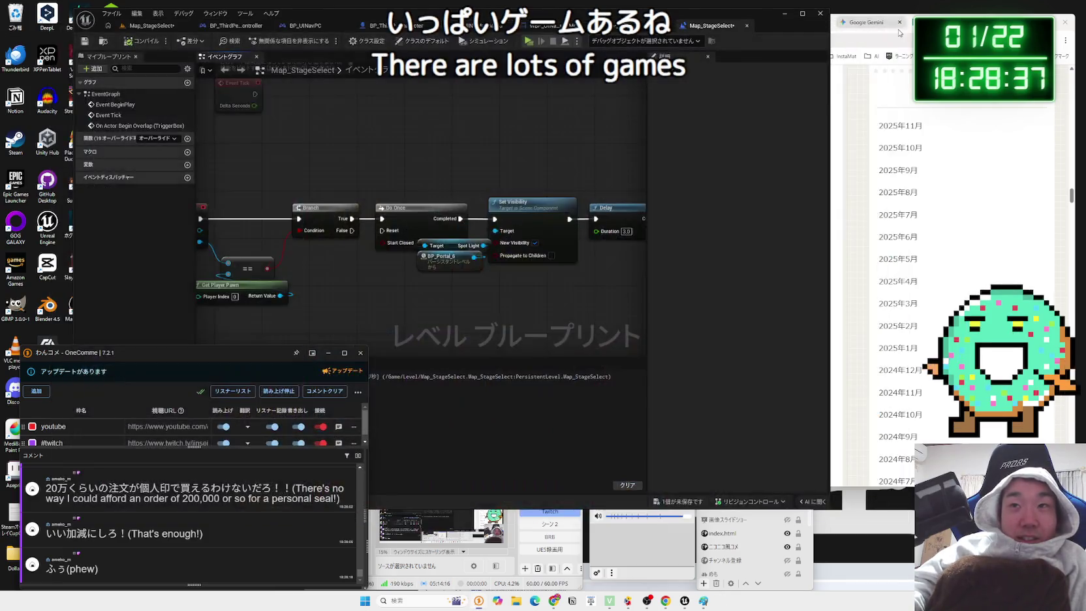
- Bring Unreal Editor forward and start a play-test of Map_StageSelect
click(590, 176)
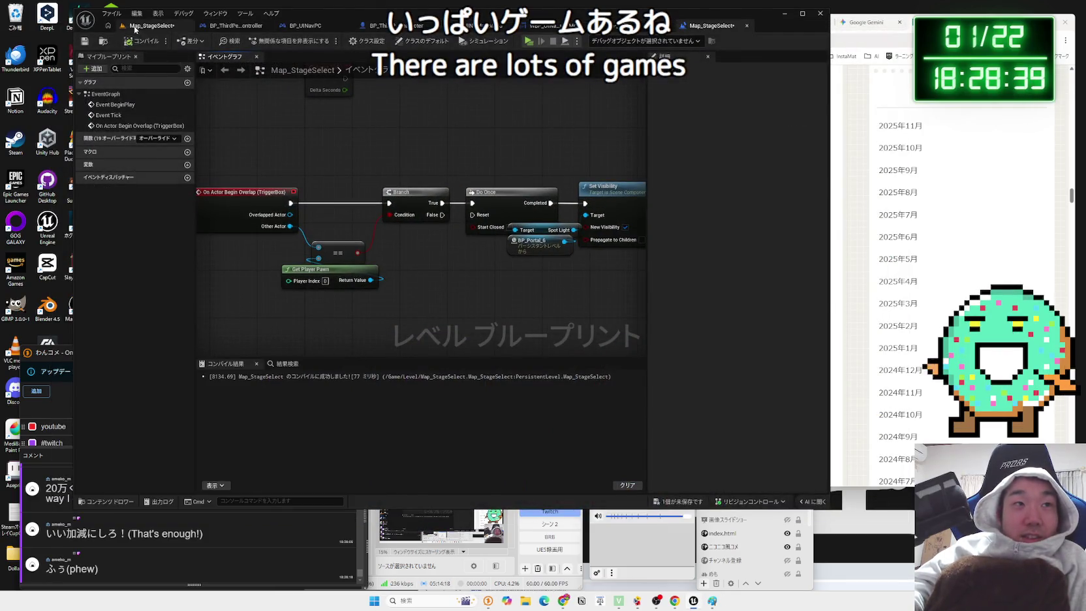
click(135, 28)
click(273, 40)
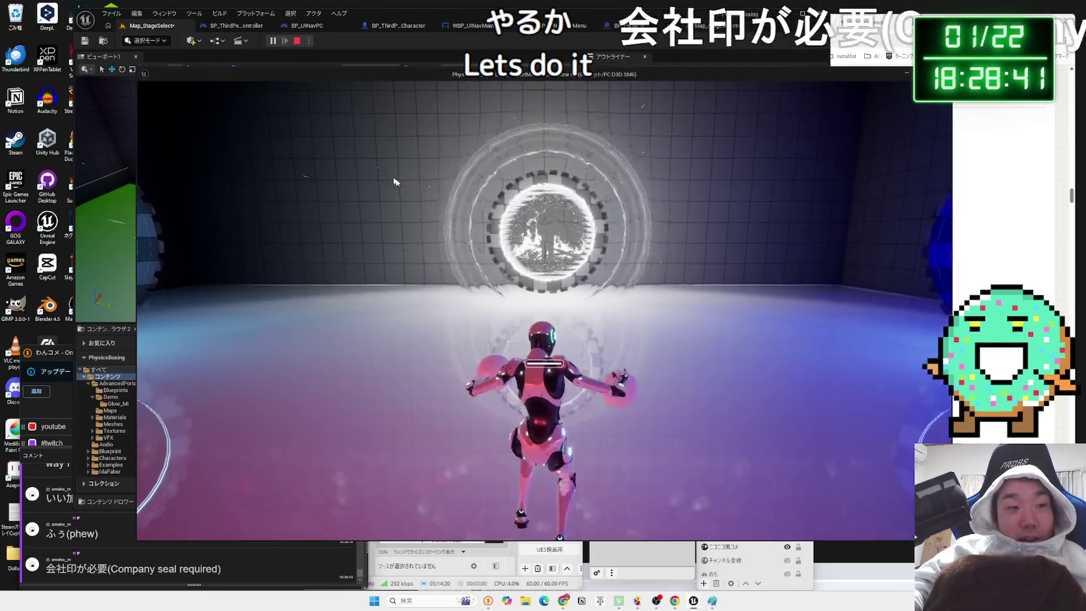
- Walk the character forward into the portal, then end the play-test
key(w)
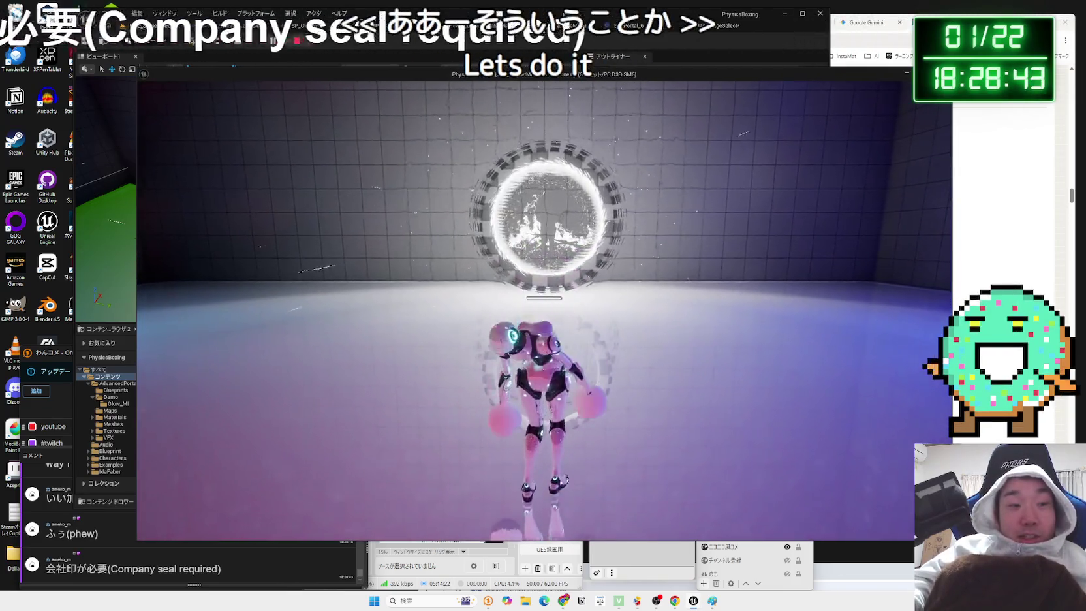
key(w)
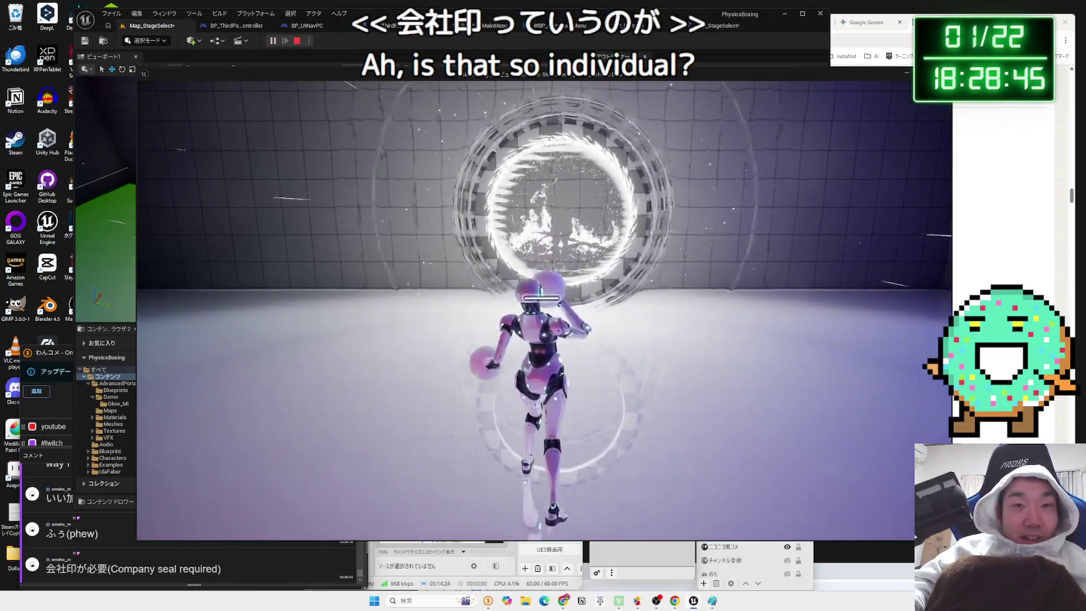
key(w)
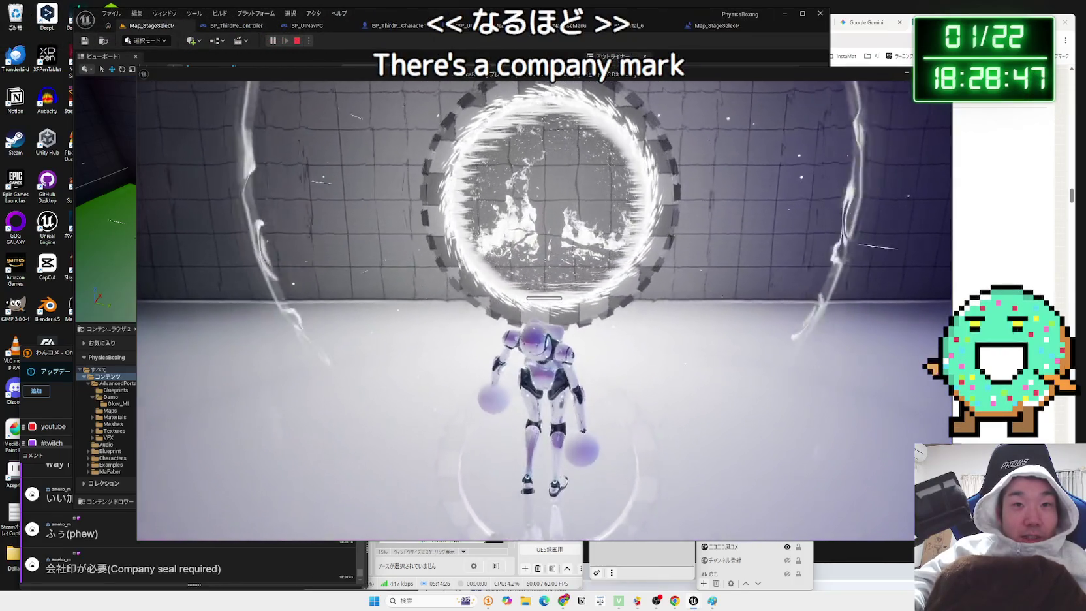
key(w)
key(w)
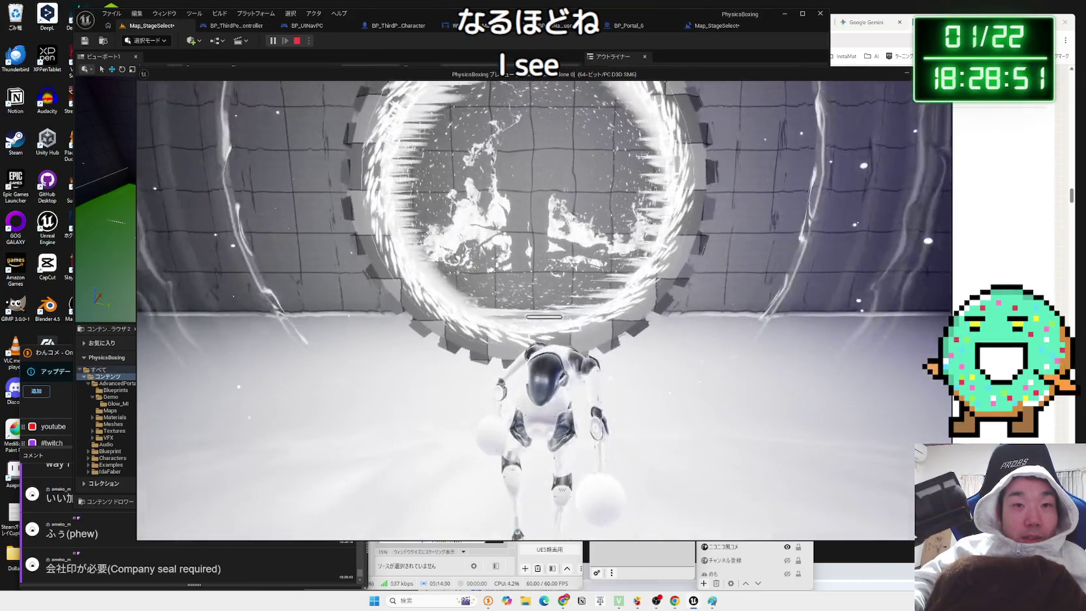
key(w)
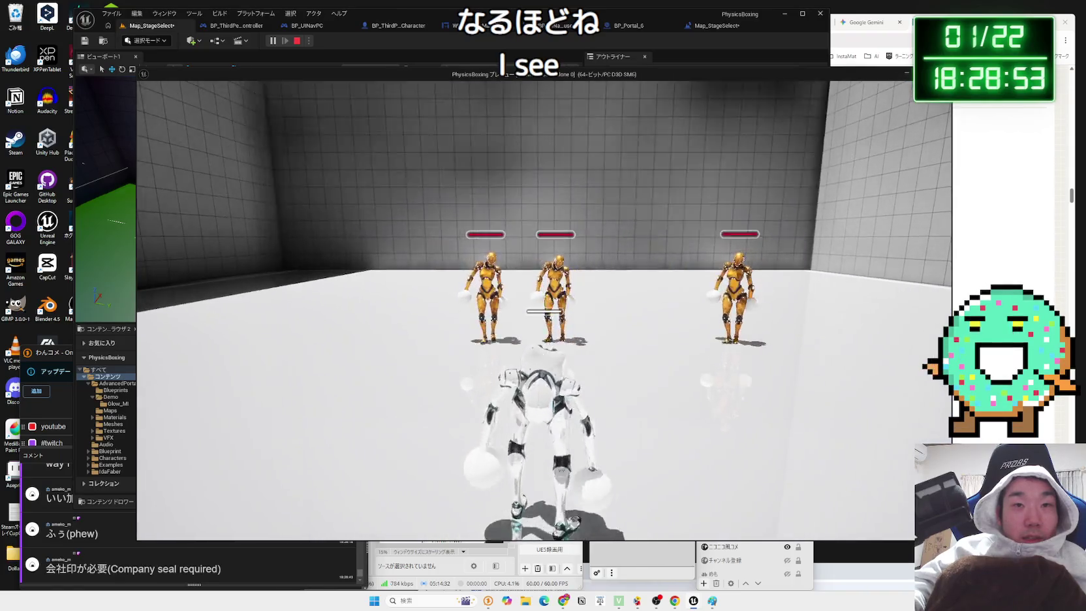
key(Escape)
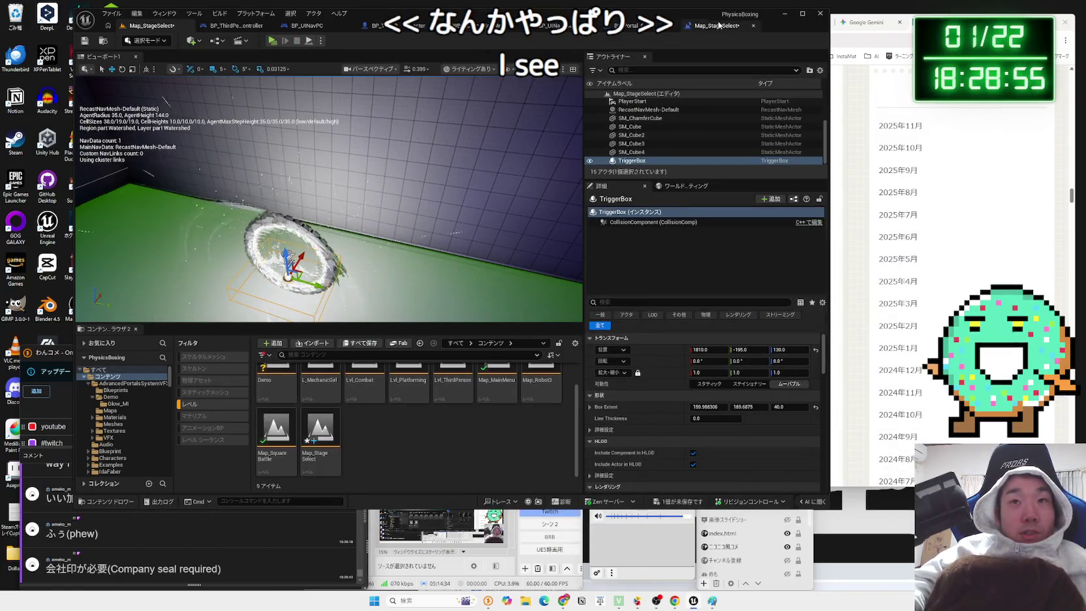
- Open the level blueprint and BP_Portal_6, and inspect the Sparks_2 effect settings
mouse_move(327, 196)
mouse_down()
mouse_move(274, 190)
mouse_move(252, 246)
mouse_up()
drag(406, 242, 390, 227)
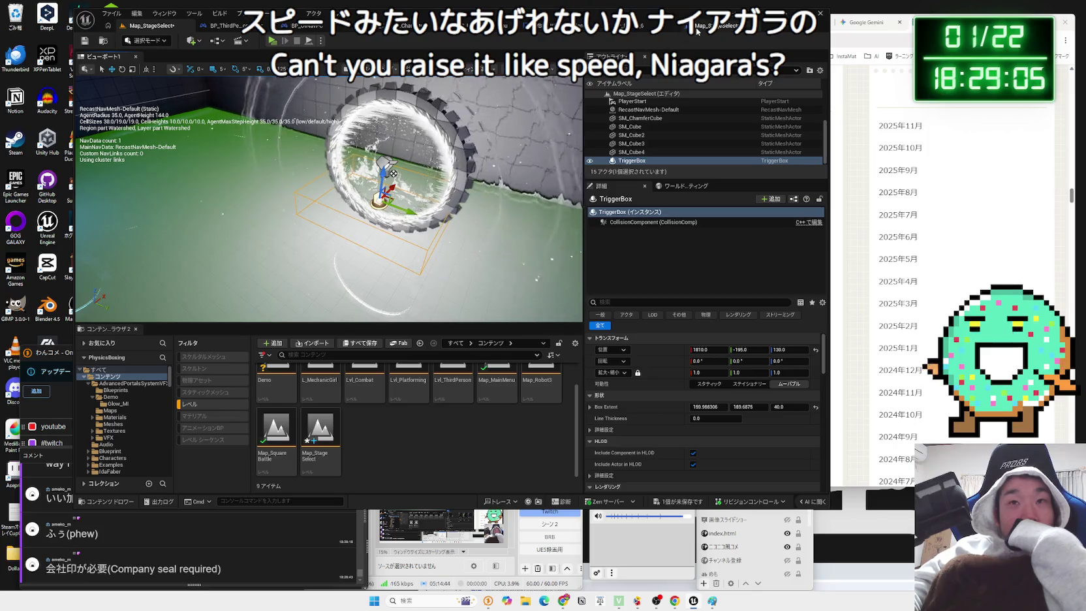
click(698, 30)
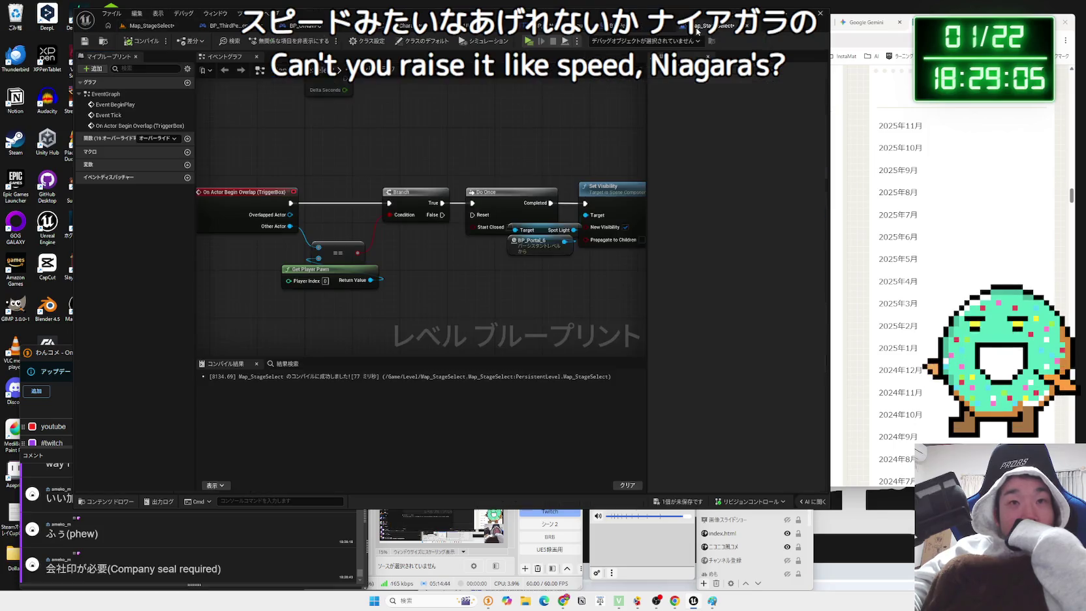
click(632, 32)
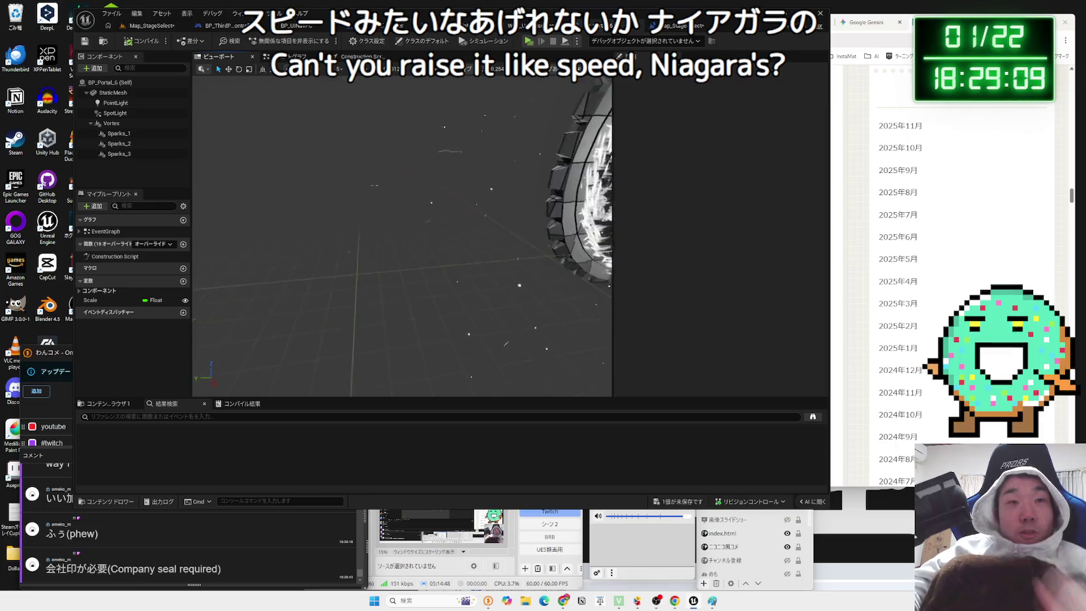
click(114, 144)
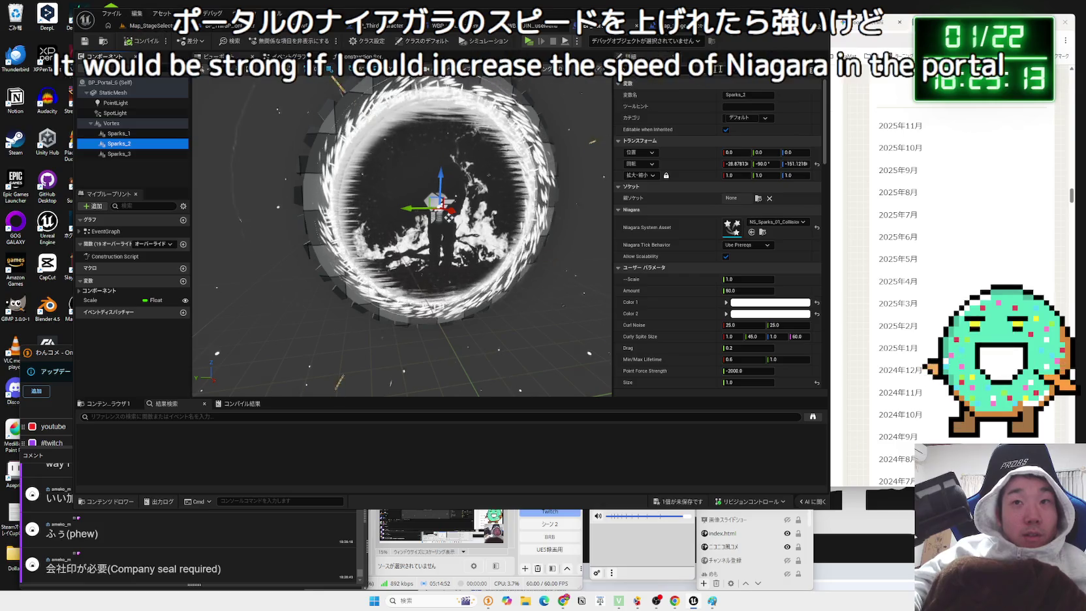
scroll(719, 254, down, 2)
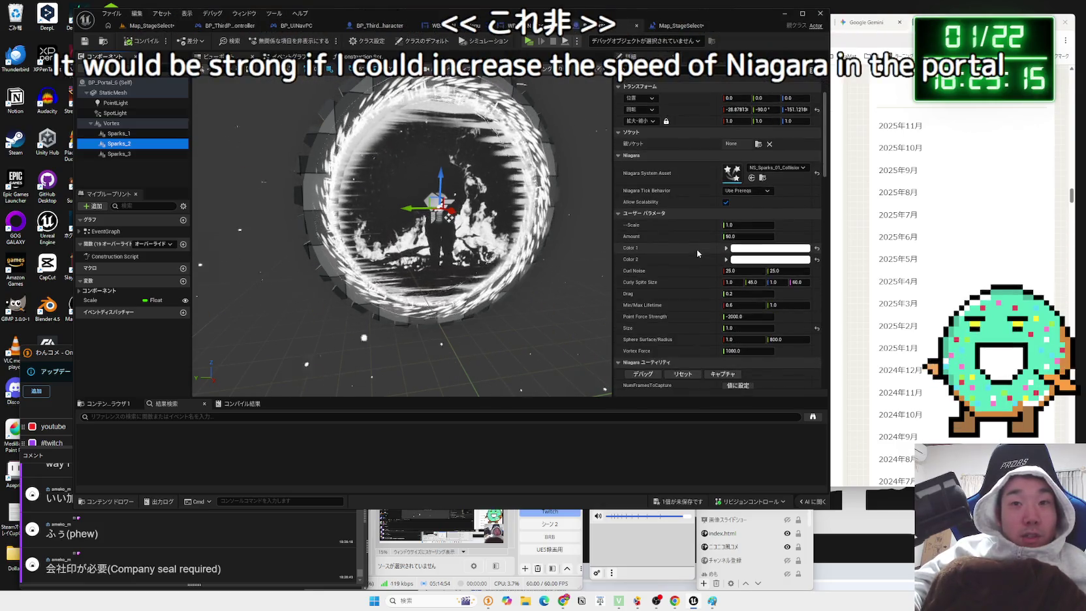
scroll(719, 253, up, 2)
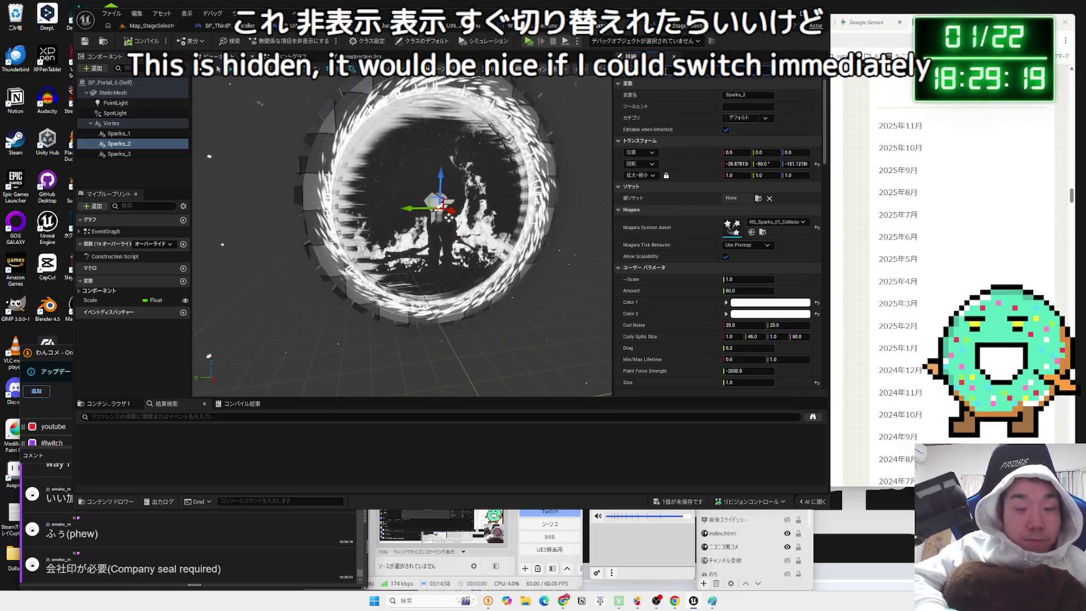
- Cycle the editor tabs back to Map_StageSelect and frame the selected BP_Portal_6 portal
click(664, 25)
click(584, 25)
click(522, 26)
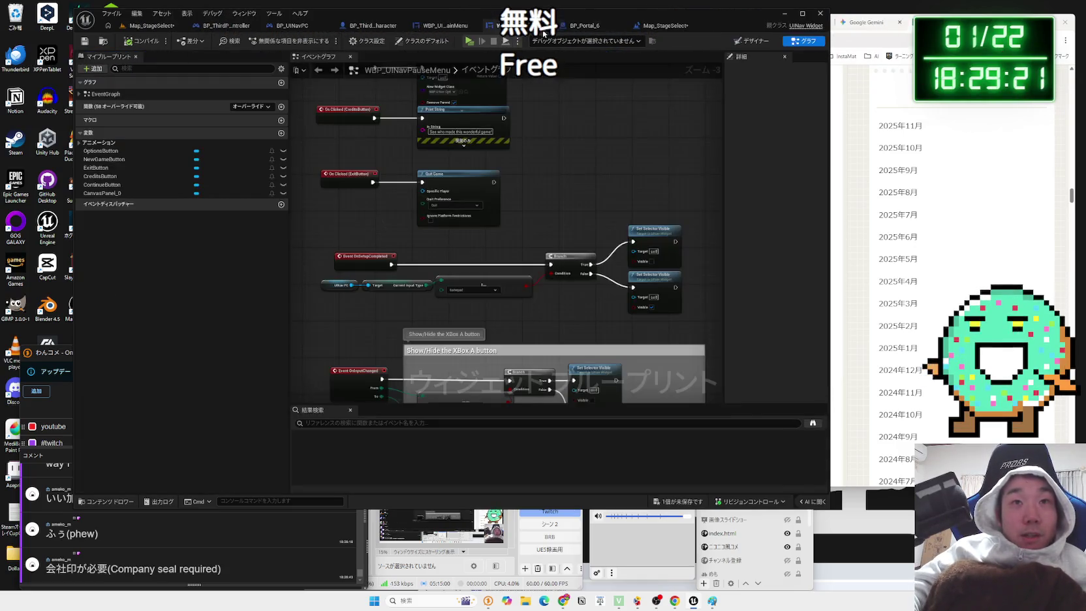
click(164, 27)
click(392, 172)
key(f)
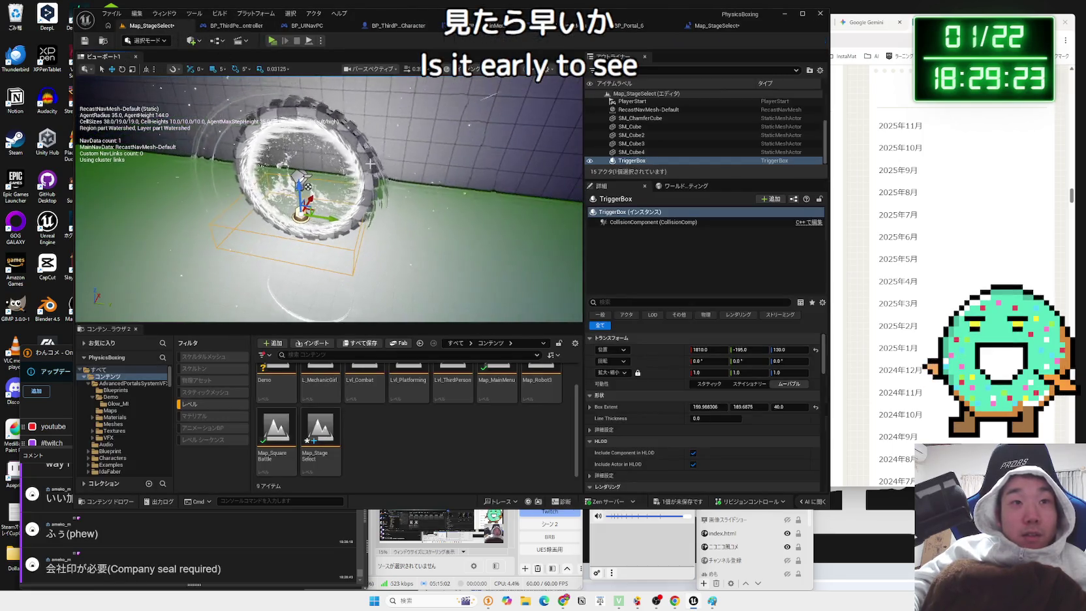
- Review the portal's Sparks_2 and Vortex Niagara settings, then start a play-test
click(638, 274)
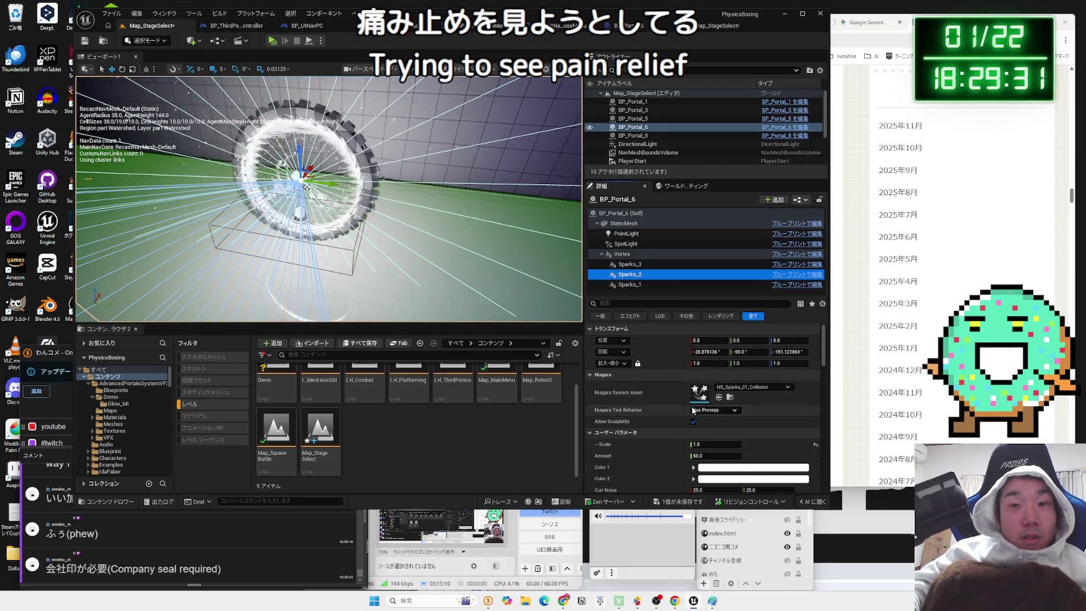
click(436, 177)
drag(306, 188, 334, 145)
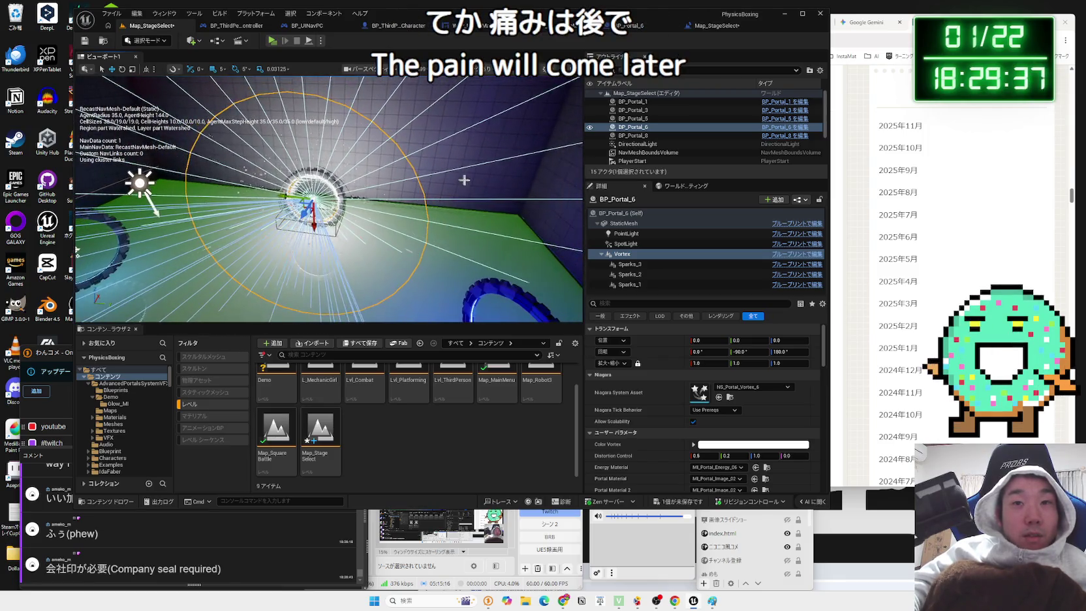
click(273, 41)
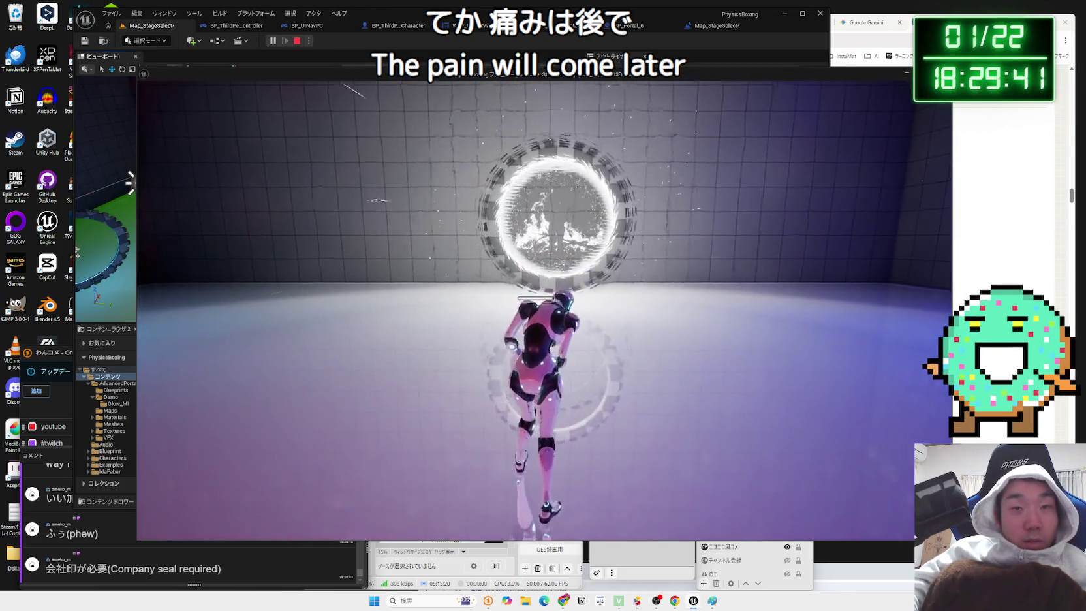
- Run through the portals into the arena, fight the orange enemy robots, then stop the play-test
key(w)
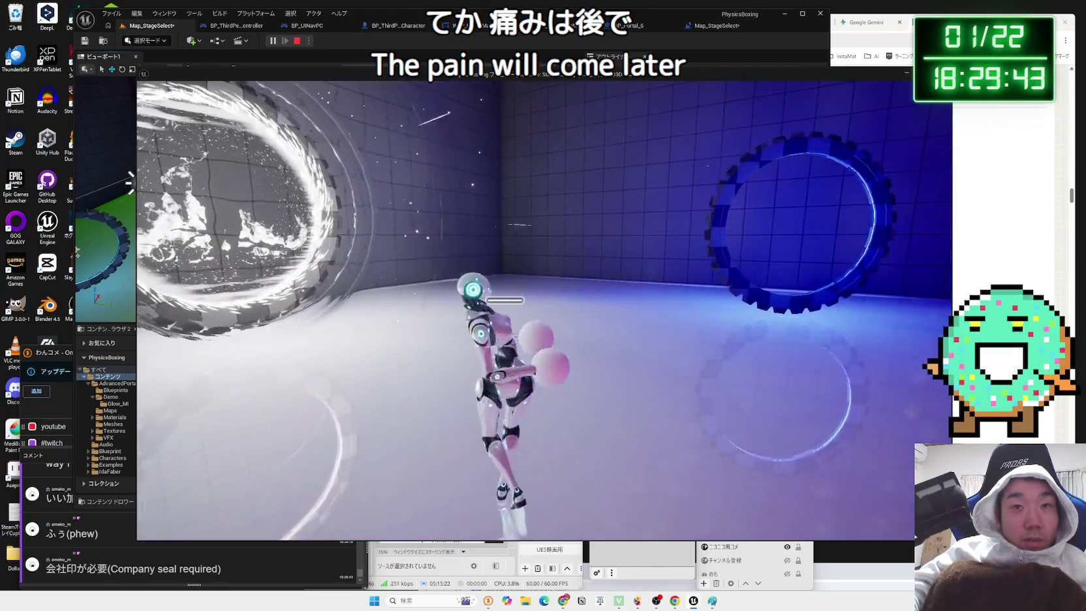
key(w)
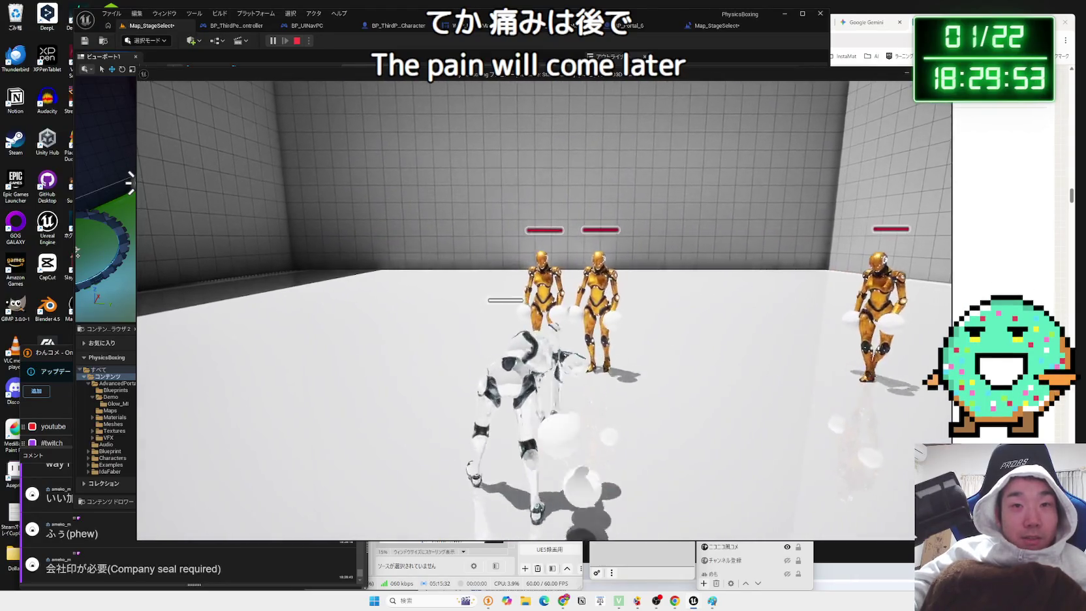
key(w)
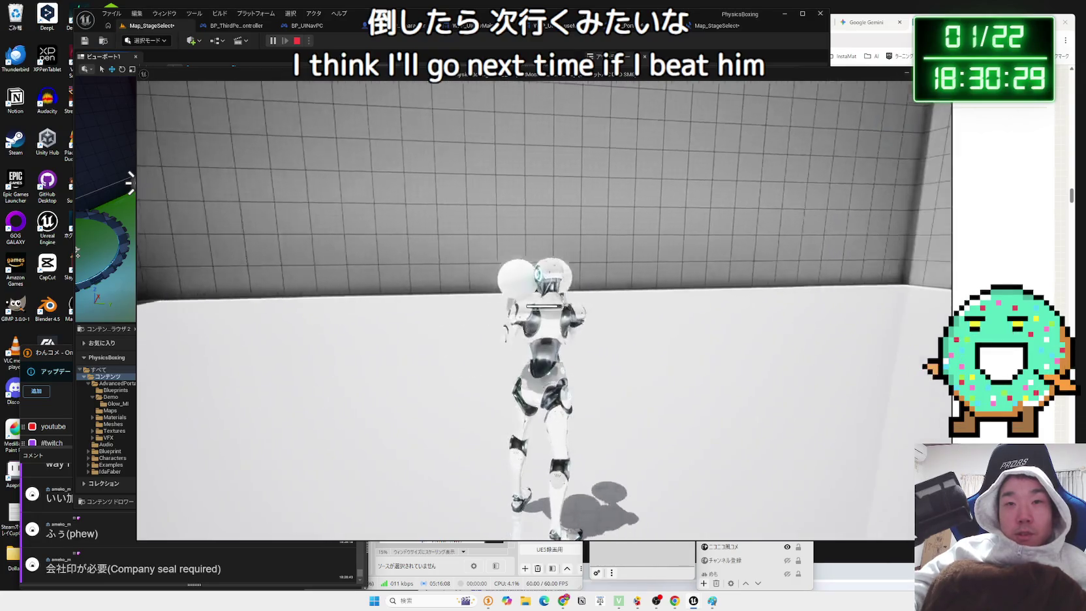
key(Escape)
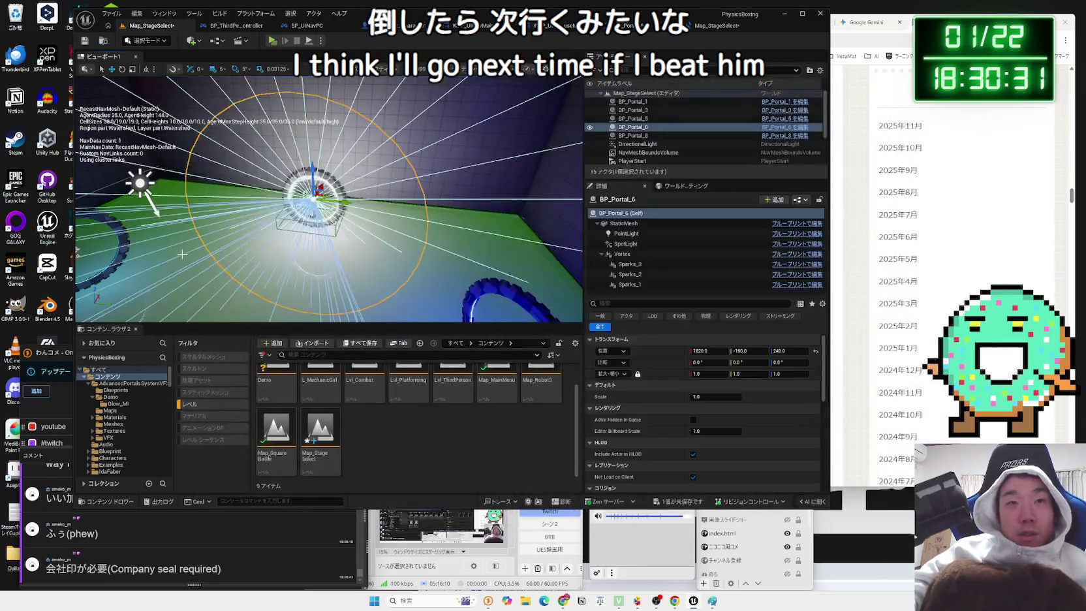
- Open the Map_SquareBattle level from the Content Browser, dismissing the prompts that appear
double_click(281, 452)
click(619, 398)
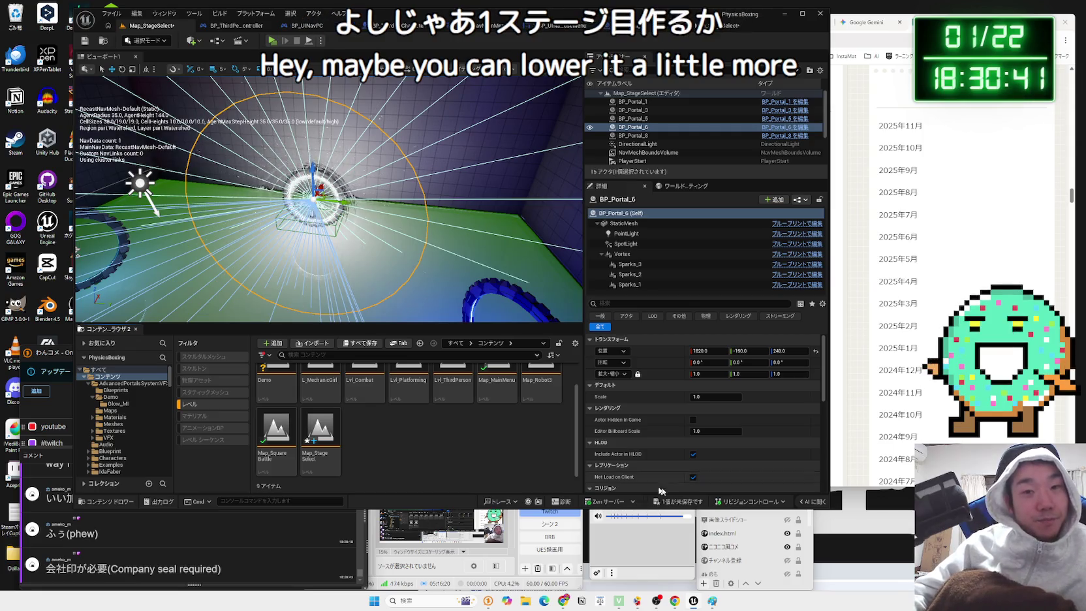
click(600, 401)
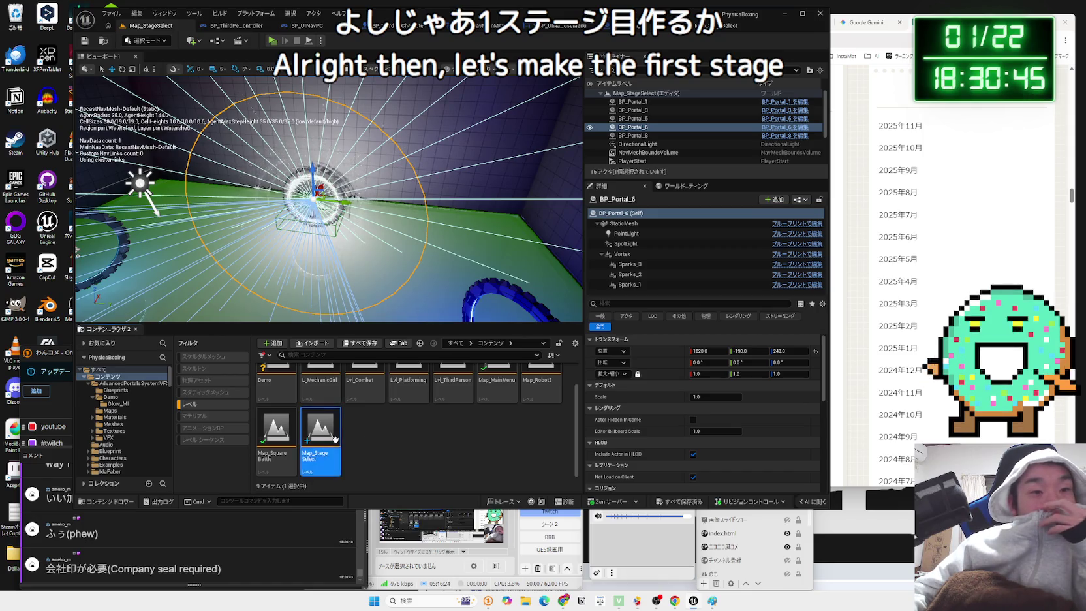
double_click(279, 438)
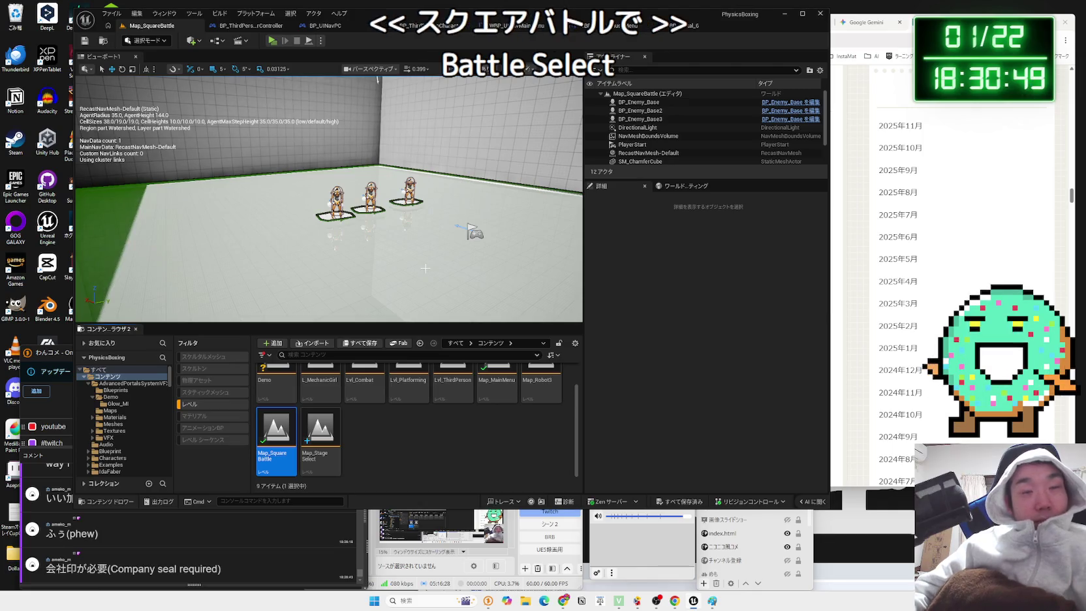
- Select and delete the three enemy robots, then undo the deletion and save the level
scroll(442, 297, up, 5)
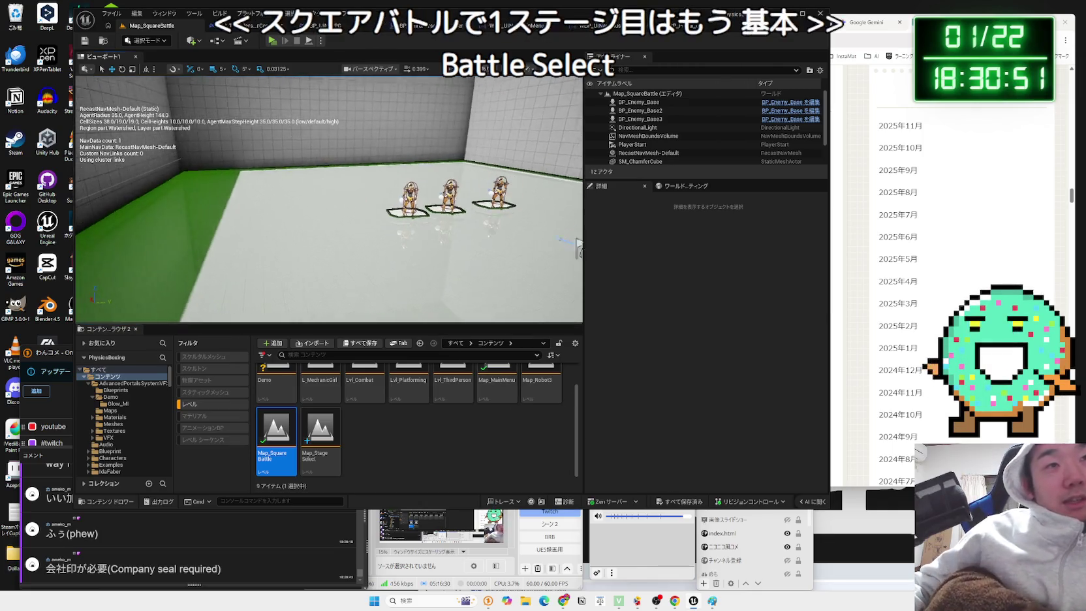
scroll(434, 212, up, 3)
click(303, 225)
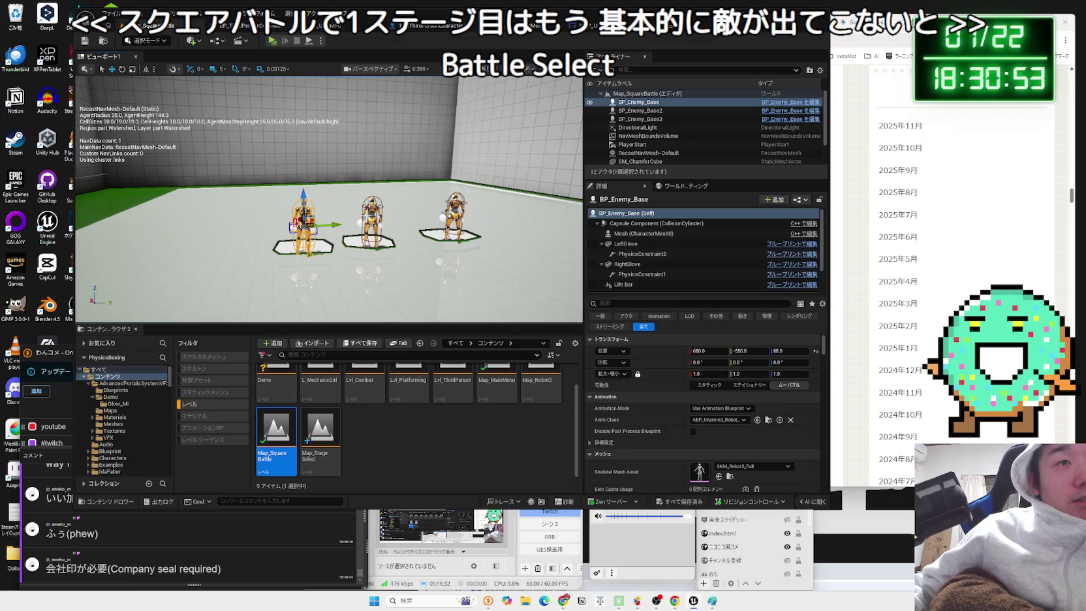
ctrl+click(435, 212)
click(448, 214)
ctrl+click(359, 222)
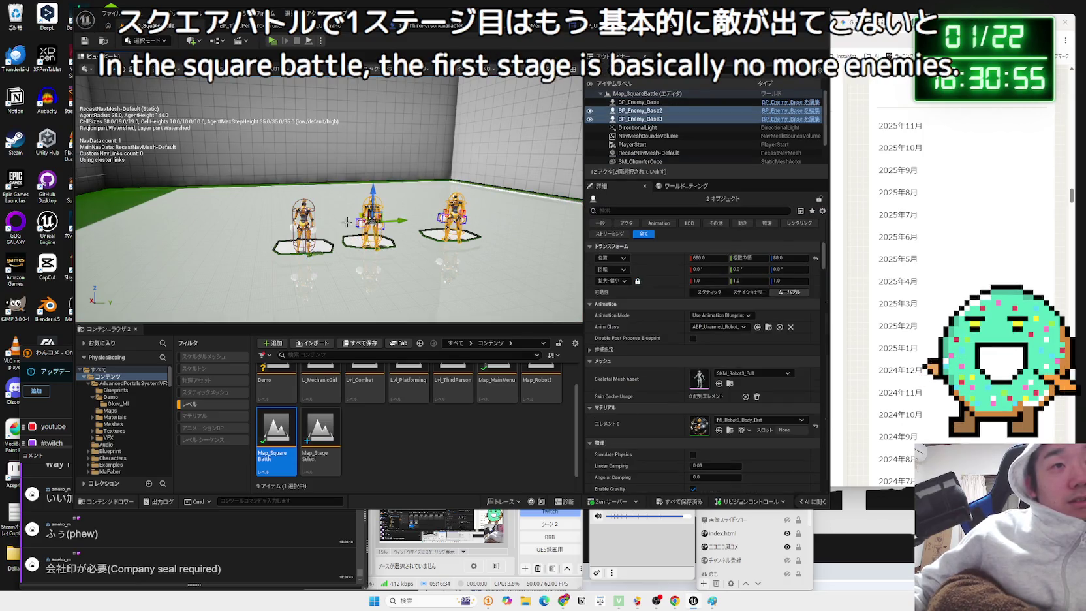
key(Delete)
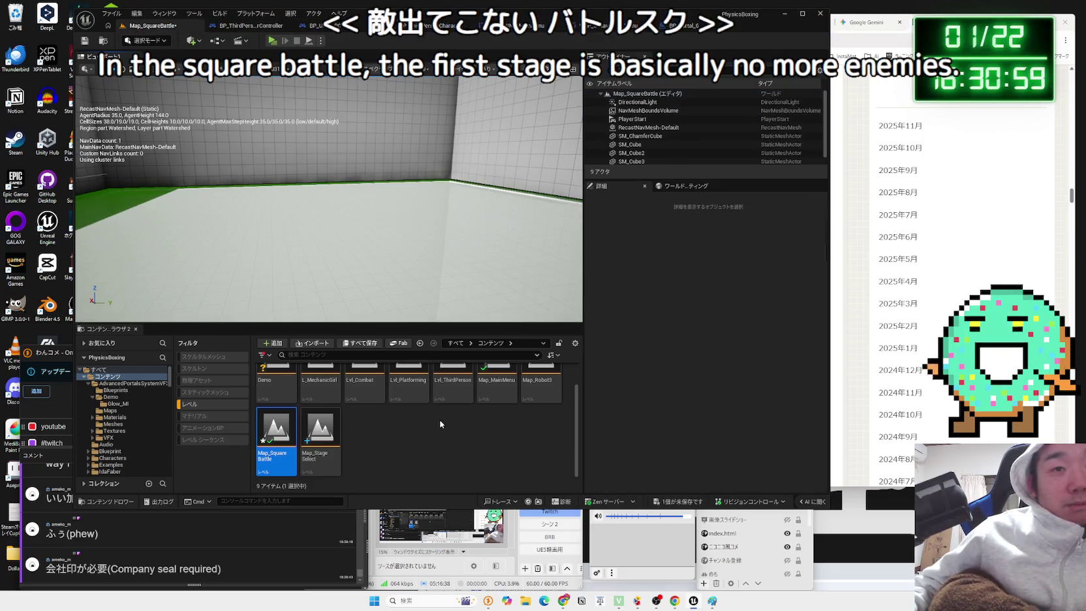
key(ctrl+z)
key(ctrl+s)
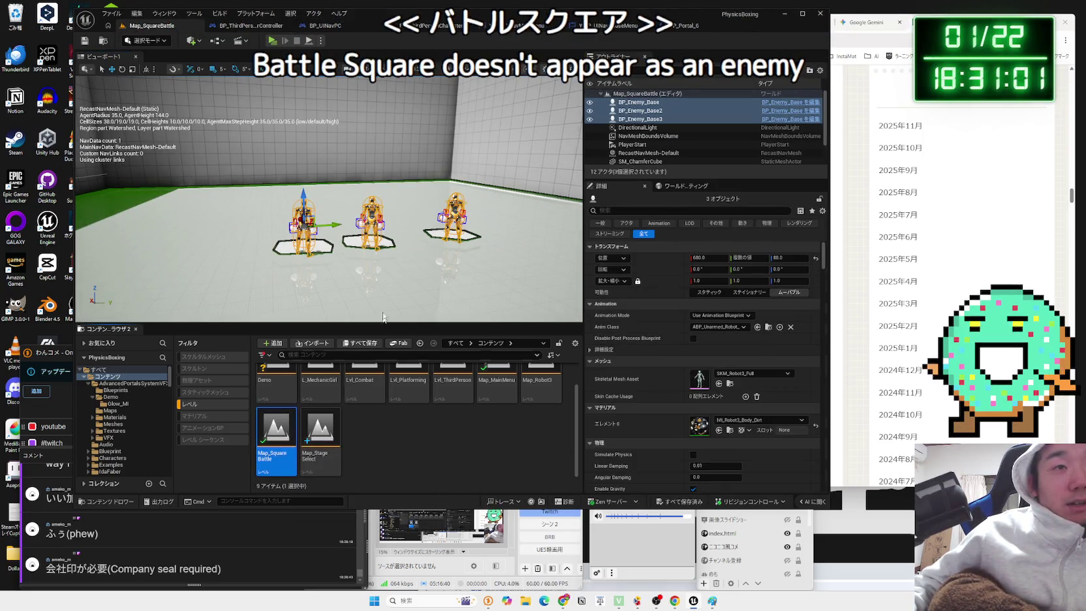
- Select the SM_ChamferCube floor, then the right enemy robot BP_Enemy_Base3
click(361, 247)
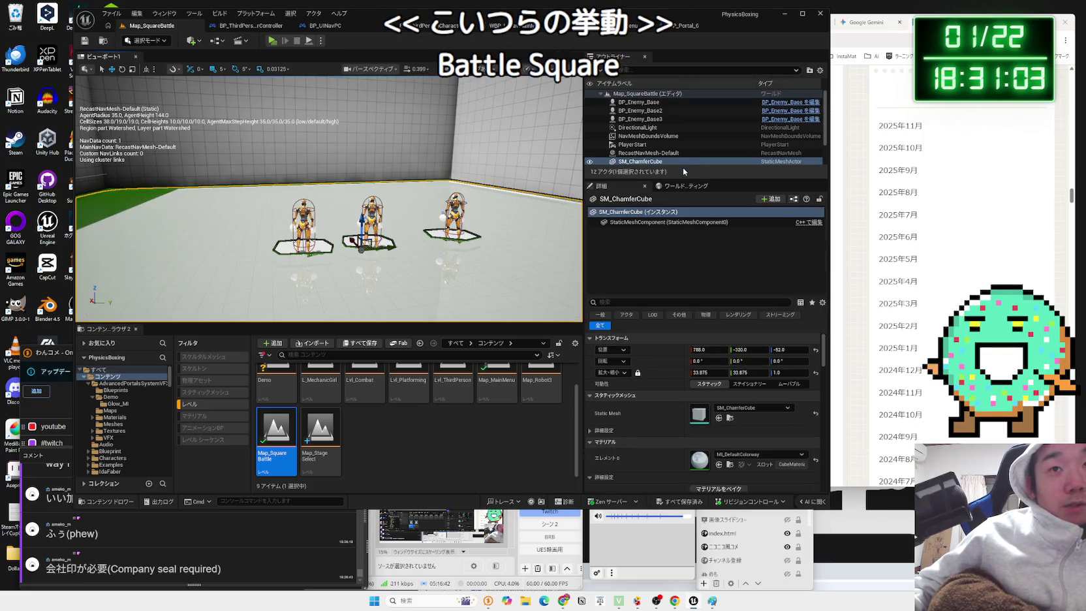
click(458, 215)
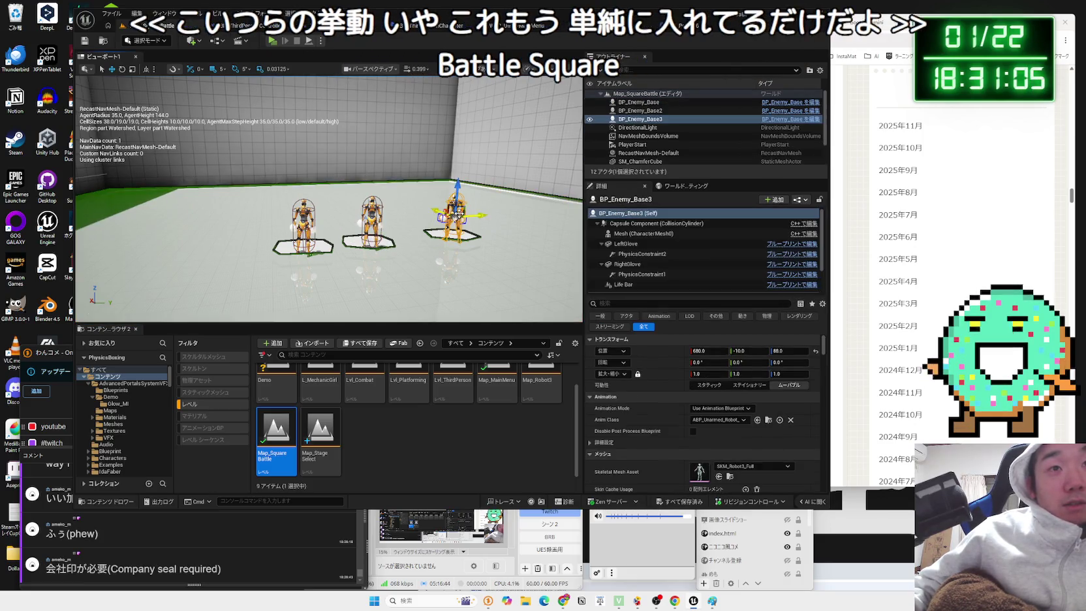
click(664, 119)
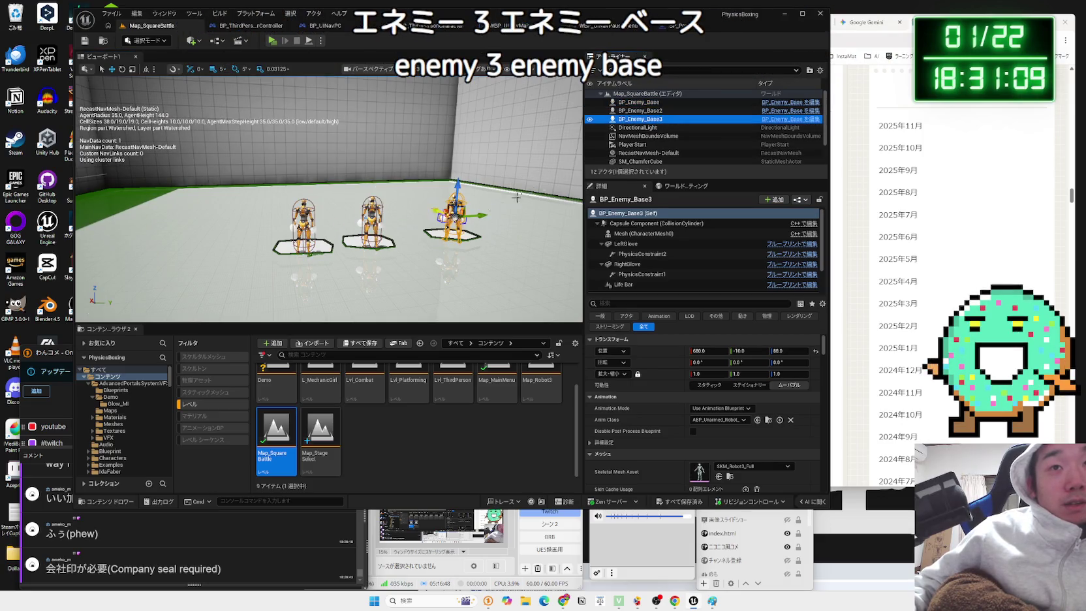
- Select the middle, left and right BP_Enemy_Base robots together and delete them
click(647, 135)
click(639, 102)
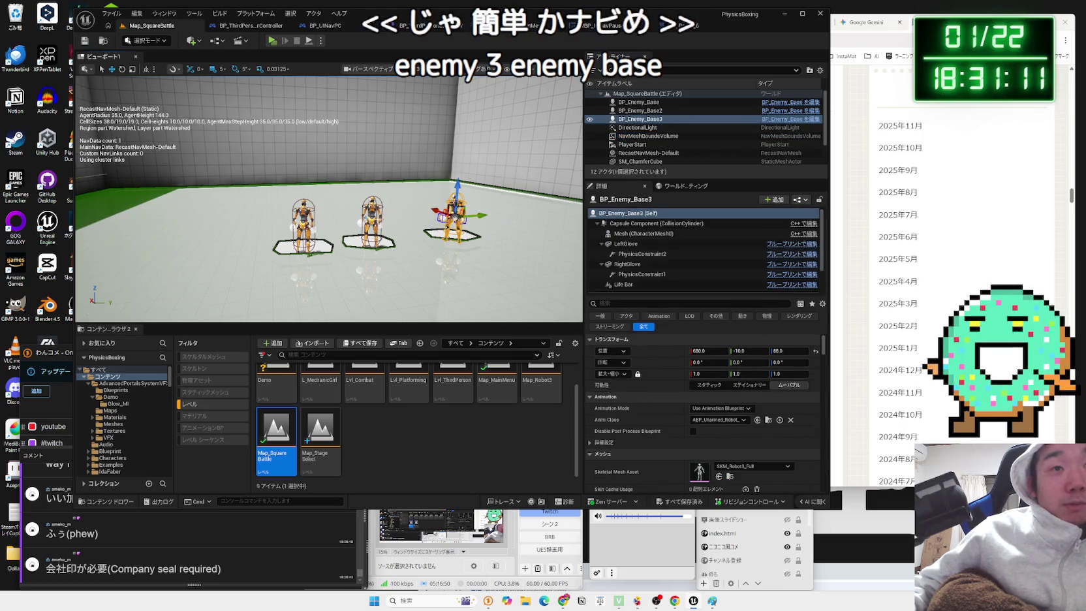
click(417, 281)
mouse_move(417, 281)
mouse_down()
mouse_move(366, 281)
mouse_move(444, 282)
mouse_up()
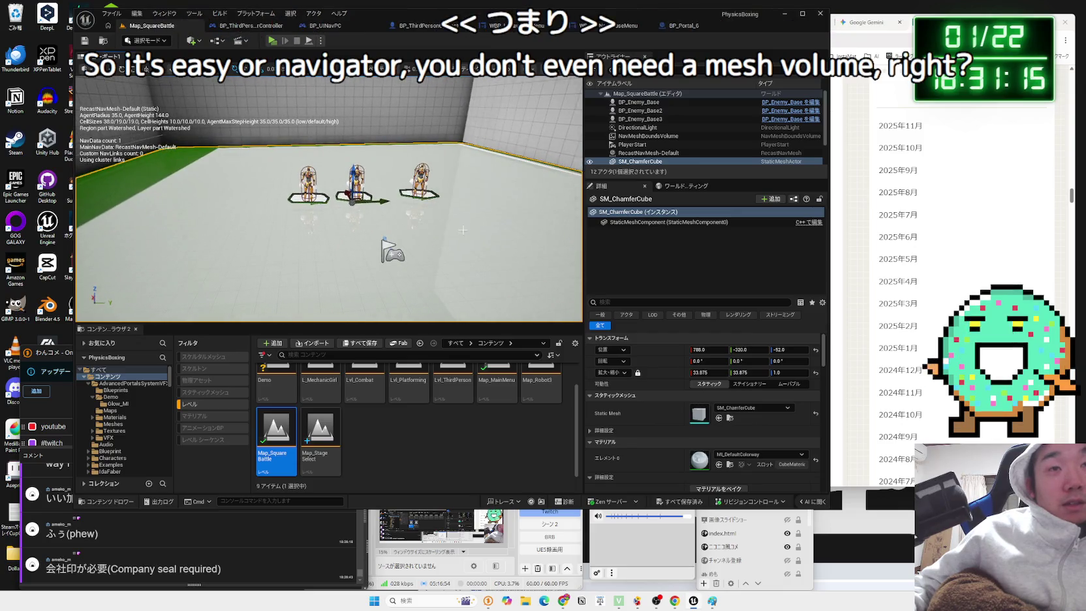
click(355, 186)
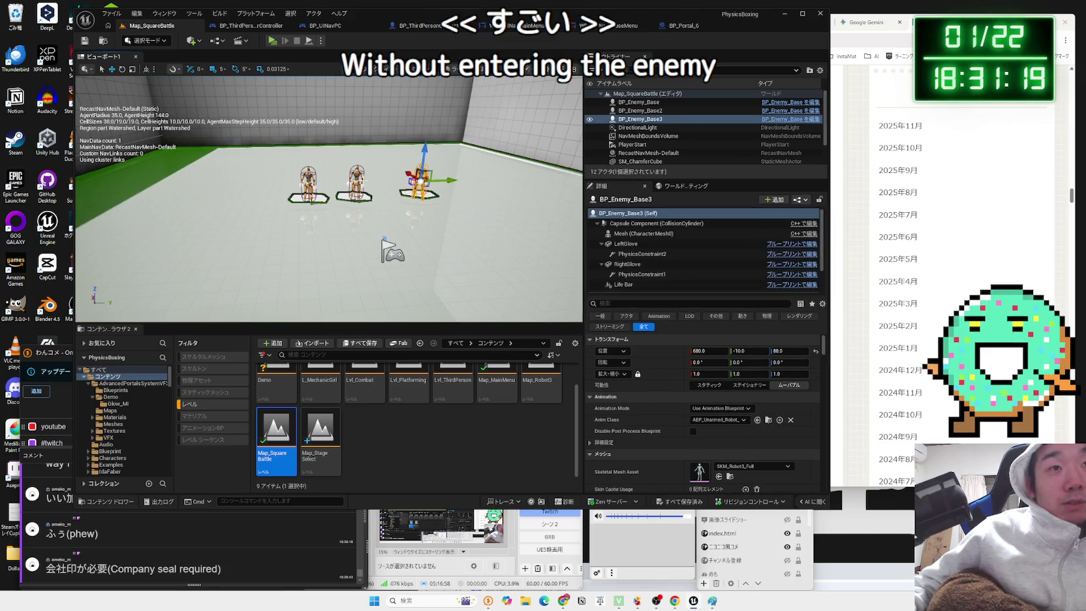
ctrl+click(312, 184)
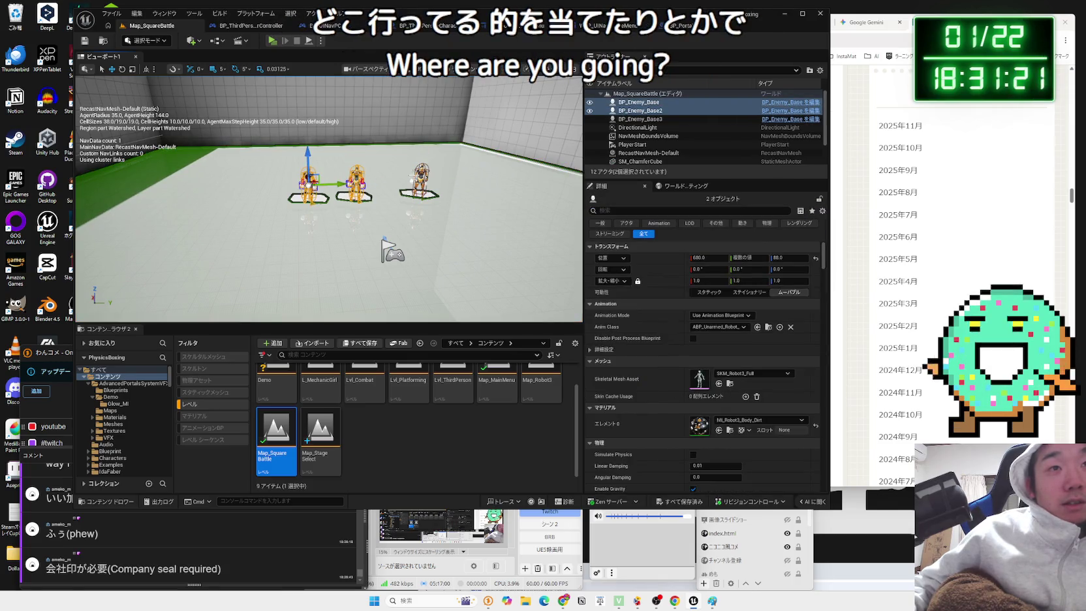
ctrl+click(422, 176)
key(Delete)
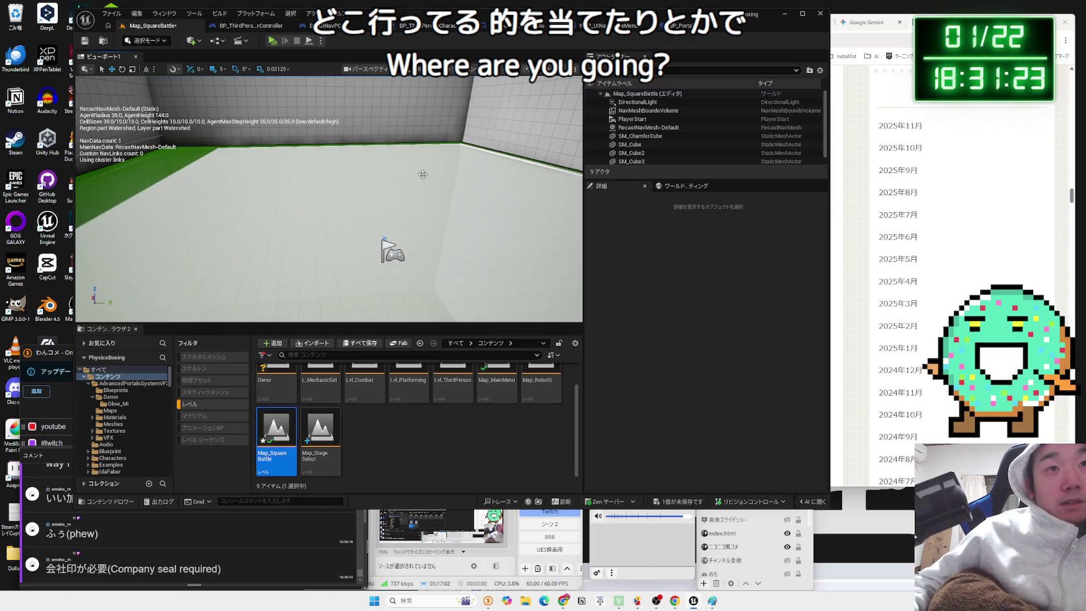
- Delete the arena floor, then undo to restore it
click(422, 175)
key(Delete)
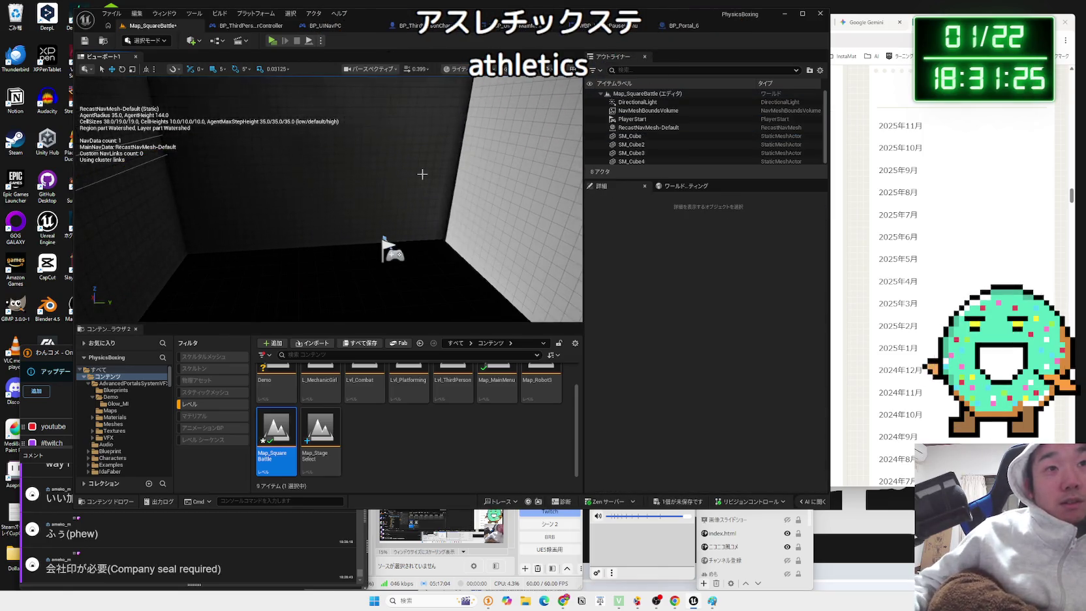
key(ctrl+z)
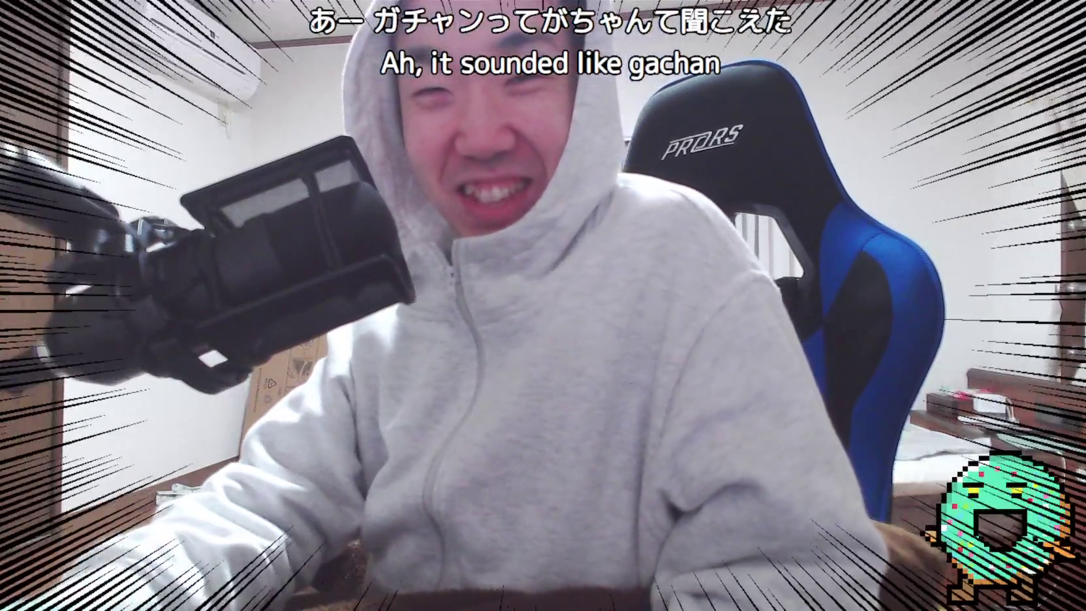
click(550, 512)
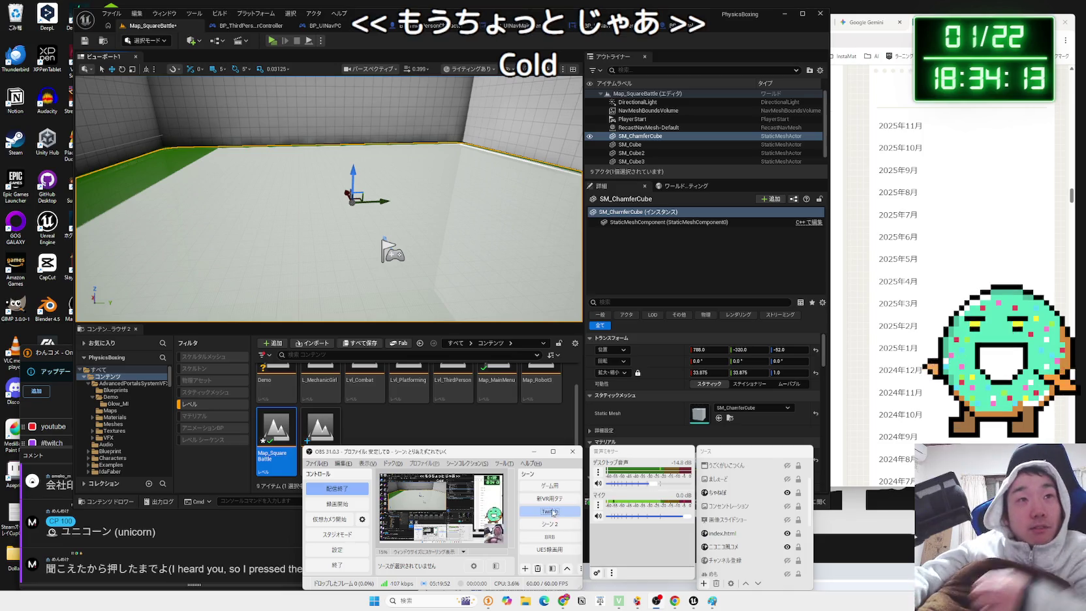
- Play-test the arena once, then select wall SM_Cube3 and reopen Map_SquareBattle without saving
click(272, 40)
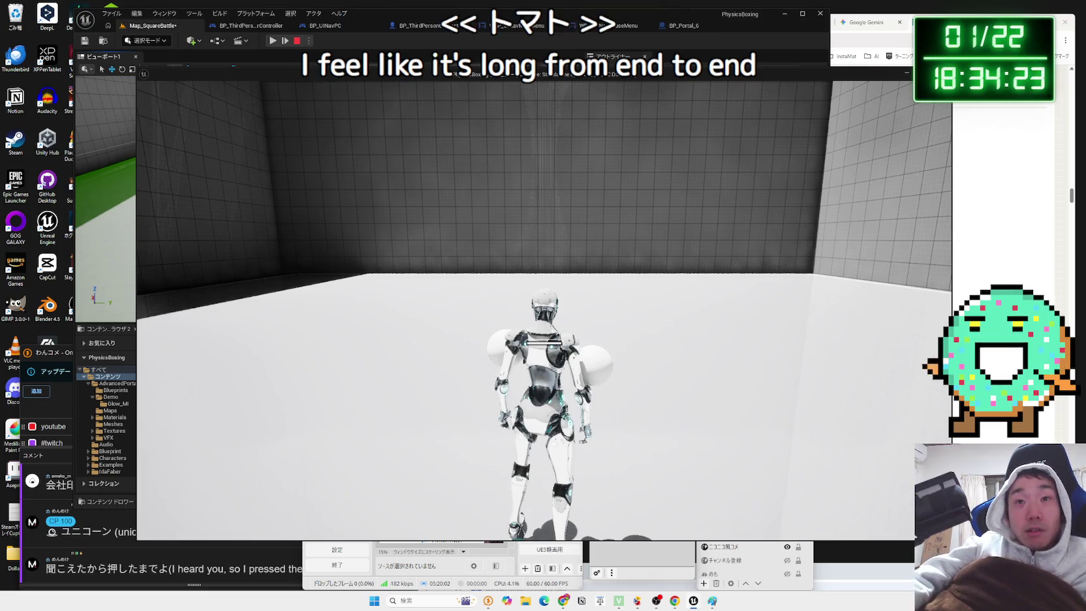
key(Escape)
mouse_move(457, 261)
mouse_down()
mouse_move(483, 267)
mouse_move(451, 262)
mouse_up()
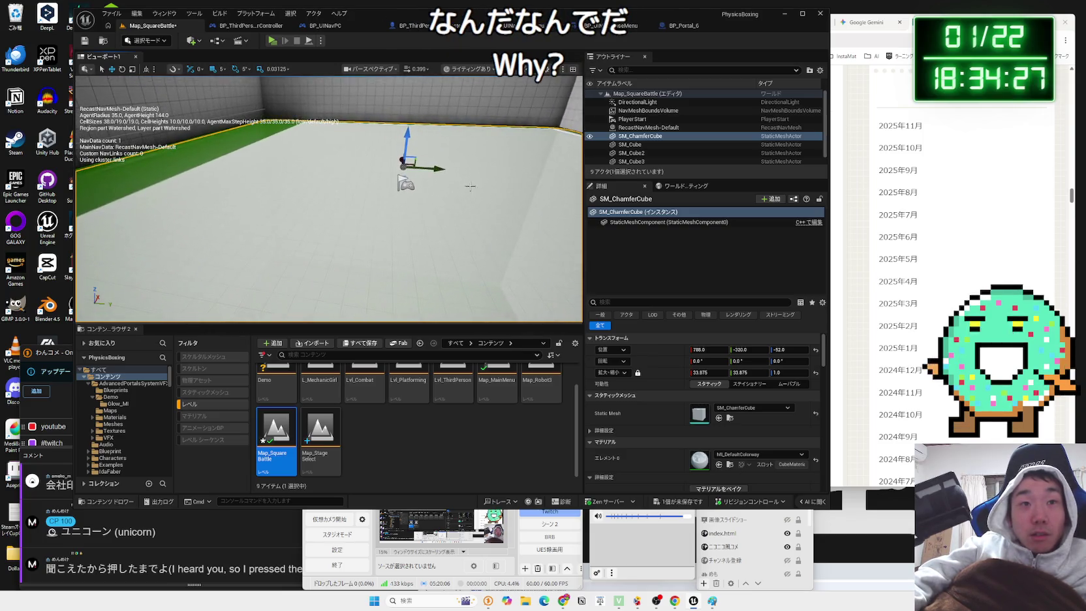
scroll(457, 196, up, 3)
click(449, 185)
scroll(449, 186, up, 2)
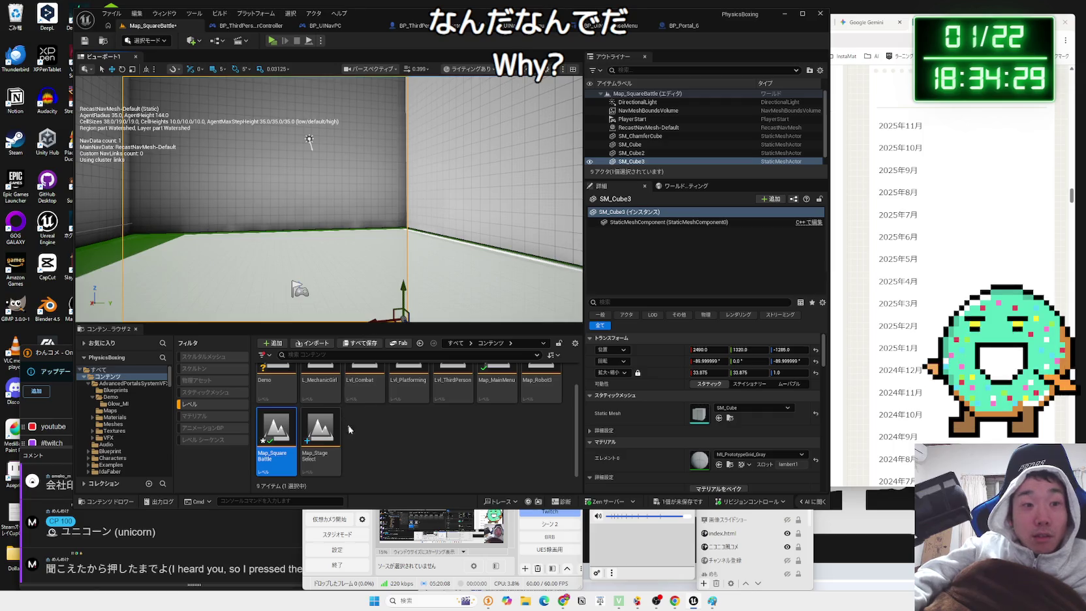
double_click(279, 442)
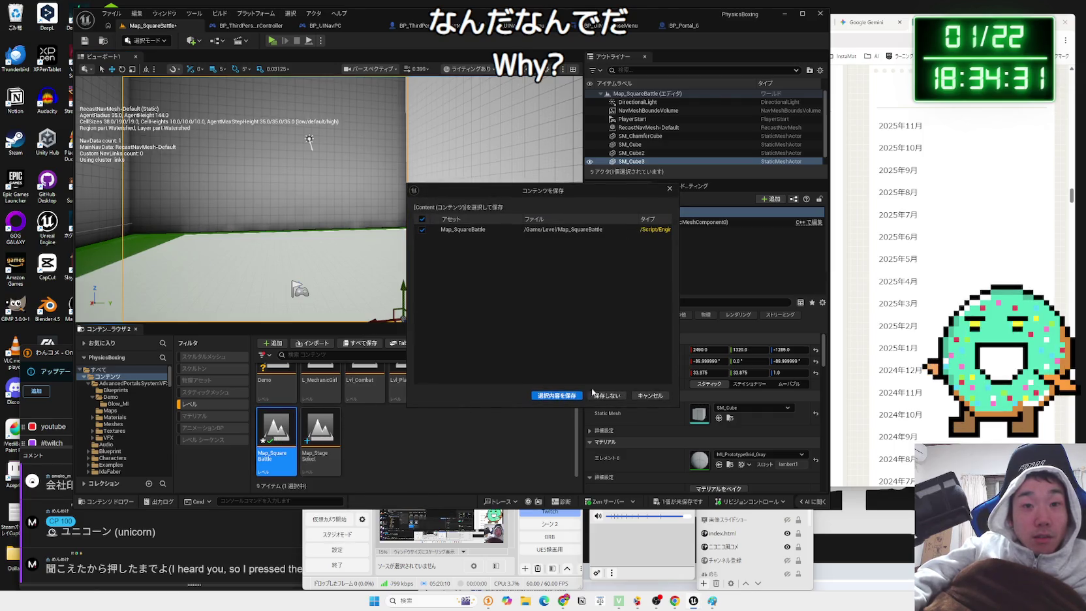
click(650, 396)
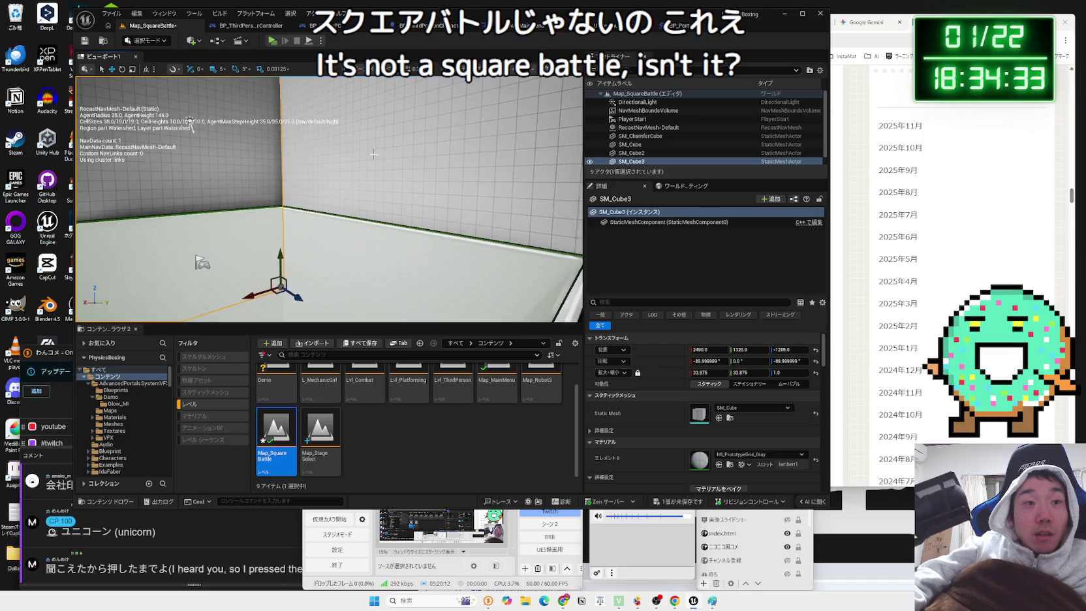
- Start three short play tests in a row, stopping the first two with Esc
drag(185, 122, 414, 158)
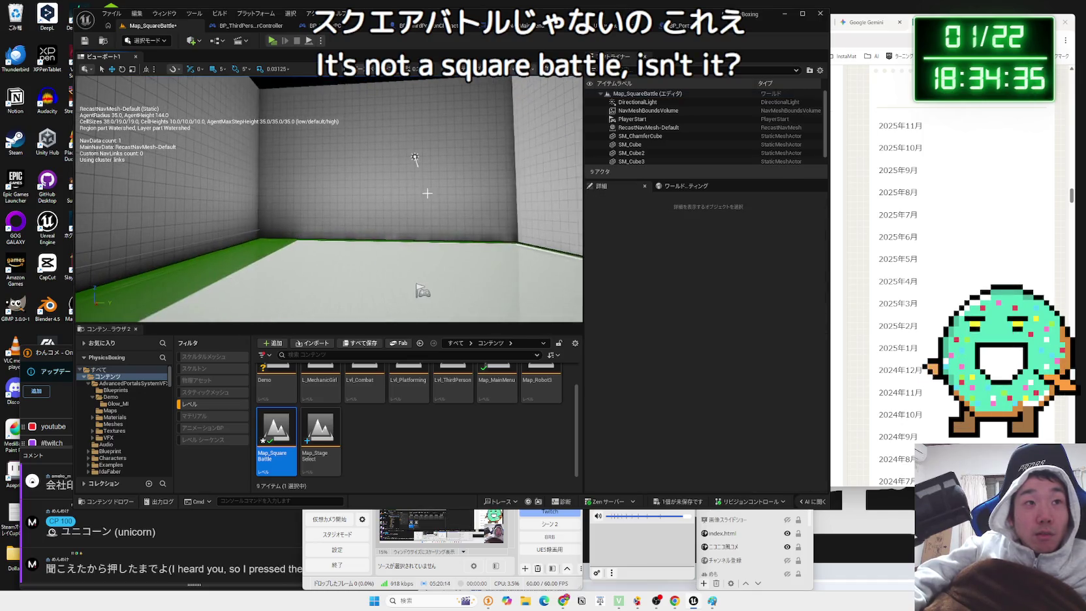
click(274, 40)
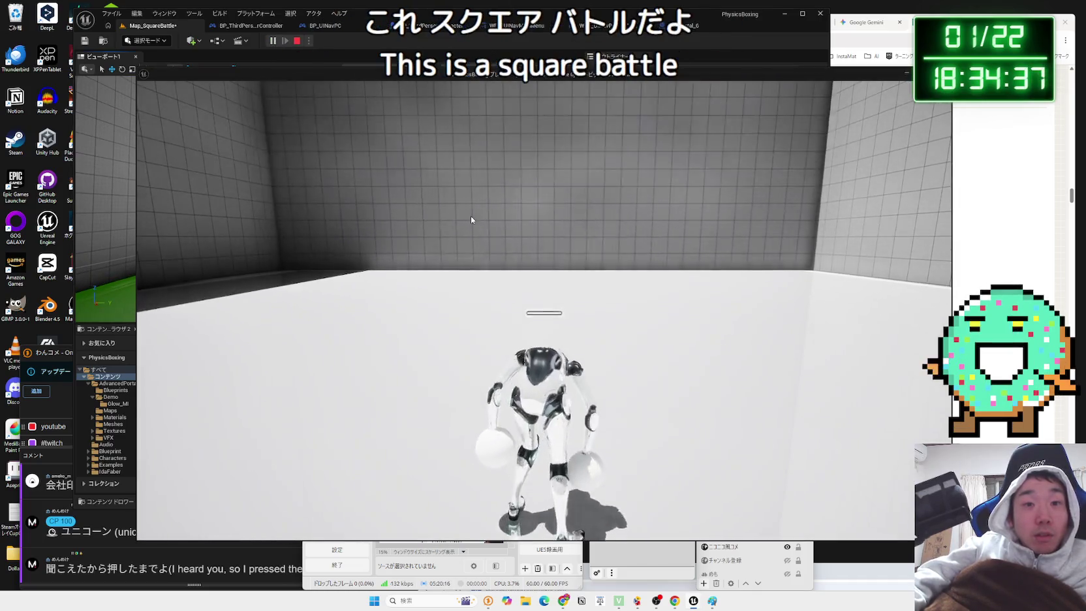
key(Escape)
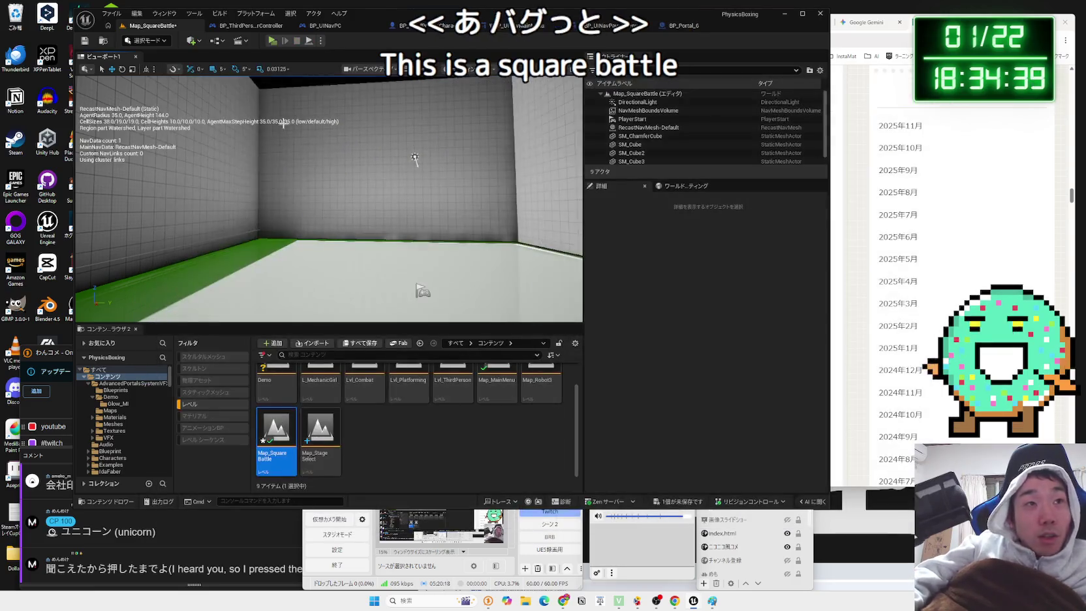
click(273, 41)
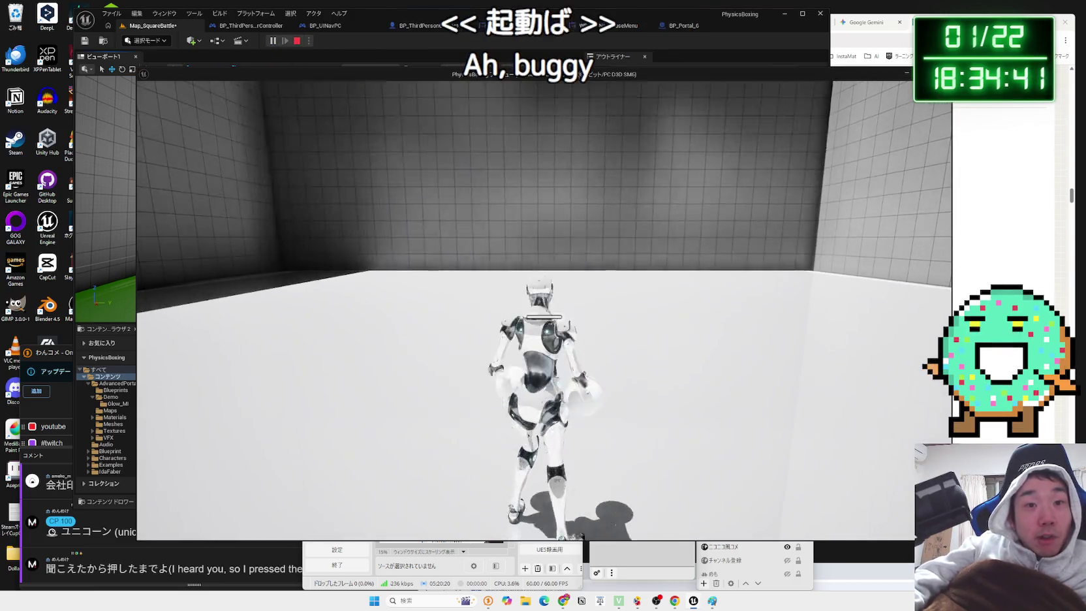
key(Escape)
click(273, 40)
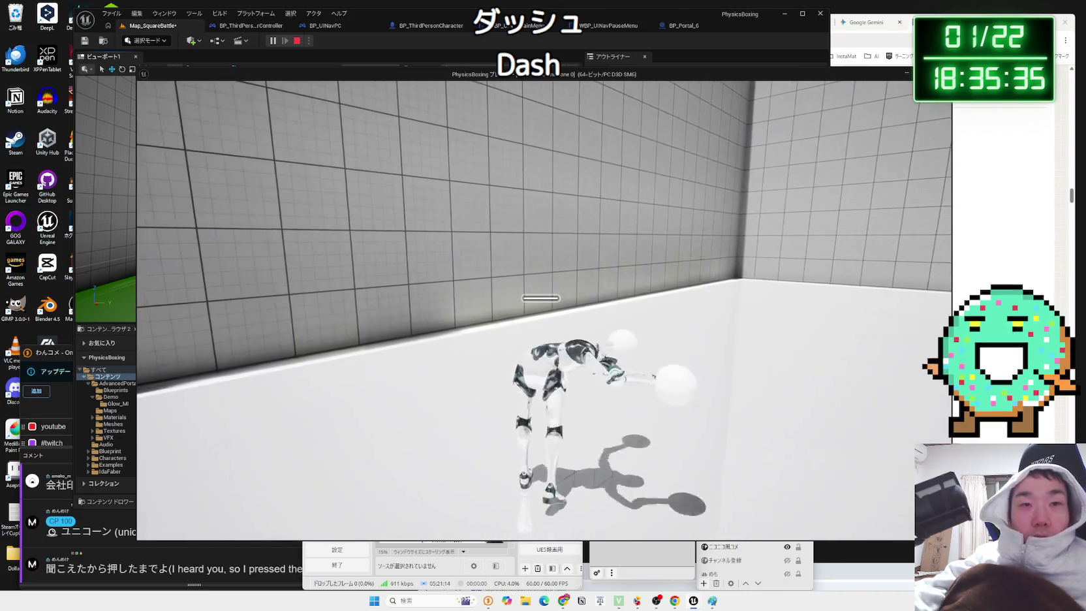
- End the long robot play test with Esc and return to the level editor
key(Escape)
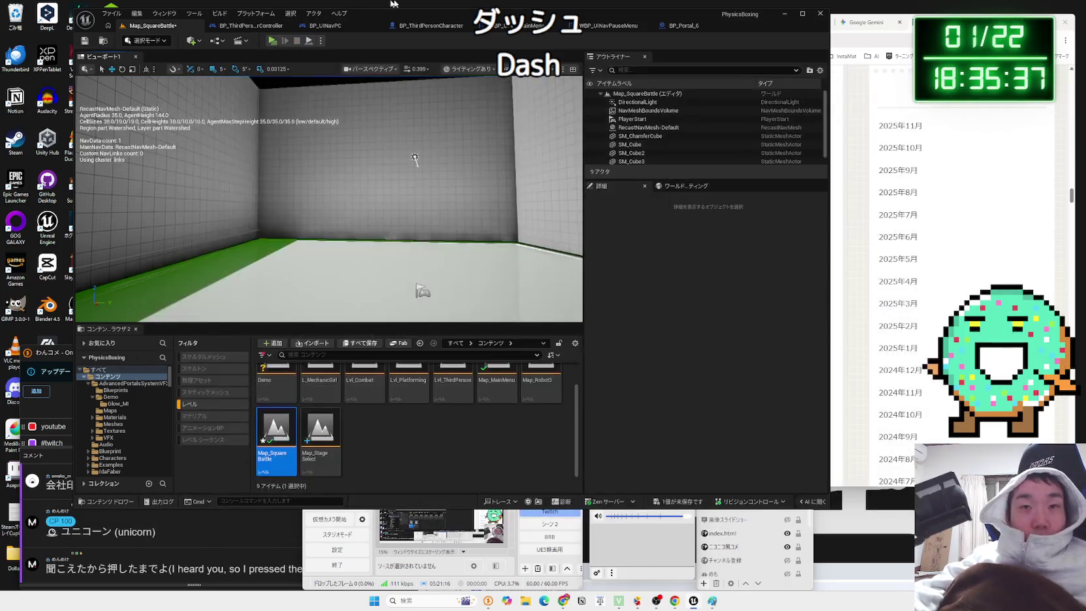
- Play the Positive Vibes Only lofi video on YouTube in Chrome, then return to Unreal
key(alt+Tab)
click(713, 26)
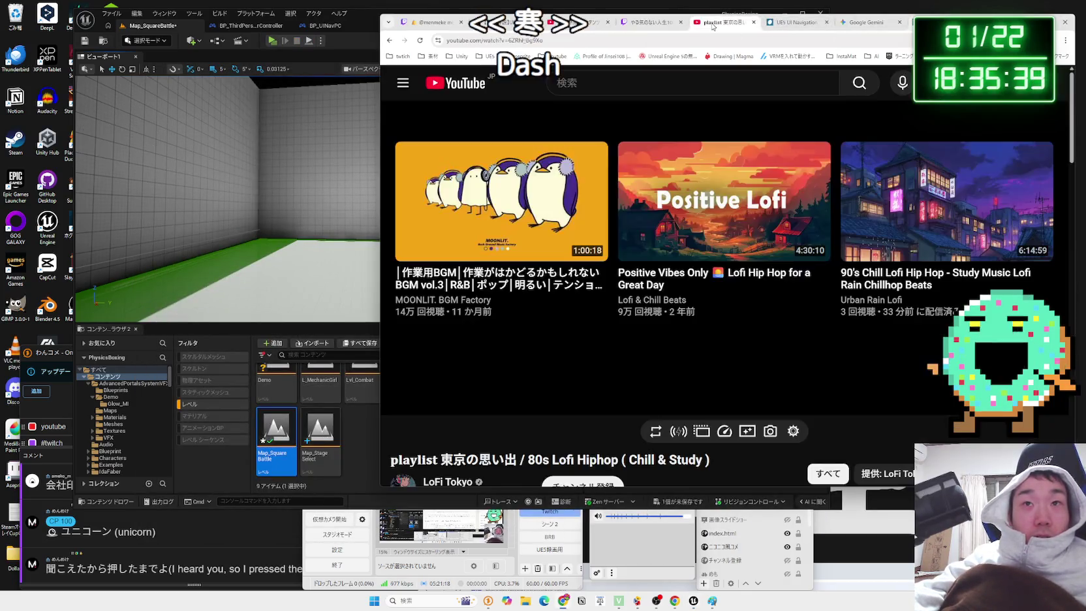
click(692, 162)
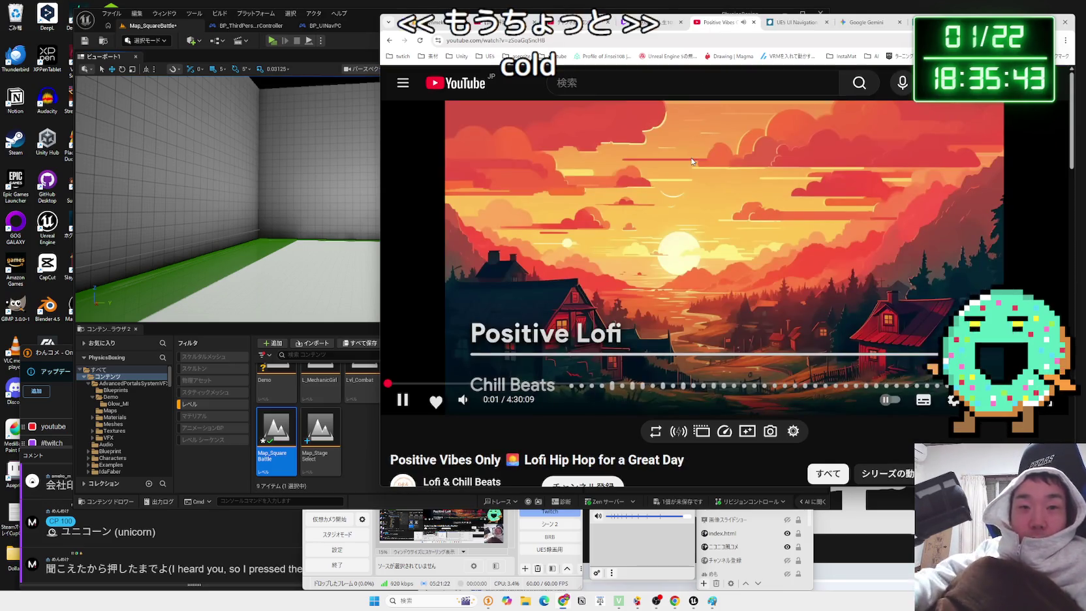
key(alt+Tab)
mouse_move(328, 196)
mouse_down()
mouse_move(402, 207)
mouse_move(408, 170)
mouse_move(418, 209)
mouse_move(407, 150)
mouse_up()
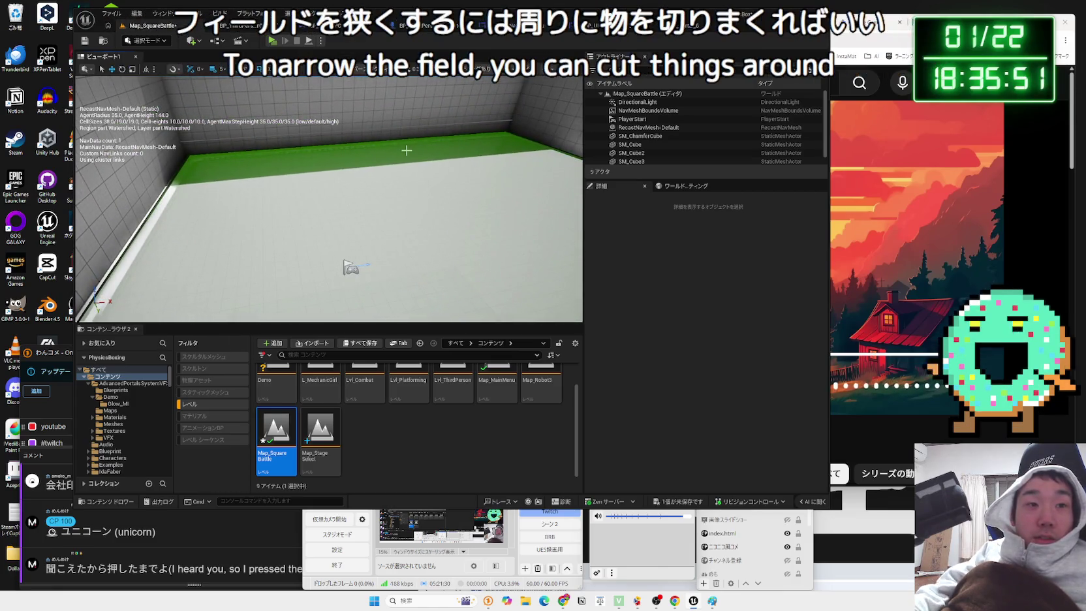
- Save Map_SquareBattle and browse the Textures, Audio, Blueprint, Characters and Maps folders
click(684, 496)
click(610, 397)
click(111, 432)
click(106, 445)
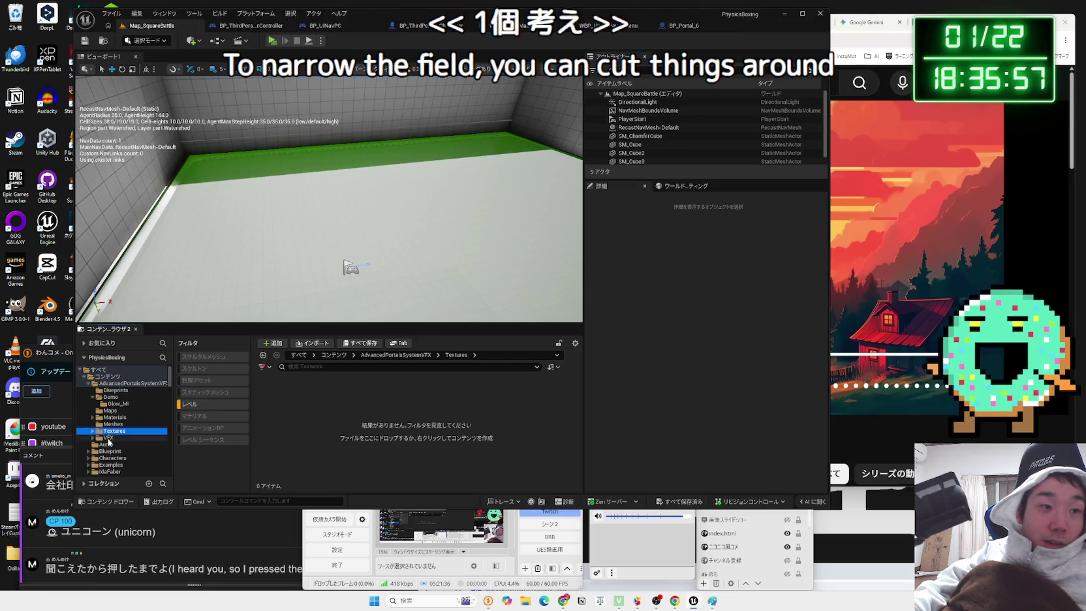
click(109, 451)
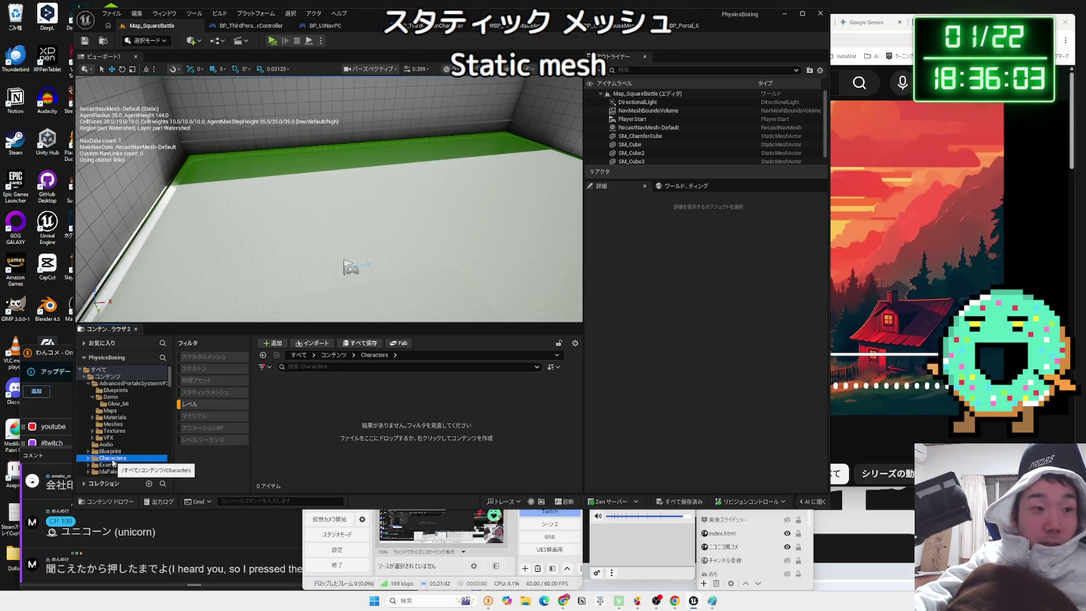
double_click(115, 459)
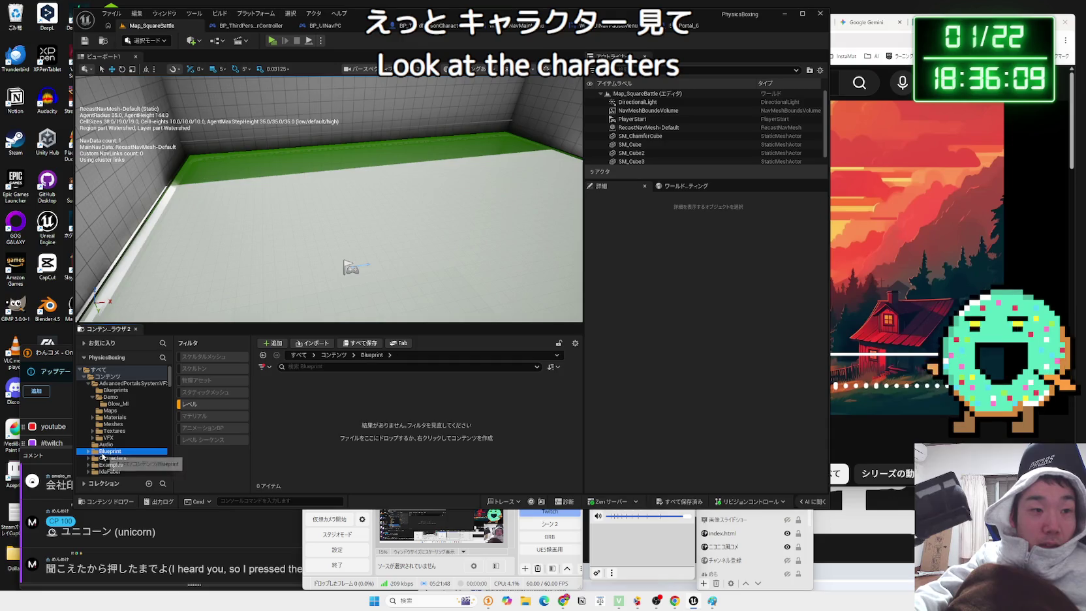
click(112, 411)
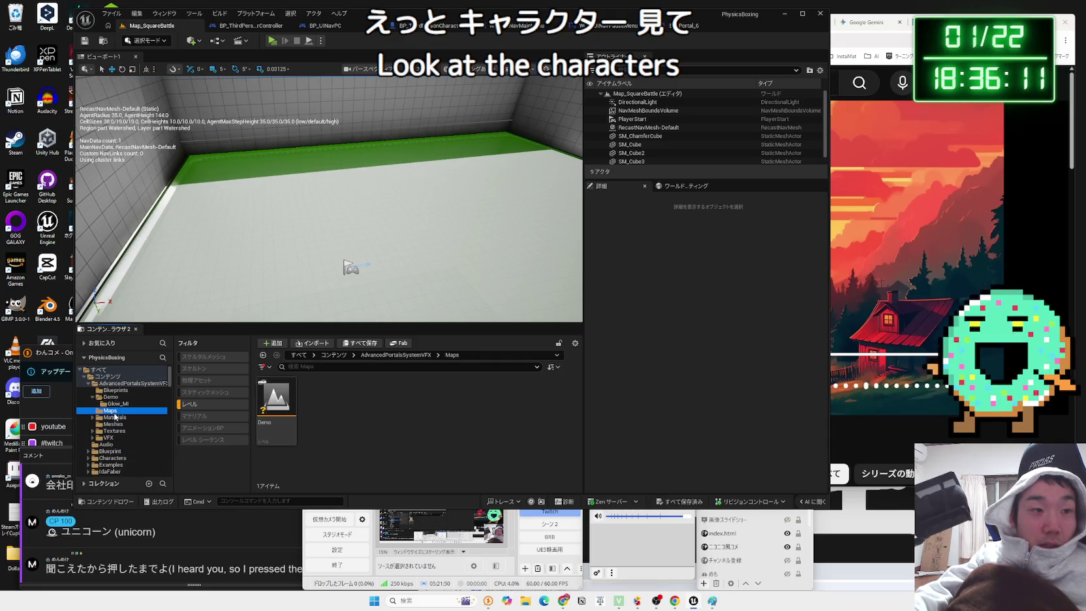
click(108, 403)
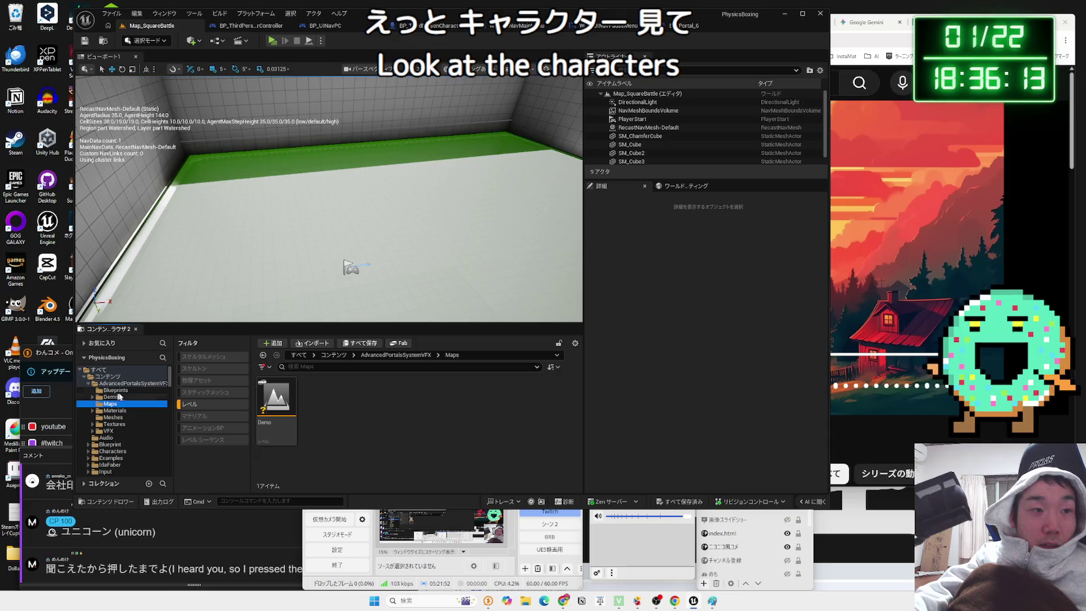
click(108, 411)
click(111, 417)
- Look inside Blueprint's Enemy folder, then go down the folder tree to Robot3
click(109, 445)
click(109, 445)
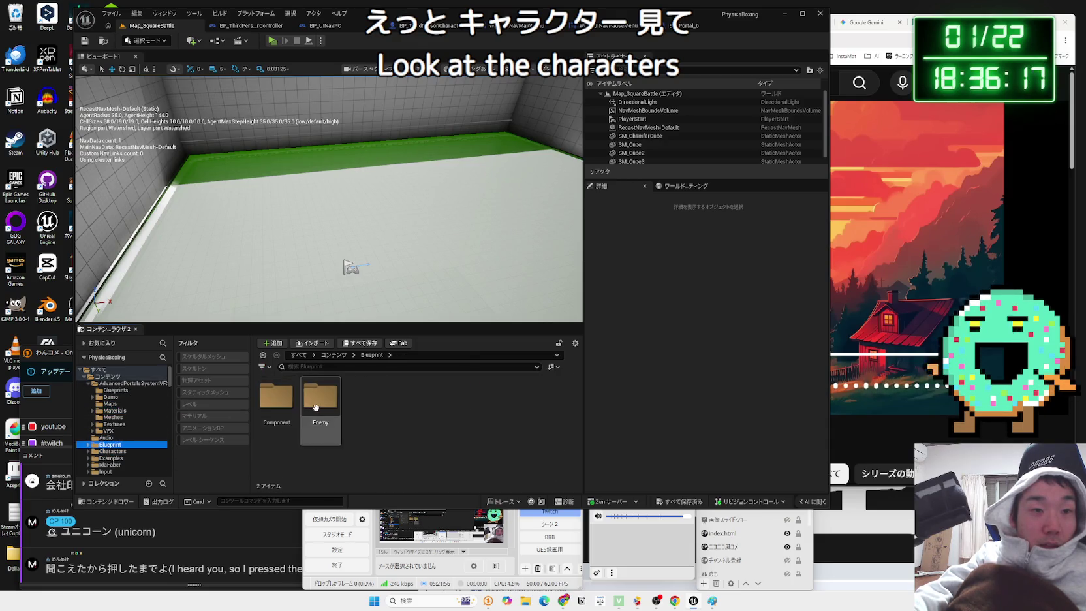
double_click(320, 395)
click(108, 444)
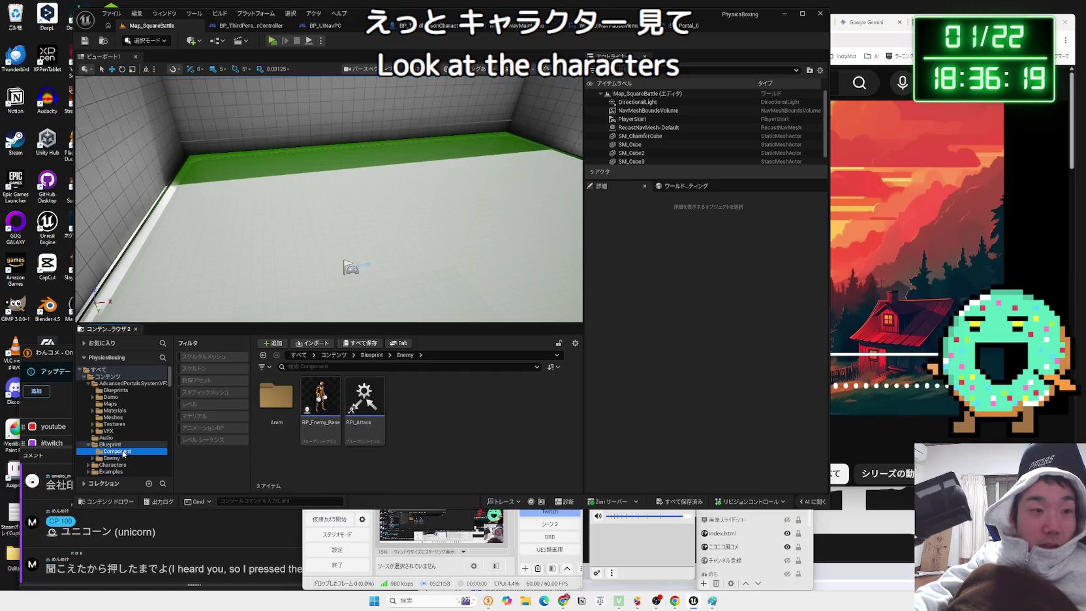
click(110, 451)
click(111, 458)
click(111, 465)
click(112, 472)
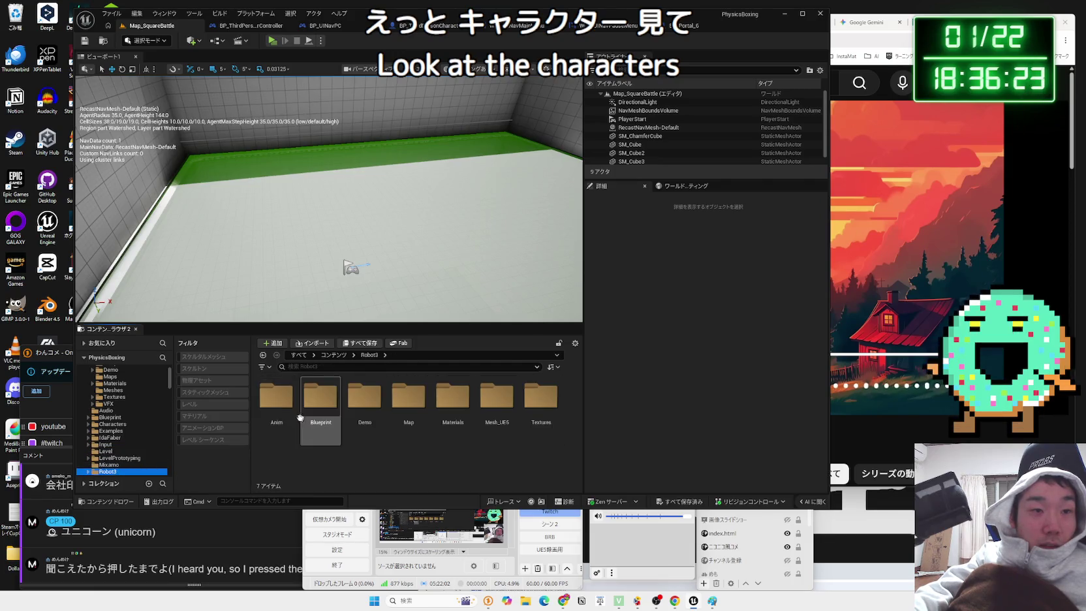
- Check Robot3's Anim, Blueprint, Materials and Mesh_UE5/Separate folders, ending in Mesh_UE5/Full
double_click(278, 399)
key(alt+Left)
double_click(319, 408)
key(alt+Left)
double_click(454, 399)
key(alt+Left)
double_click(499, 396)
click(320, 395)
double_click(321, 395)
key(alt+Left)
double_click(287, 395)
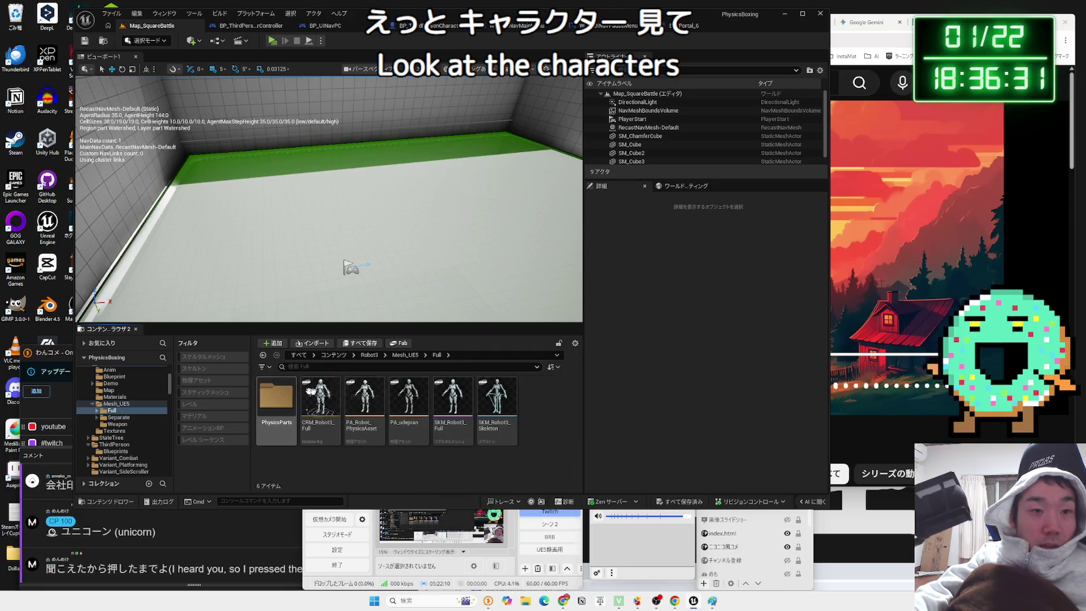
- Open the SKM_Robot3_Full skeletal mesh in its asset editor
right_click(511, 412)
mouse_move(561, 163)
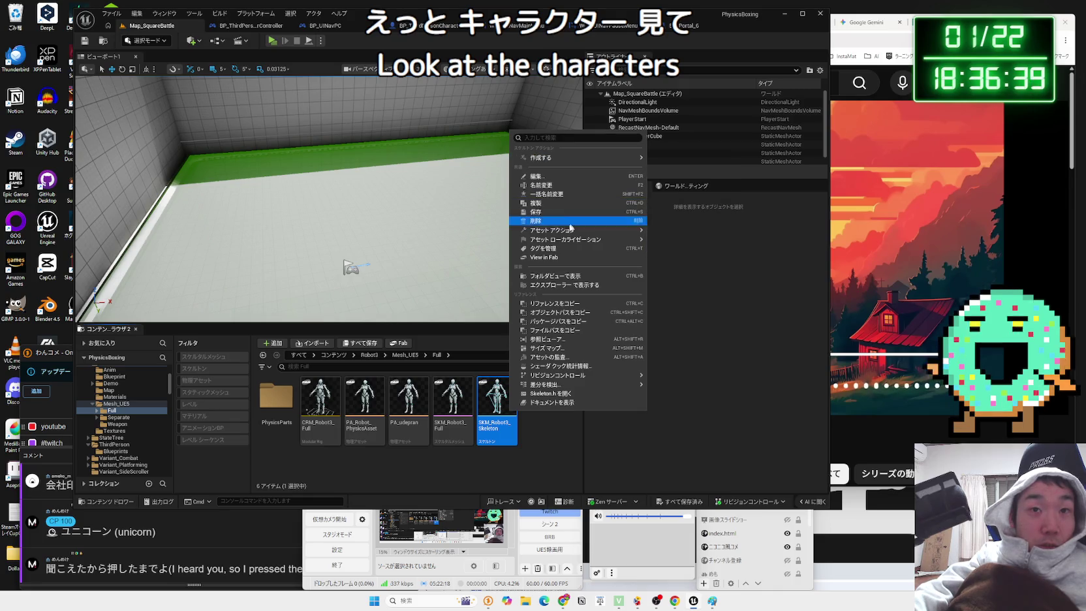
click(454, 468)
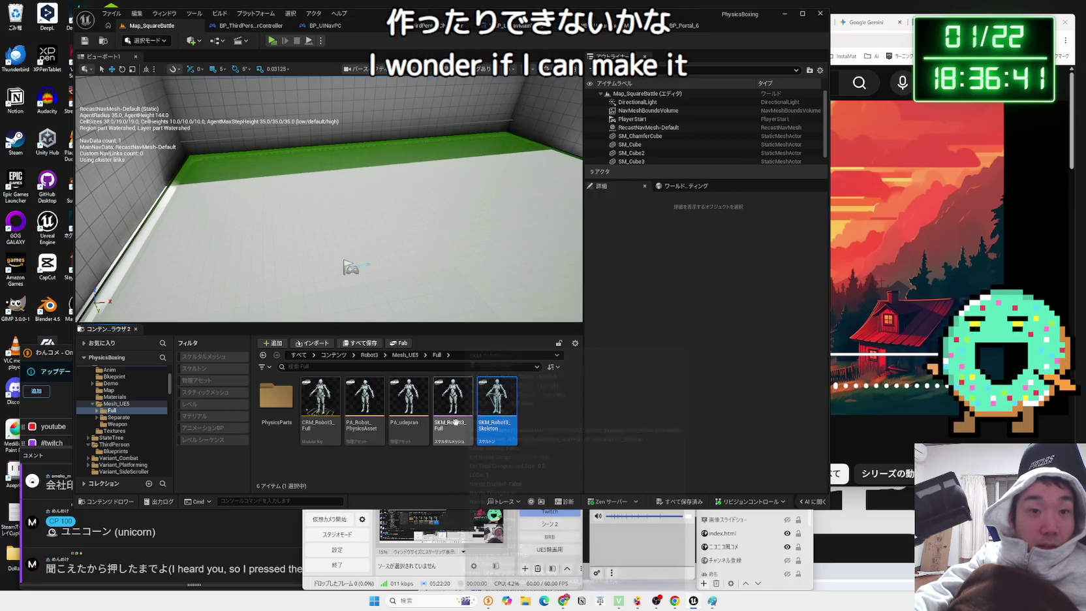
click(462, 421)
double_click(464, 424)
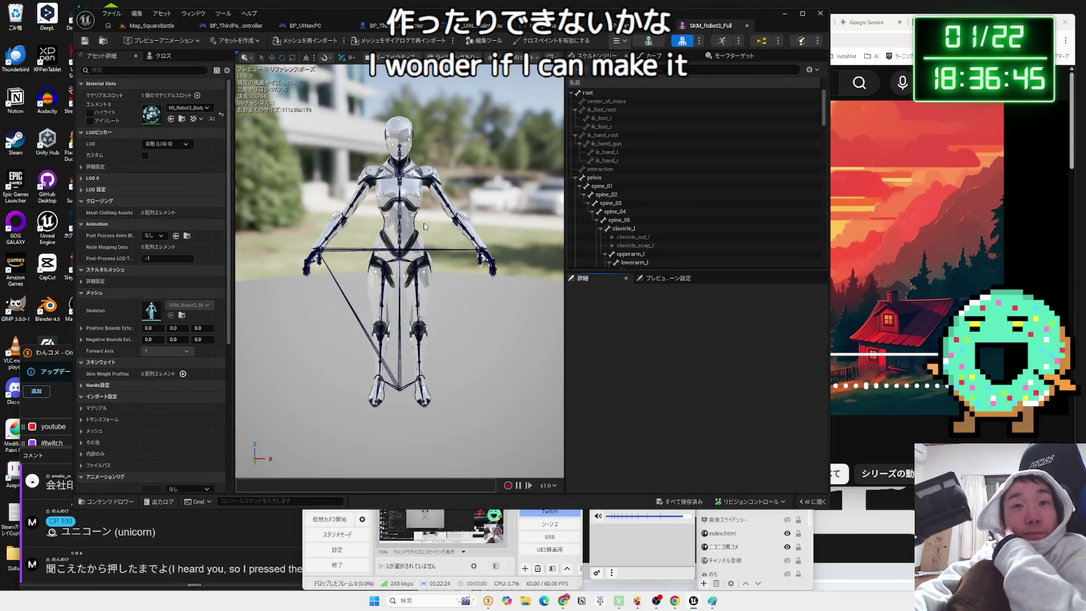
- Make a static mesh from SKM_Robot3_Full and save it as StaticMesh in Robot3/Mesh_UE5/Full
click(398, 214)
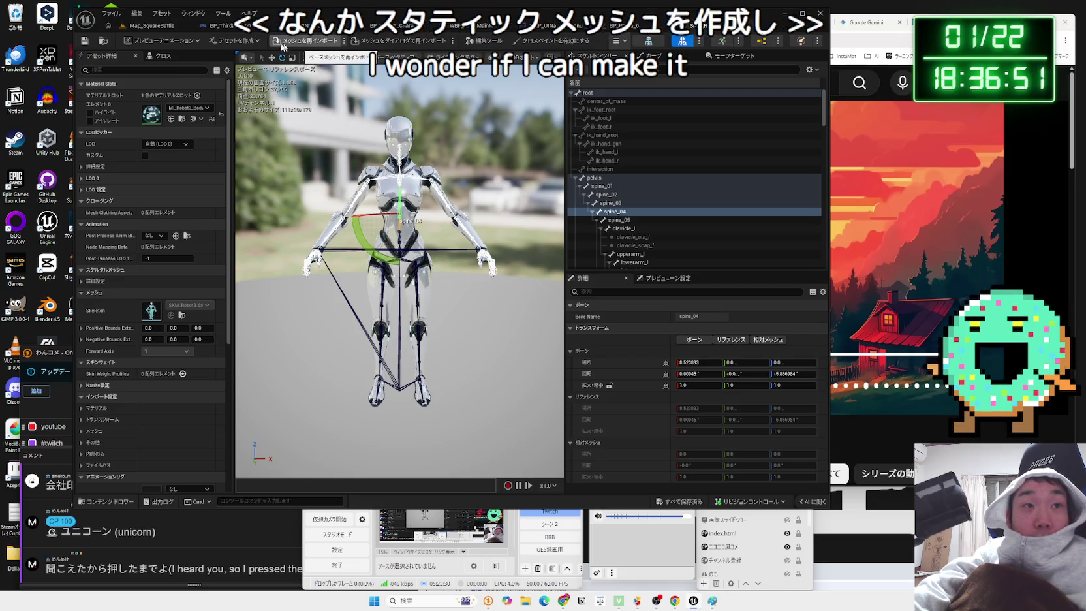
click(254, 43)
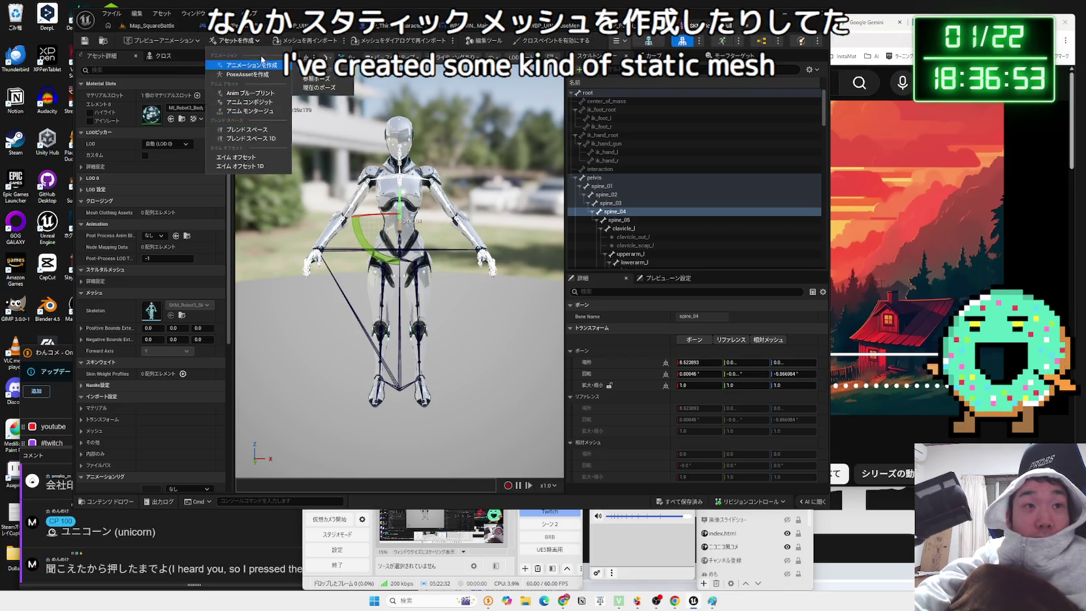
click(261, 43)
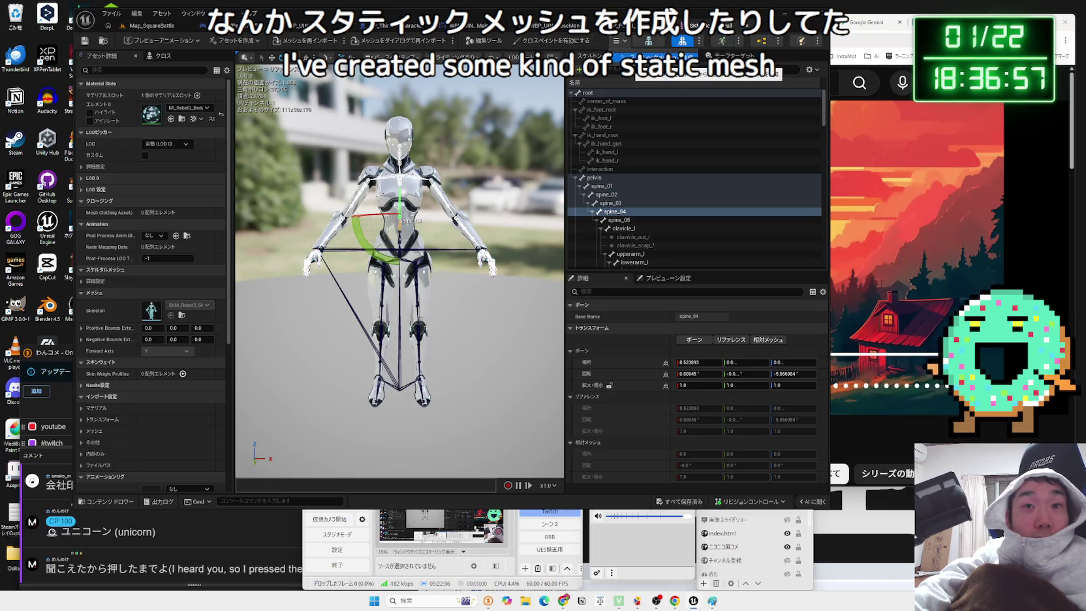
click(648, 41)
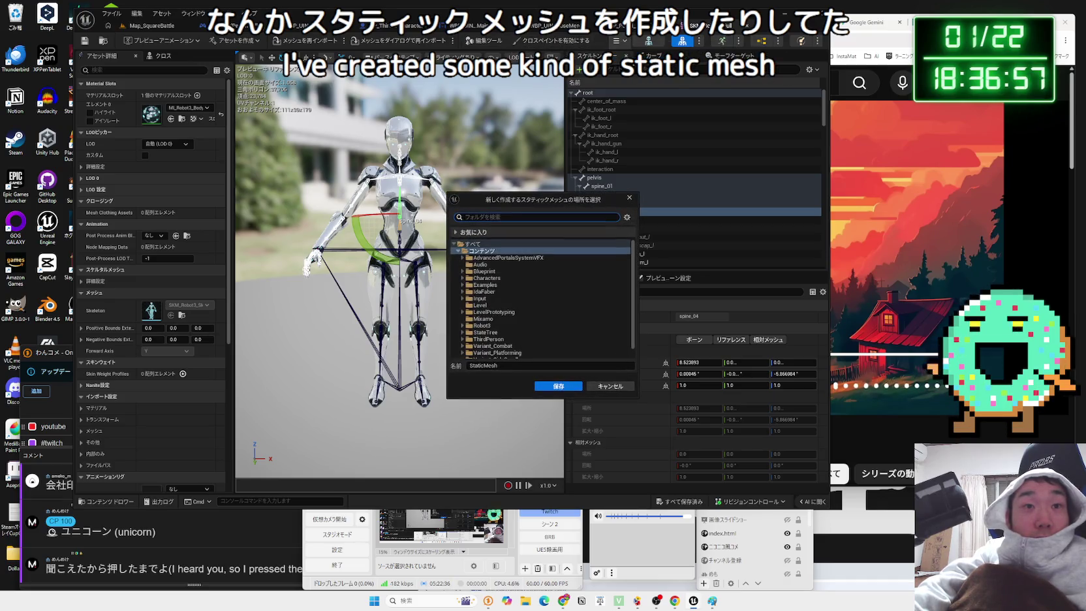
click(491, 333)
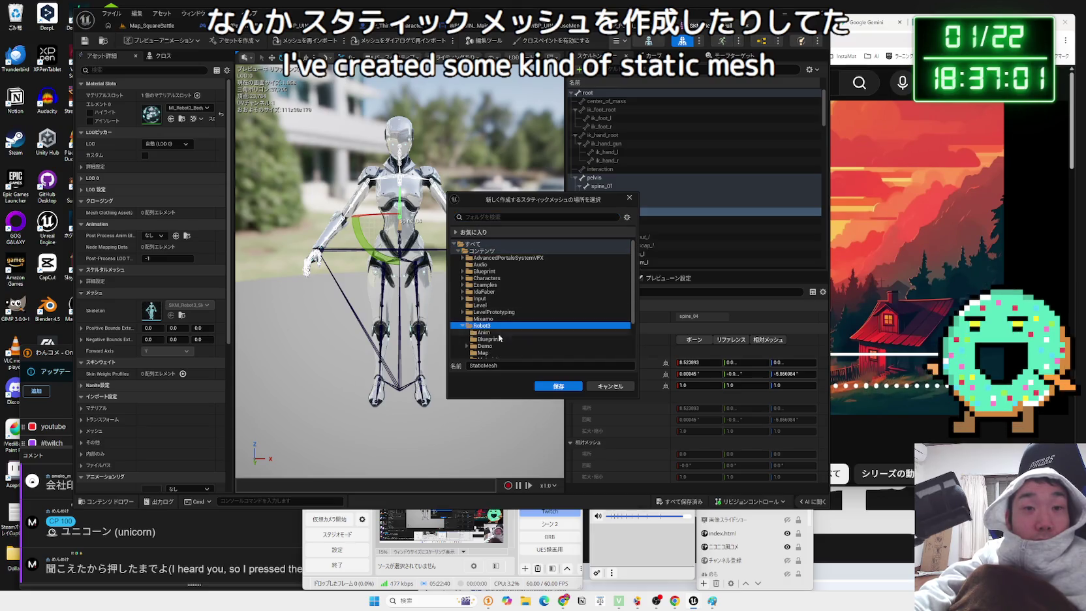
scroll(499, 338, down, 2)
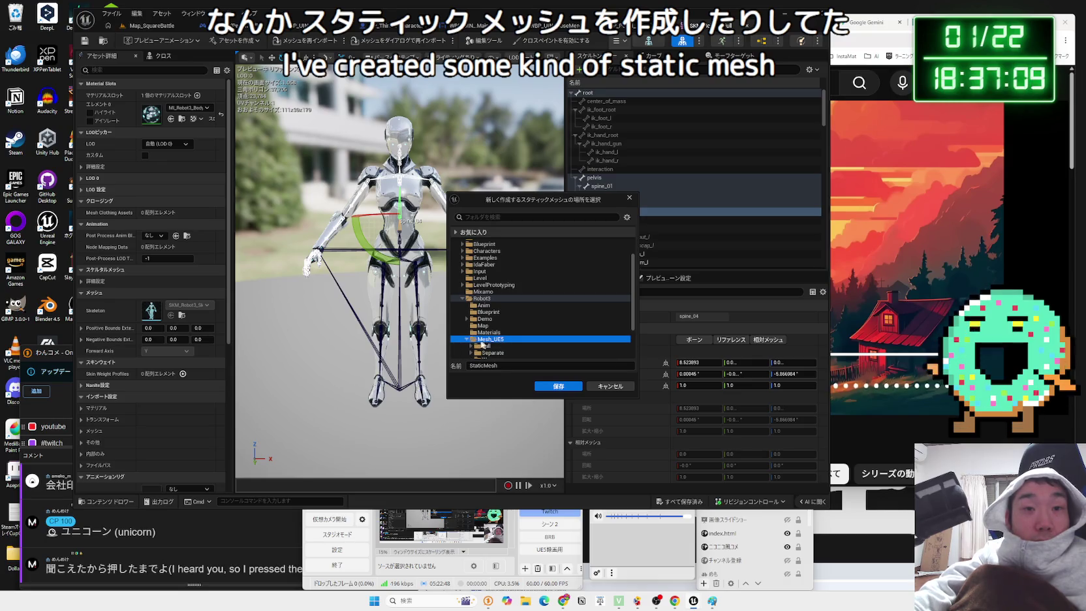
scroll(487, 343, down, 3)
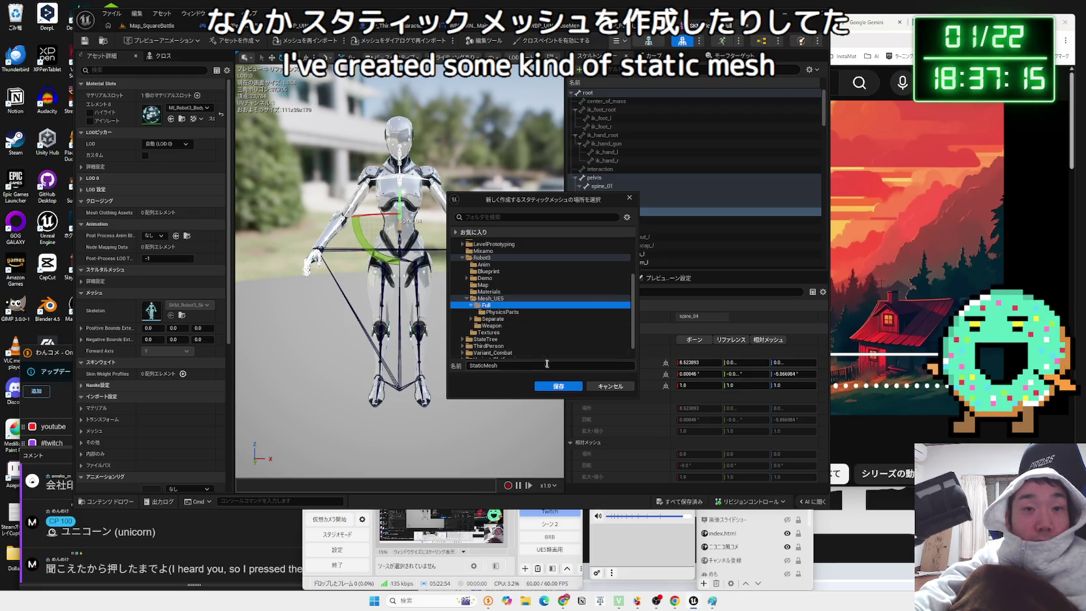
click(565, 387)
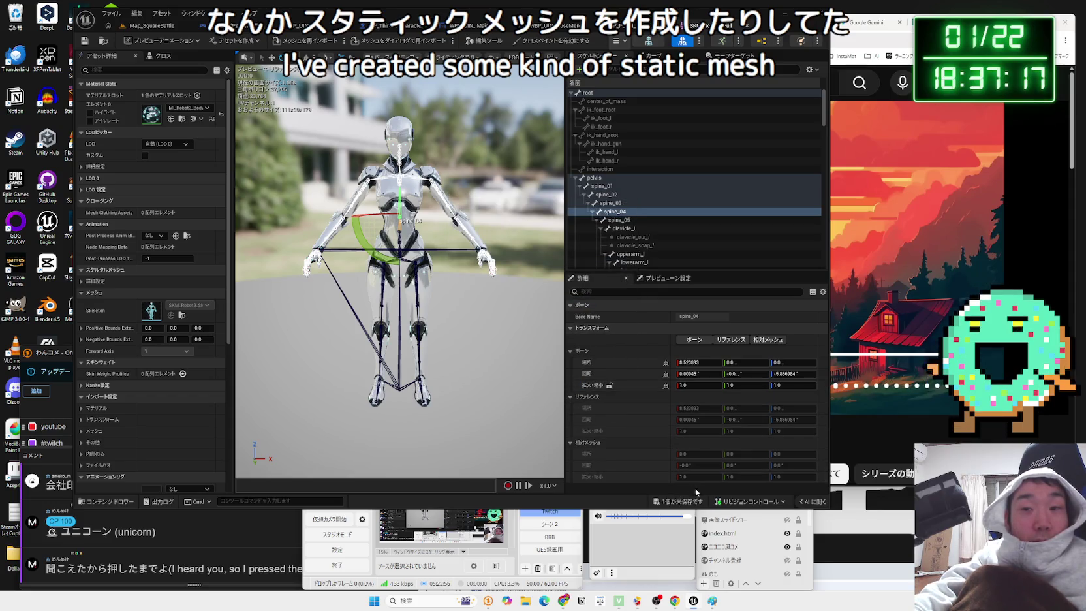
- Save all unsaved content and close the mesh editor
click(679, 500)
click(591, 388)
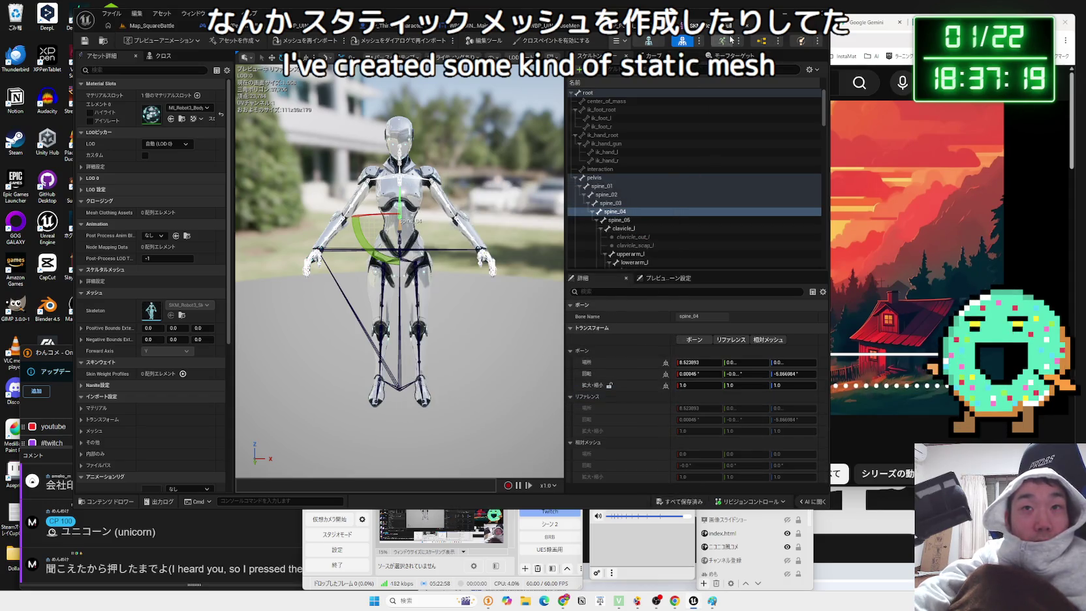
click(747, 26)
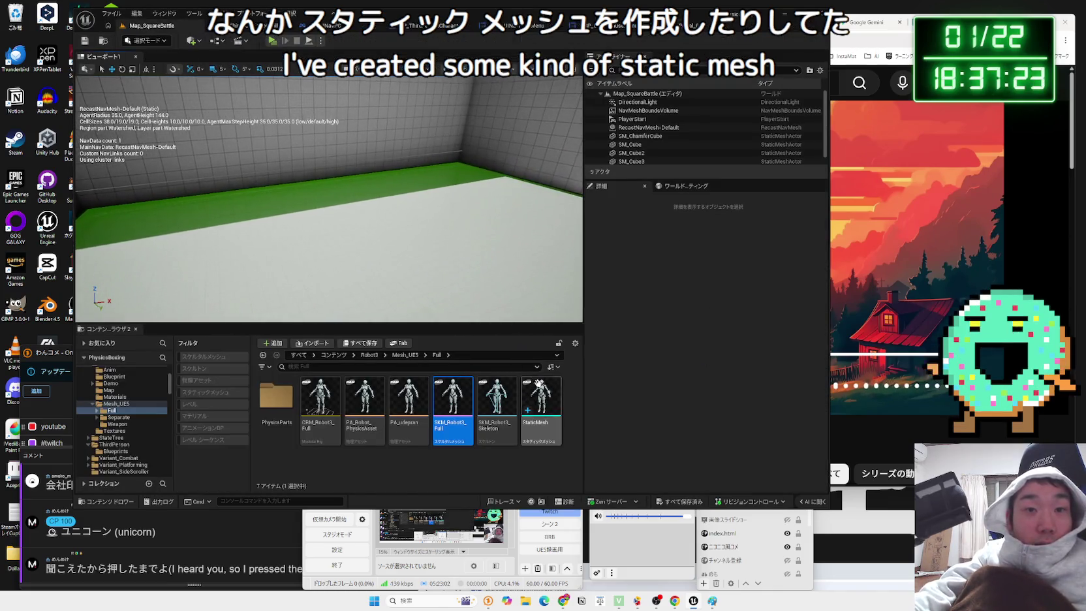
- Place robot StaticMesh statues in a row along the back wall, then start Play with Alt+P
drag(541, 402, 413, 246)
drag(318, 211, 318, 211)
scroll(352, 216, up, 5)
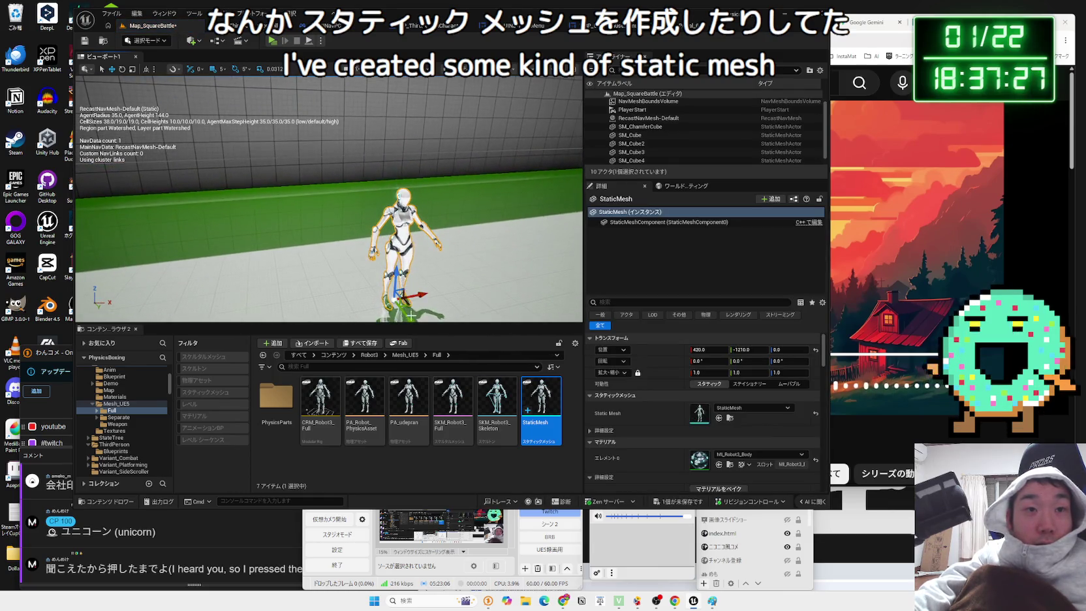
drag(402, 238, 348, 243)
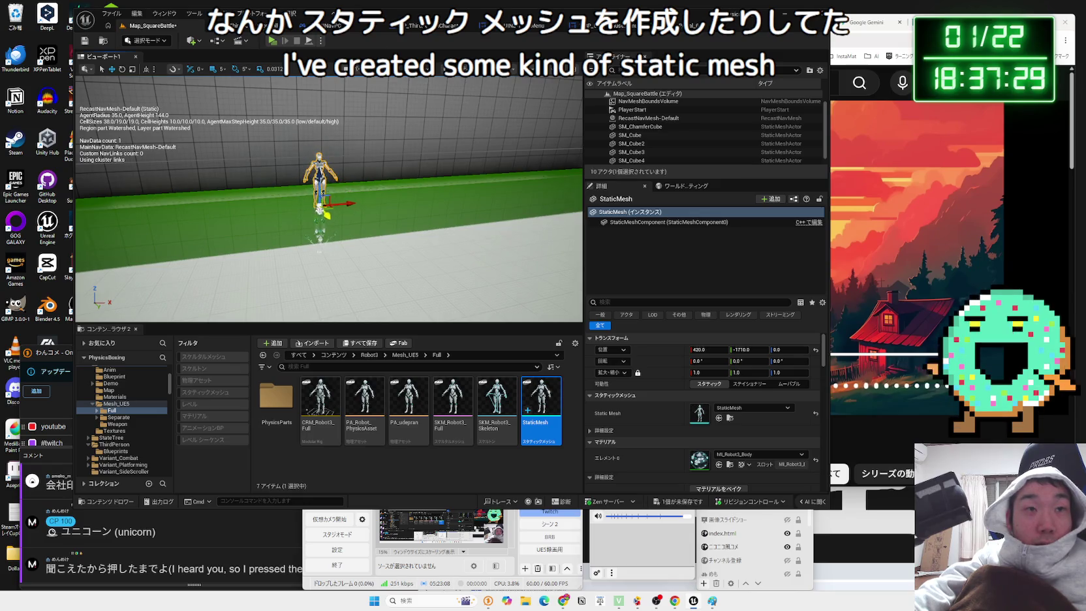
click(347, 242)
mouse_move(542, 401)
mouse_down()
mouse_move(372, 189)
mouse_move(354, 191)
mouse_move(390, 188)
mouse_up()
mouse_move(524, 378)
mouse_down()
mouse_move(465, 196)
mouse_move(425, 167)
mouse_move(404, 174)
mouse_up()
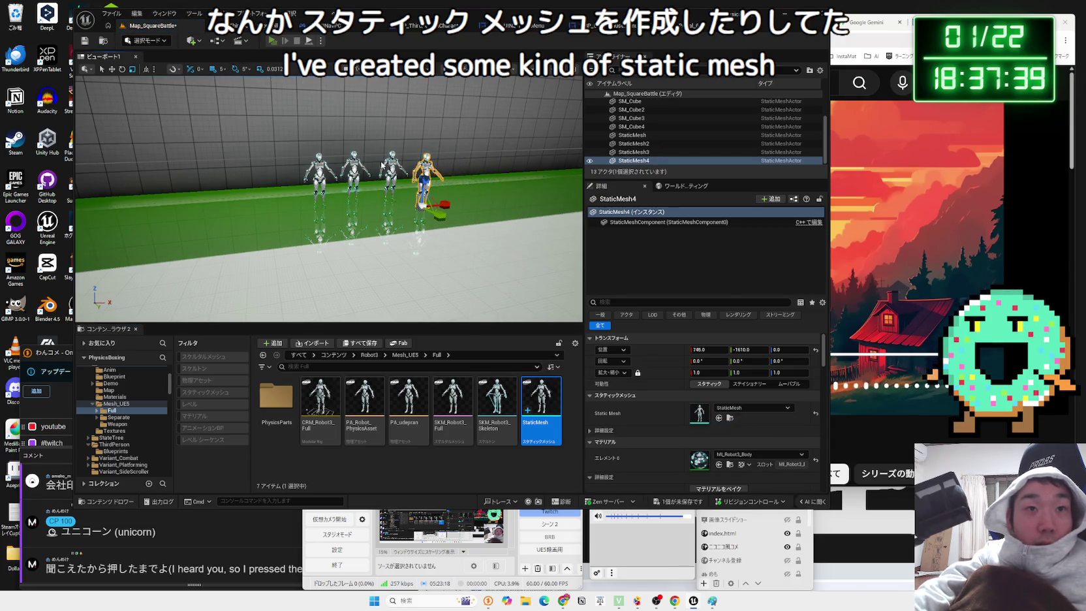
key(alt+p)
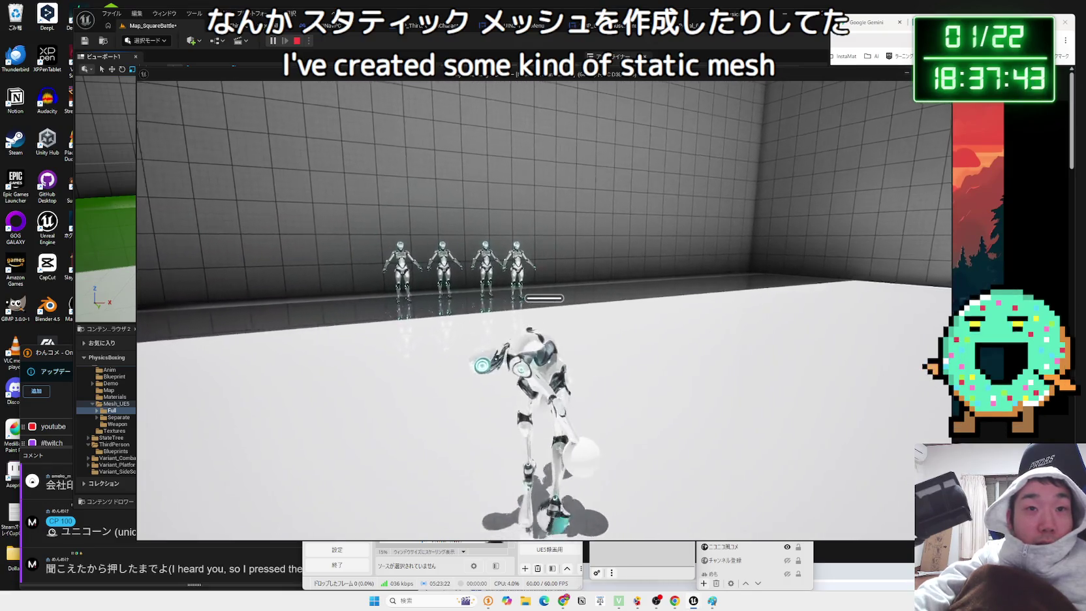
- Walk the robot forward, then sideways through the statues toward the walls, and stop with Esc
key(w)
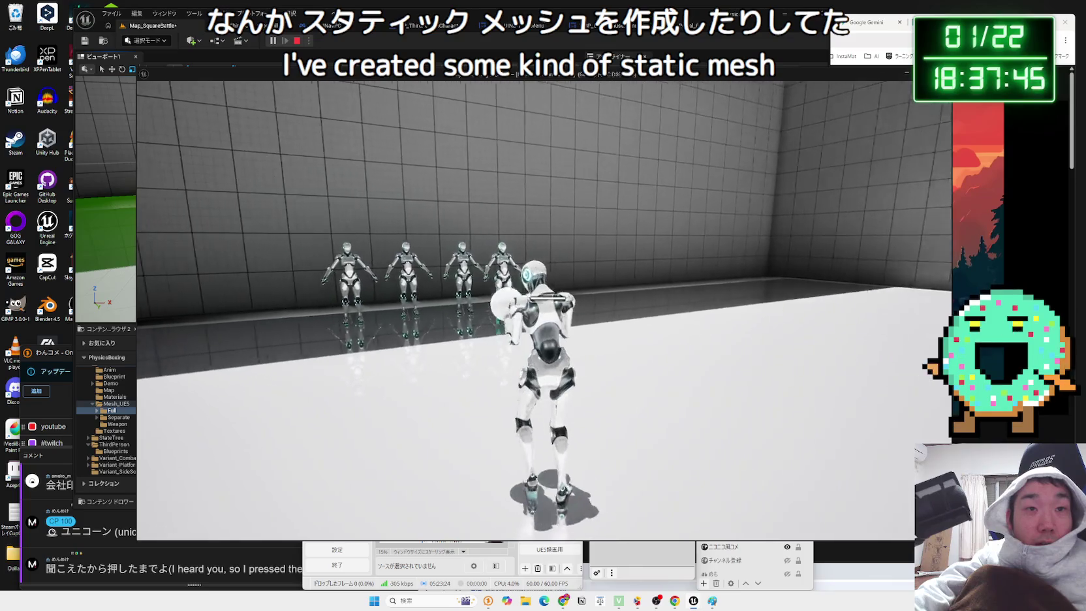
key(w)
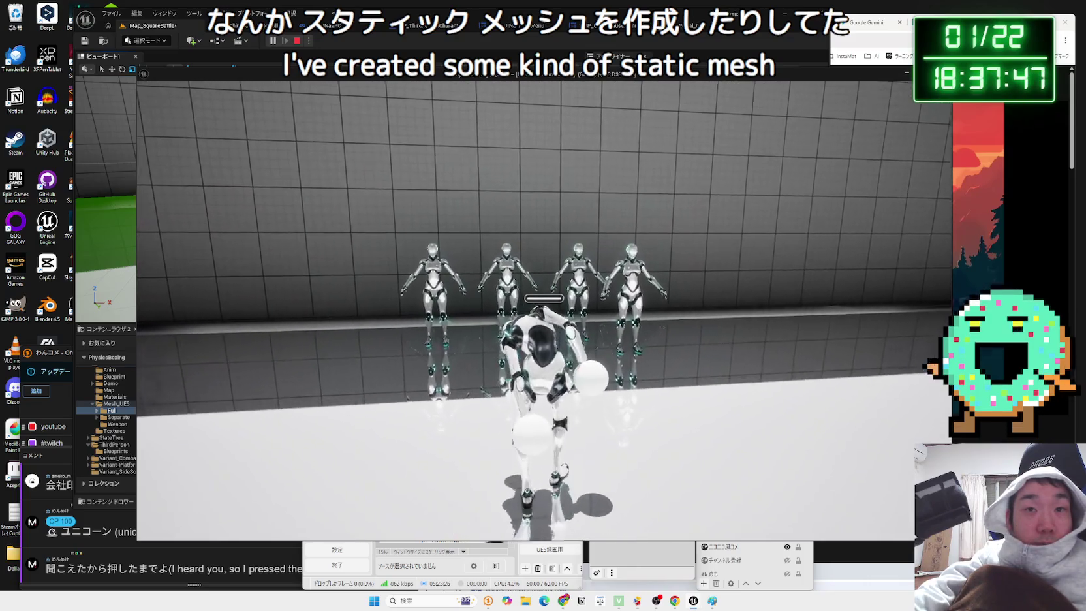
key(w)
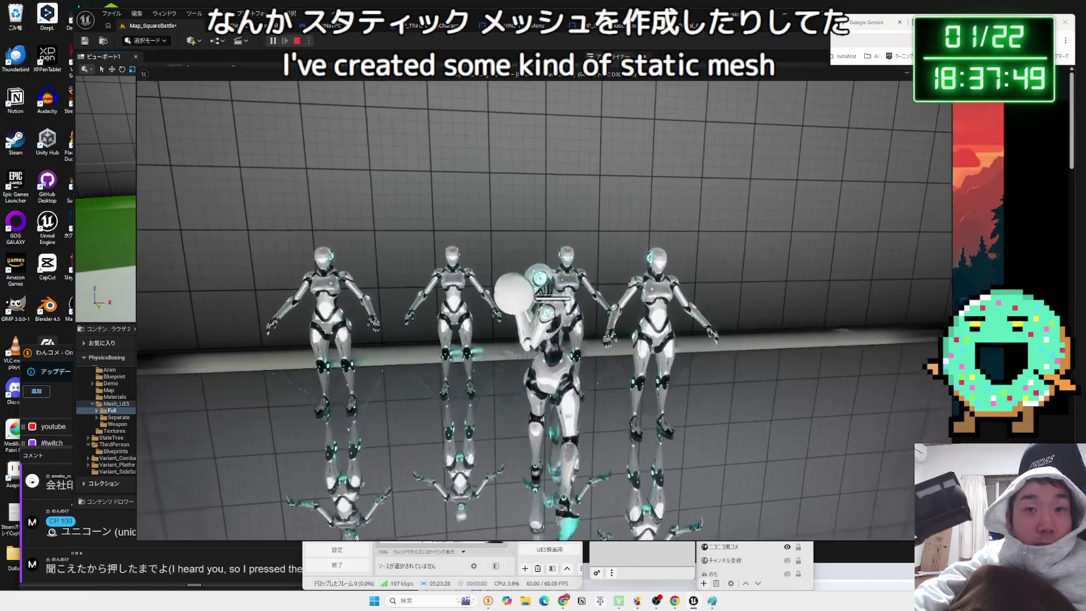
key(w)
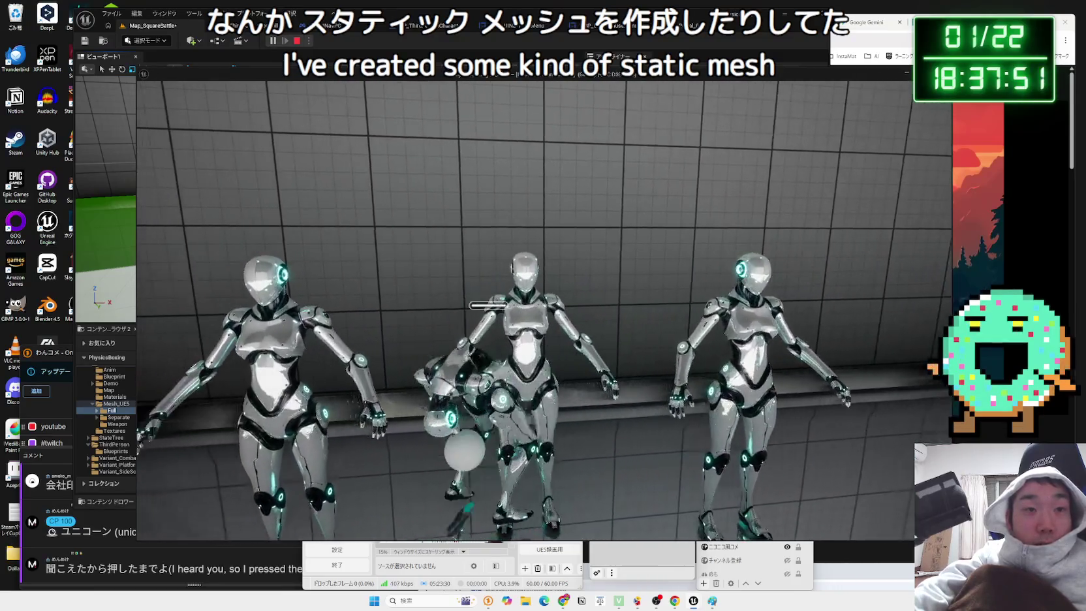
key(w)
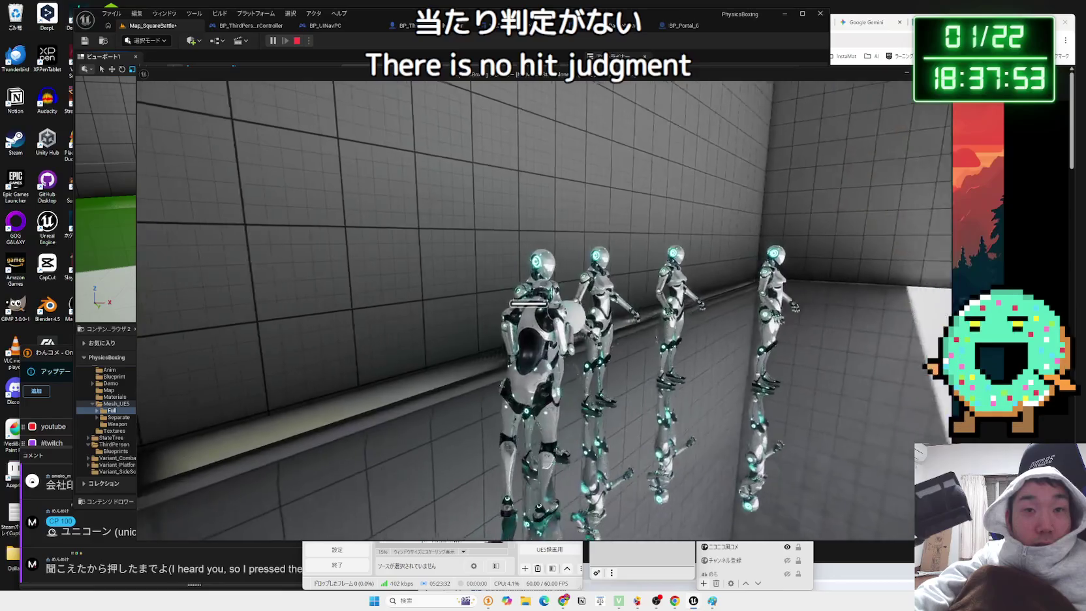
key(w)
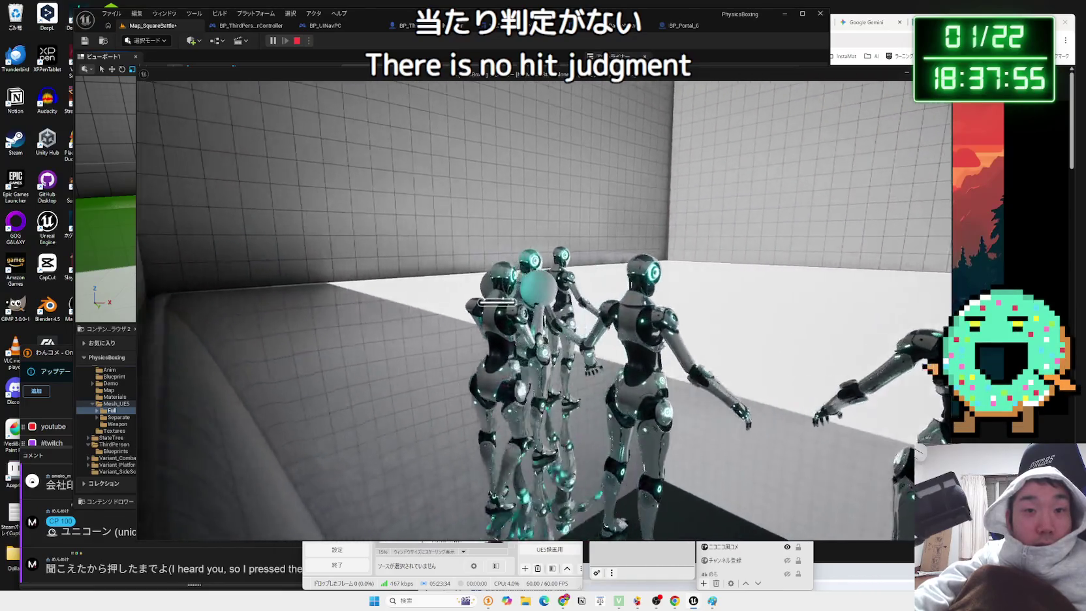
key(d)
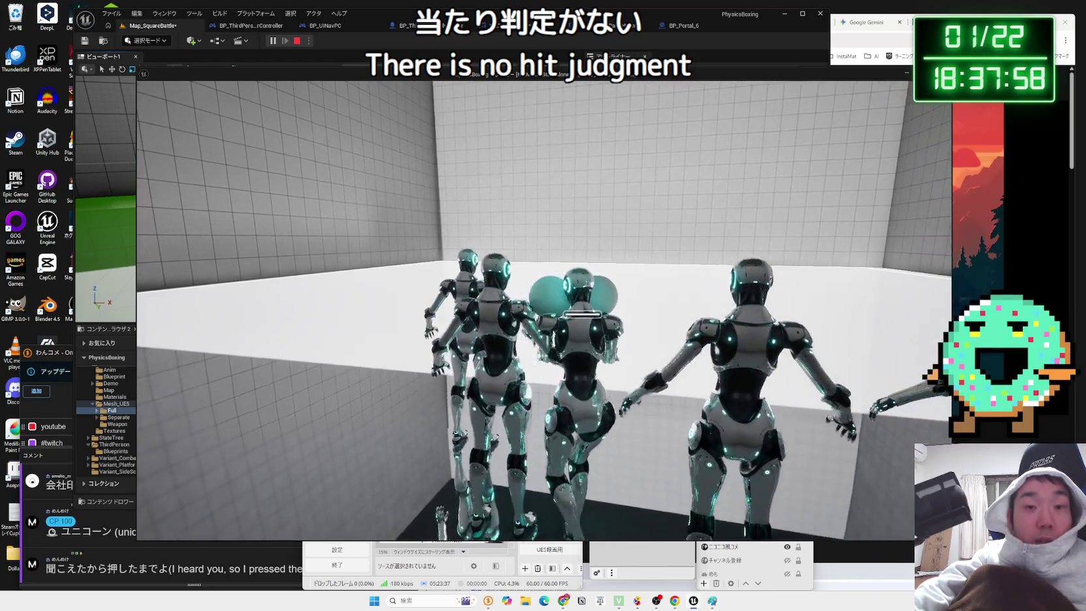
key(d)
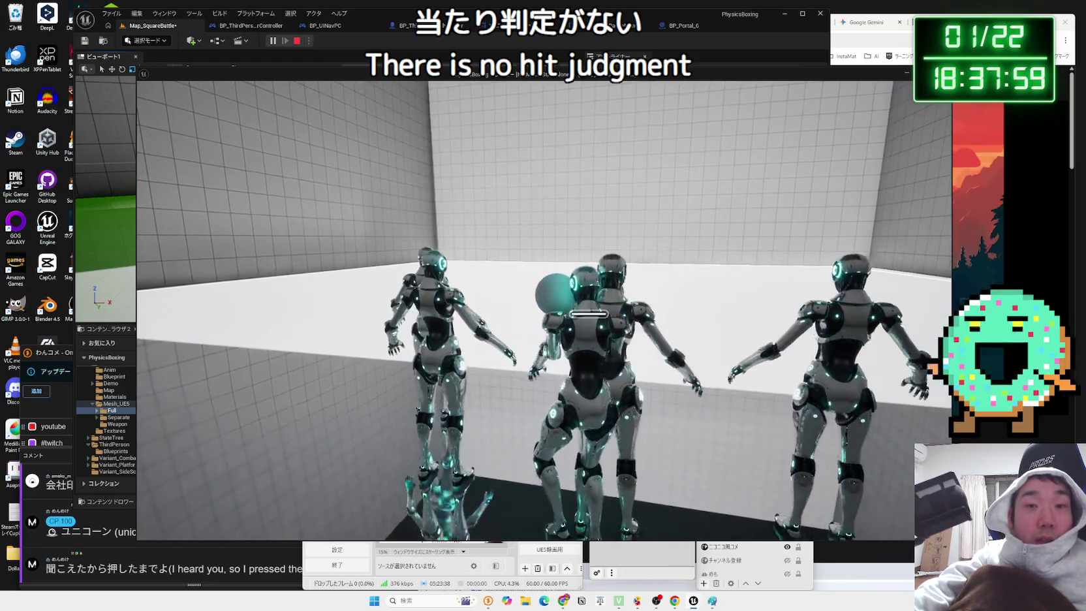
key(a)
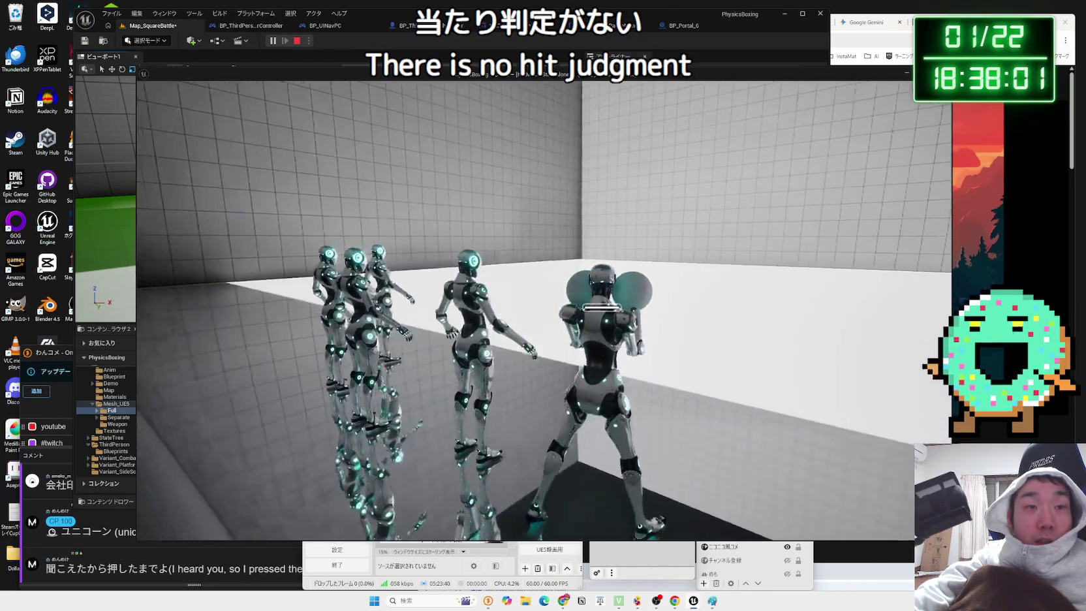
key(a)
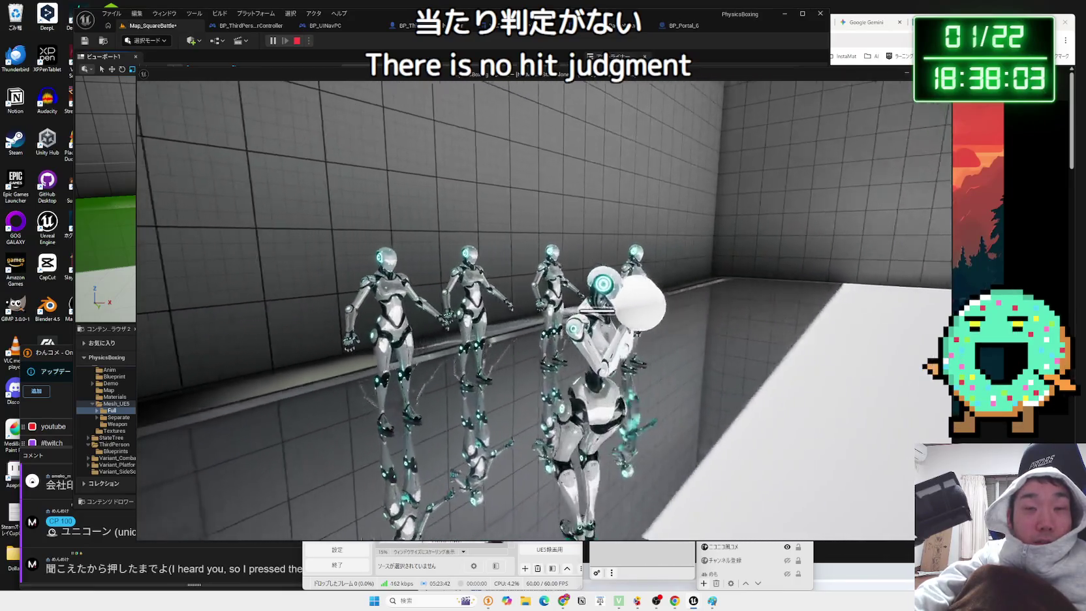
key(Escape)
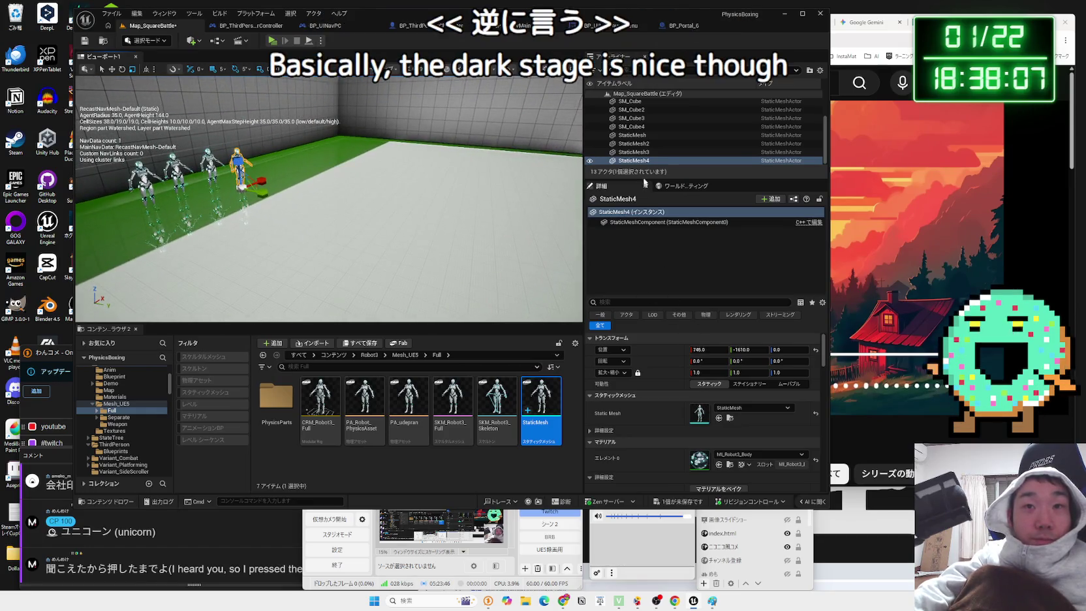
- Move the long bar SM_Cube2 1000 units along X to X 105, then select and frame PlayerStart
mouse_move(818, 360)
mouse_down()
mouse_move(829, 382)
mouse_move(830, 337)
mouse_up()
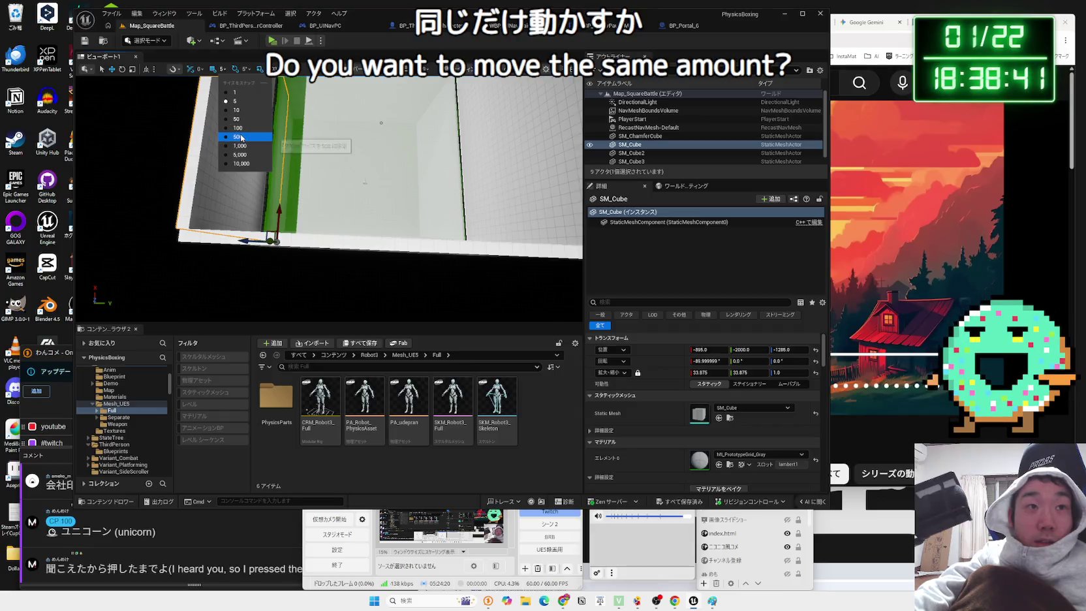
scroll(391, 247, up, 2)
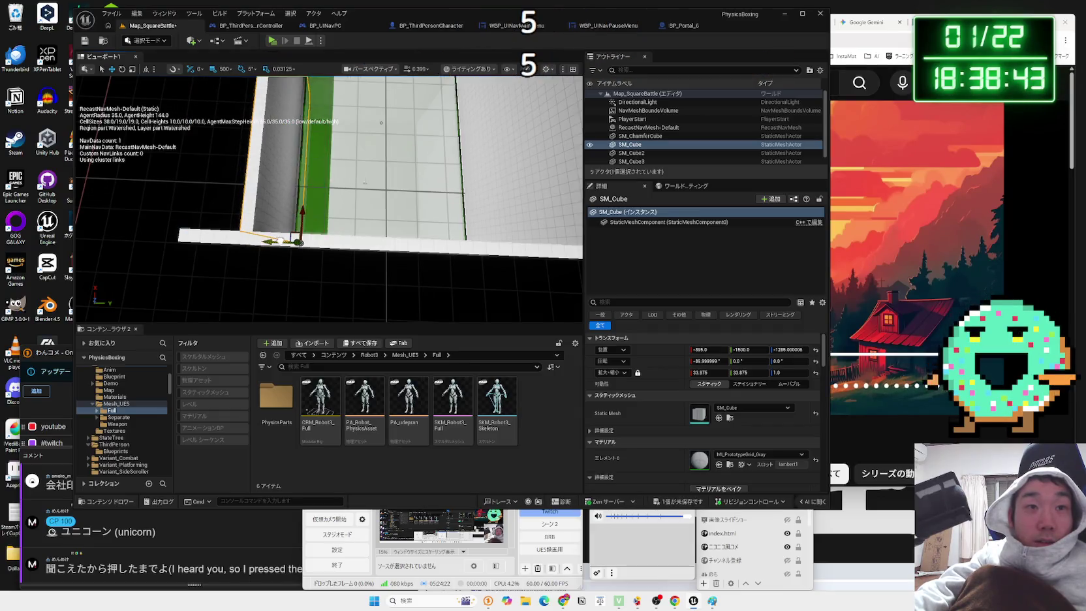
click(391, 247)
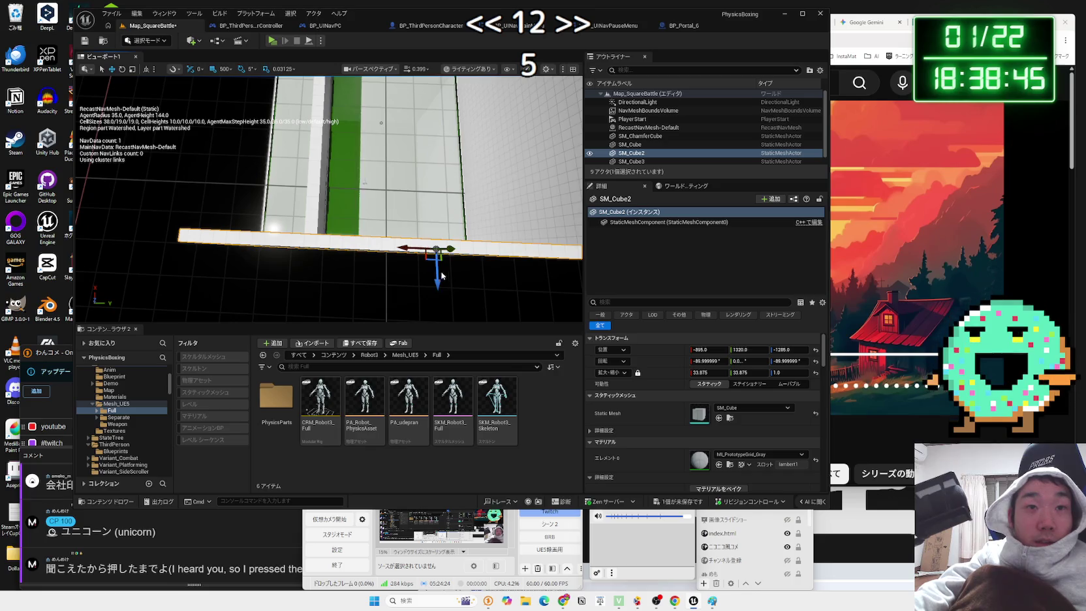
drag(439, 270, 439, 317)
drag(374, 121, 380, 175)
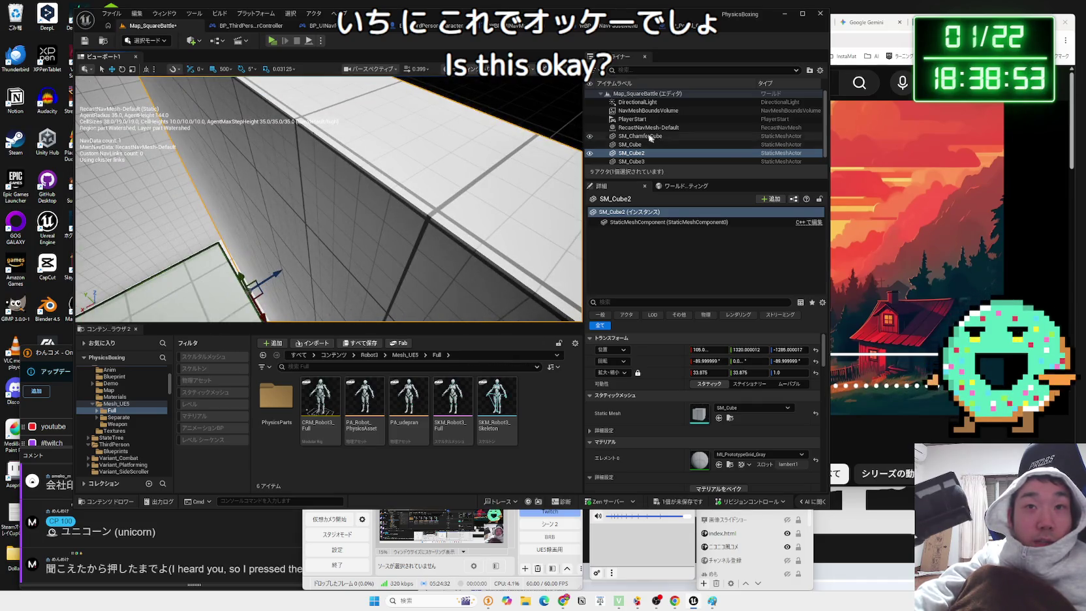
double_click(633, 118)
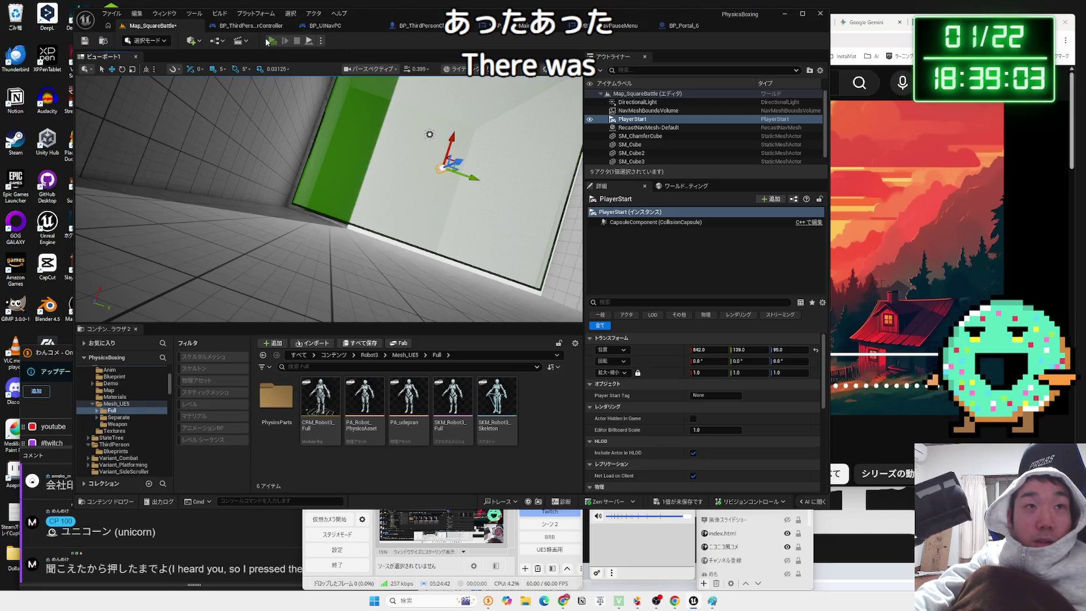
- Run a brief play-test of the arena and return to editing
click(269, 40)
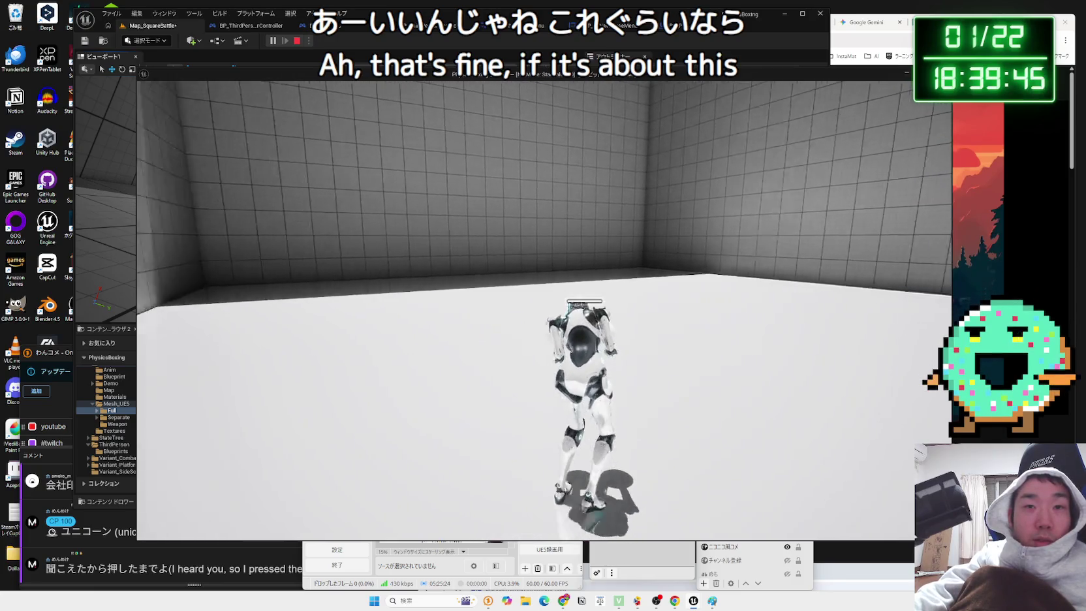
key(Escape)
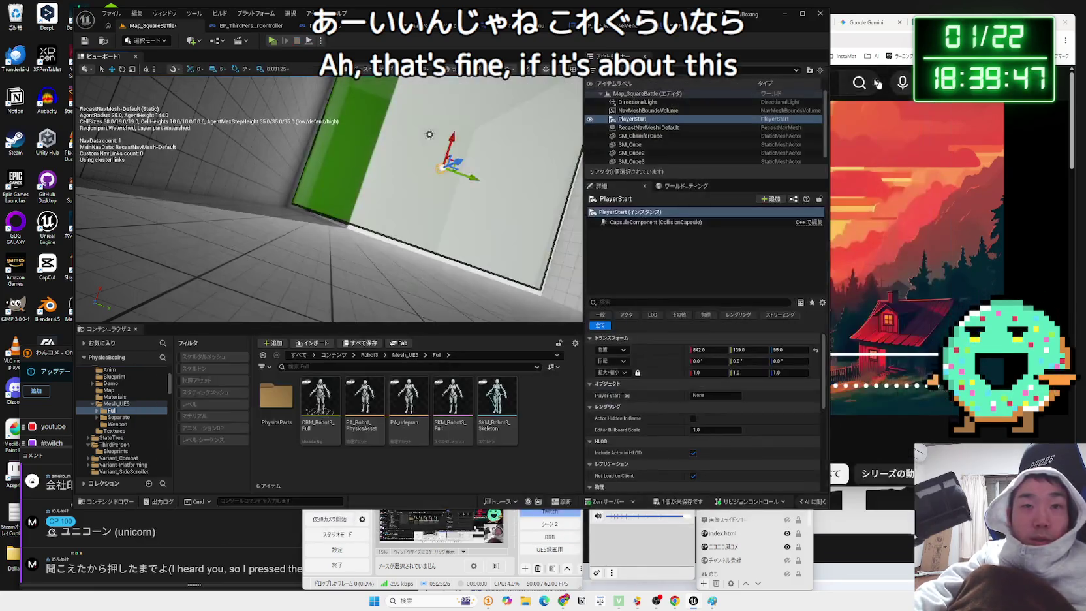
mouse_move(408, 160)
mouse_down()
mouse_move(412, 171)
mouse_move(412, 157)
mouse_up()
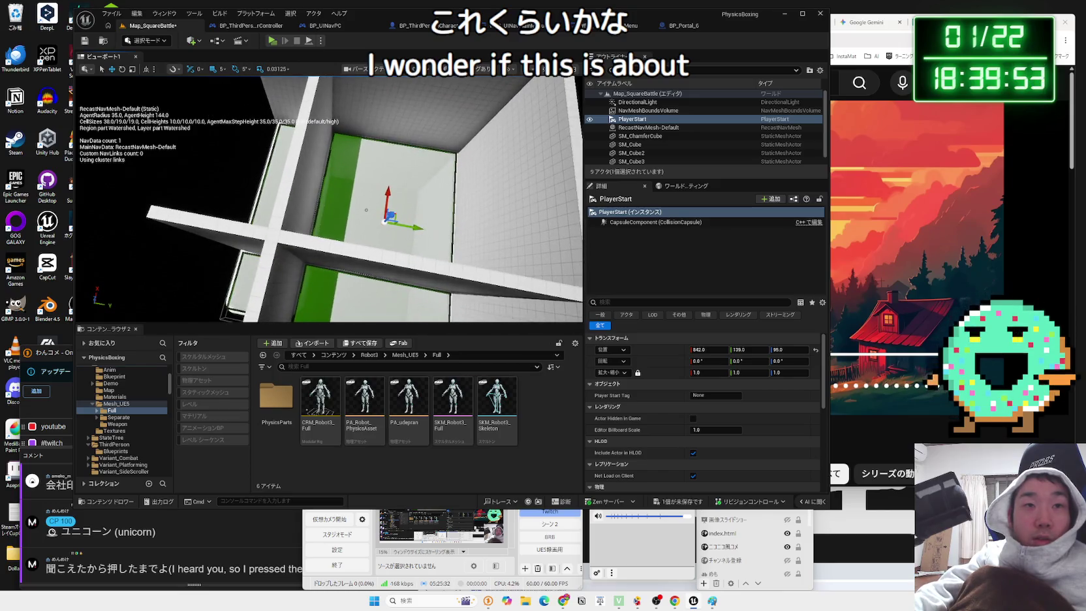
- Move SM_ChamferCube along X to 1313, then select and frame the NavMeshBoundsVolume
click(370, 276)
mouse_move(359, 198)
mouse_down()
mouse_move(370, 171)
mouse_move(414, 202)
mouse_move(401, 225)
mouse_move(271, 252)
mouse_up()
click(270, 247)
key(f)
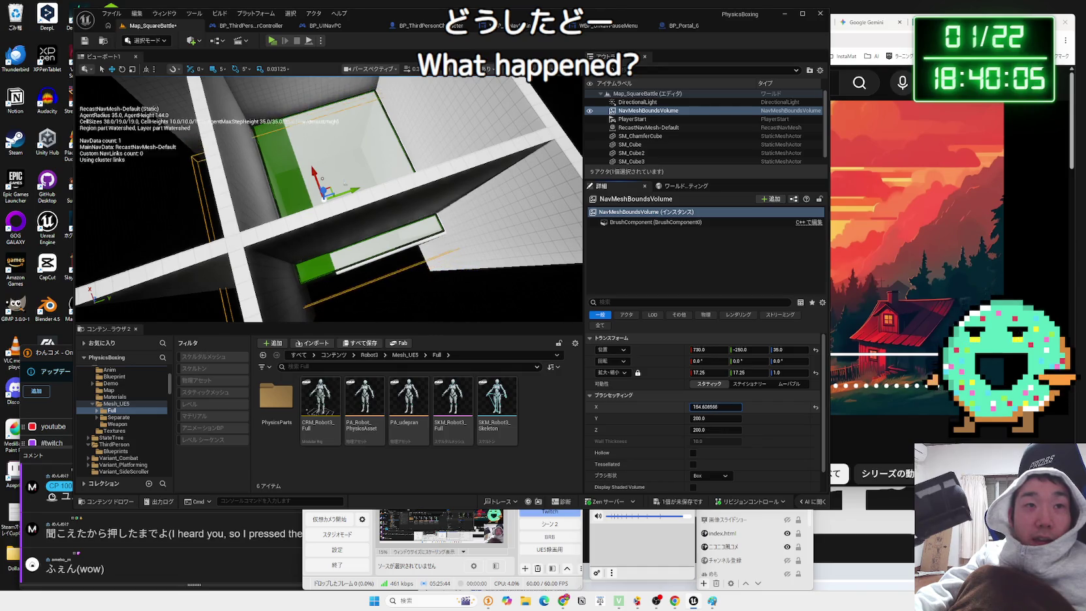
- Shrink the NavMeshBoundsVolume's brush extent and shift its Y location to -95 over the floor
drag(714, 407, 621, 377)
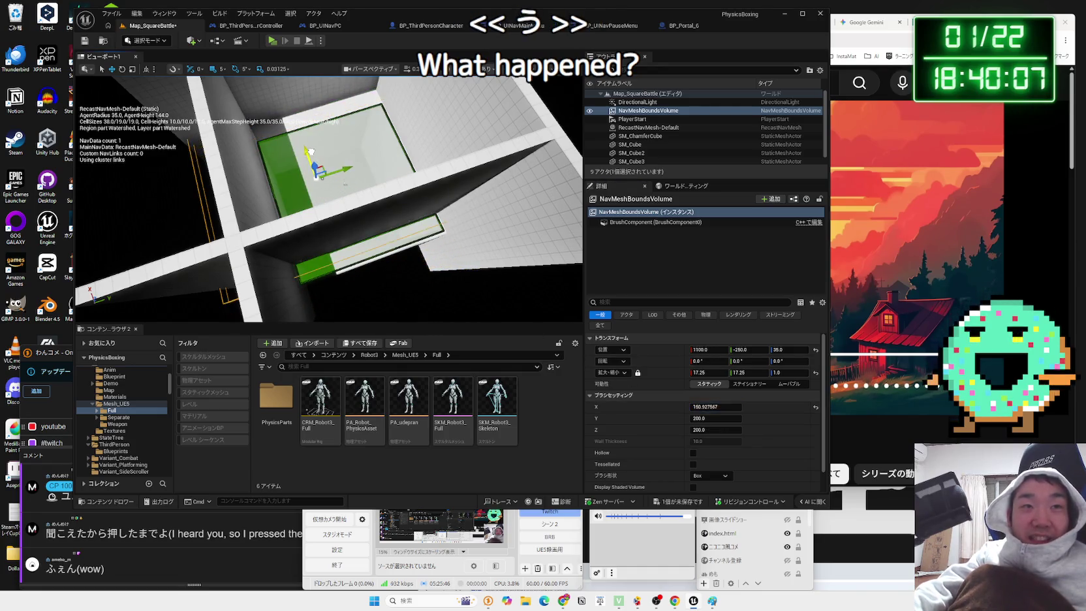
drag(575, 283, 540, 275)
drag(432, 221, 432, 222)
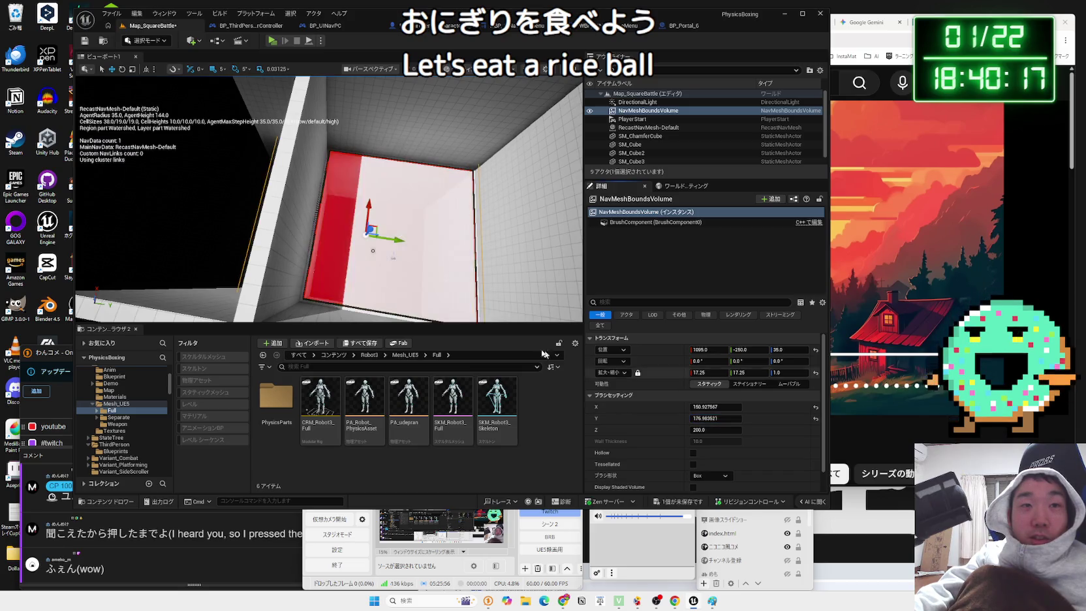
drag(409, 242, 392, 243)
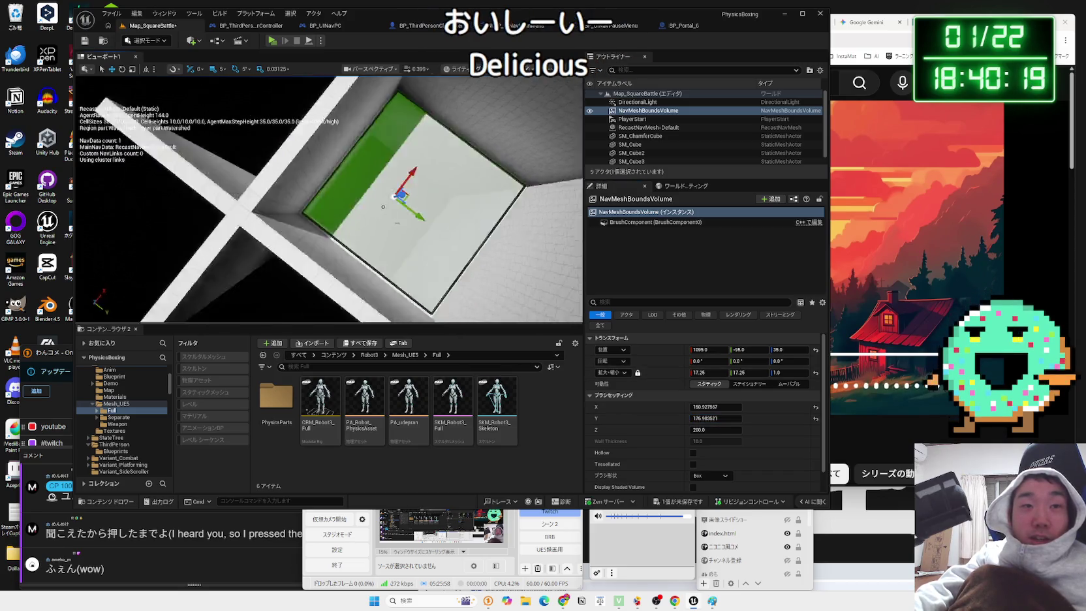
drag(333, 312, 333, 311)
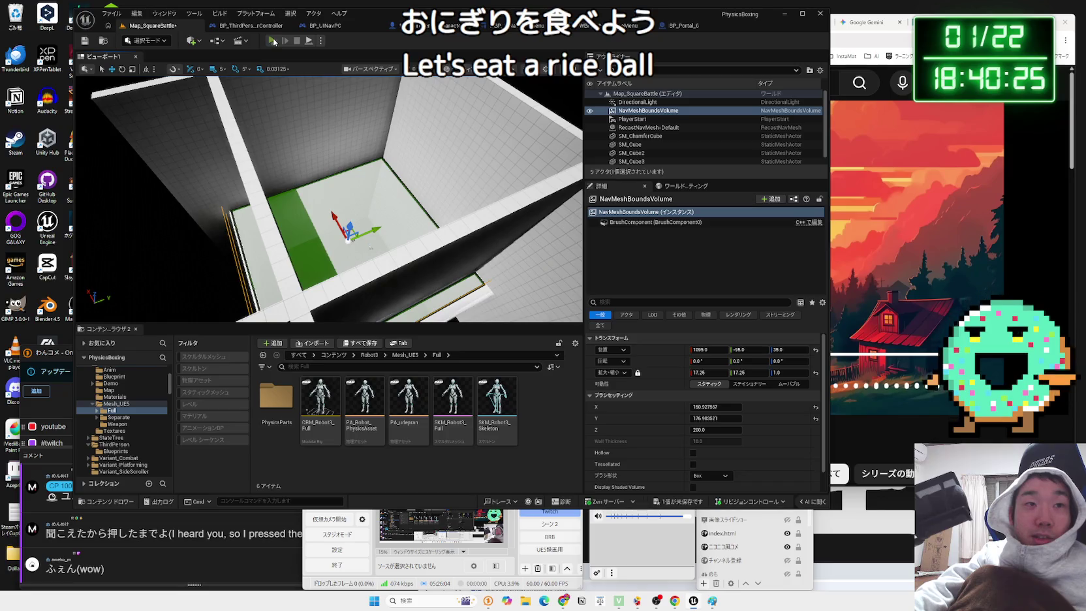
- Play-test the arena again to check the adjusted nav mesh
click(273, 41)
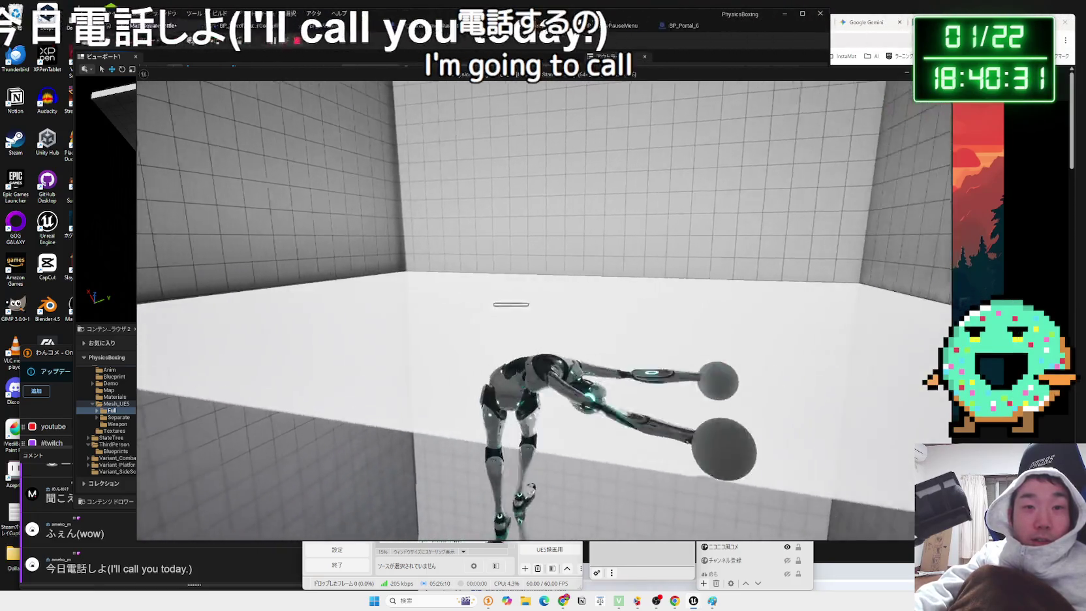
key(Escape)
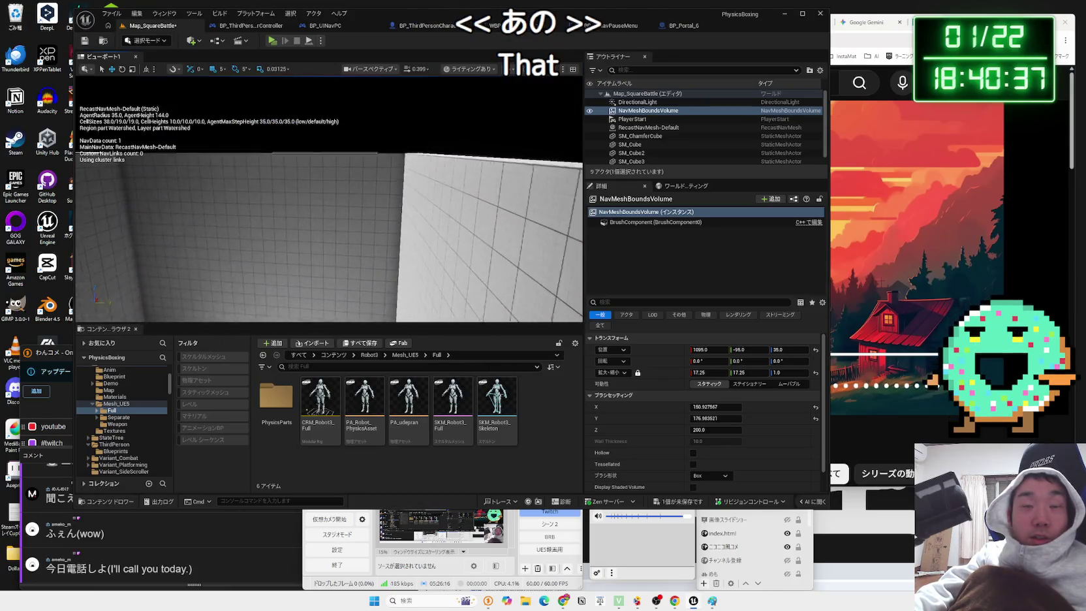
key(s)
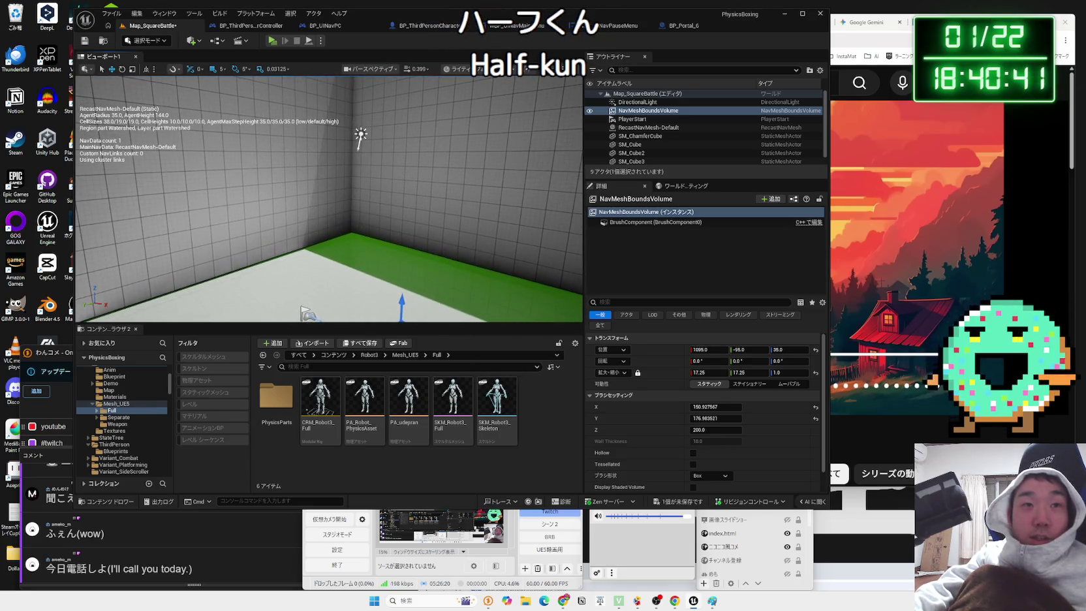
- Select the DirectionalLight and settle its intensity at 3.0 lux
click(361, 137)
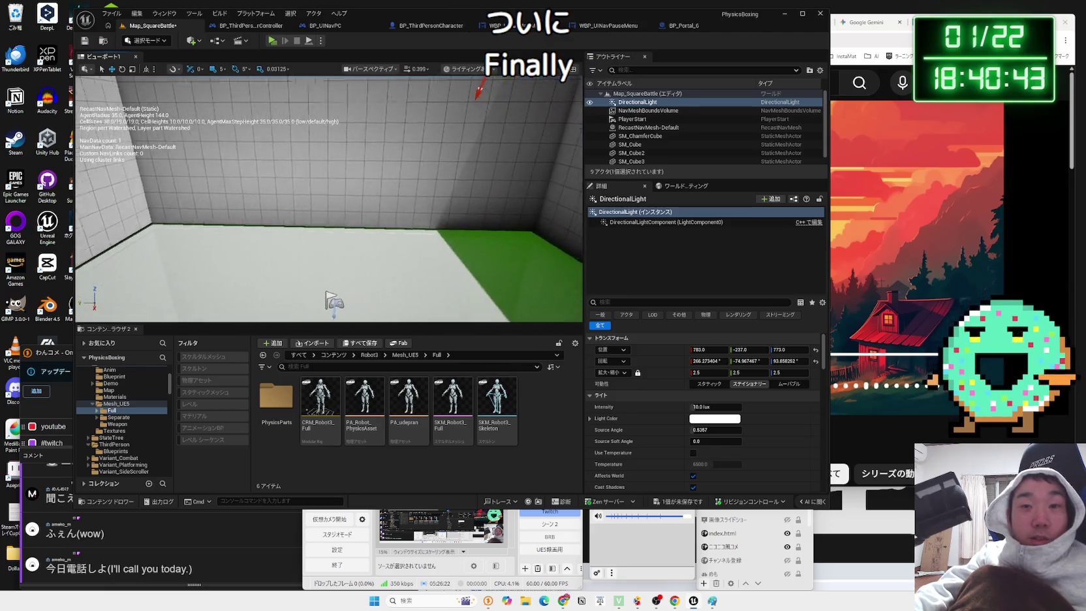
key(s)
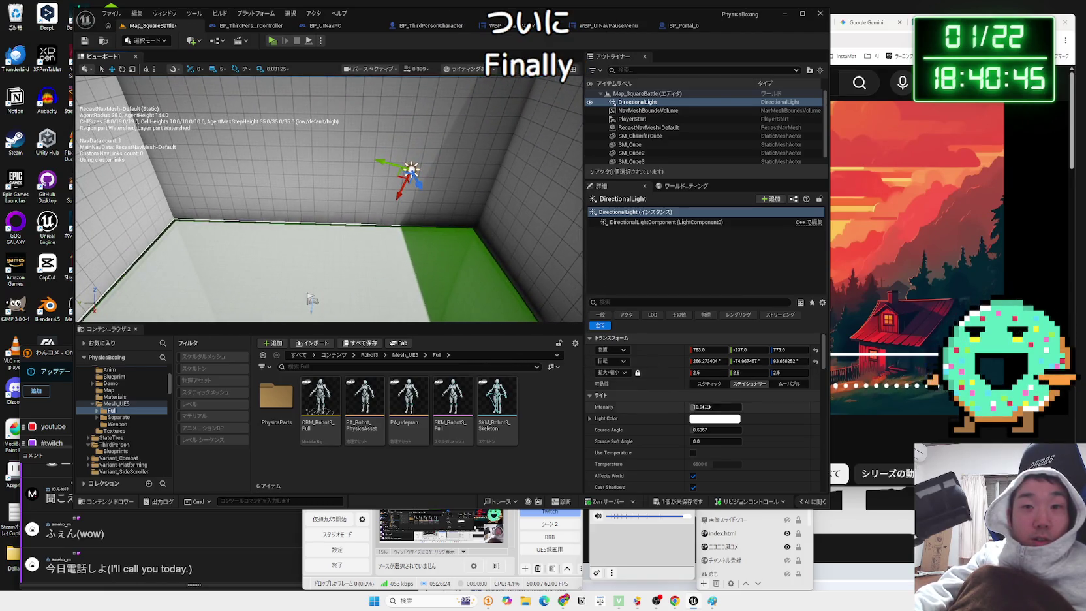
drag(702, 406, 679, 407)
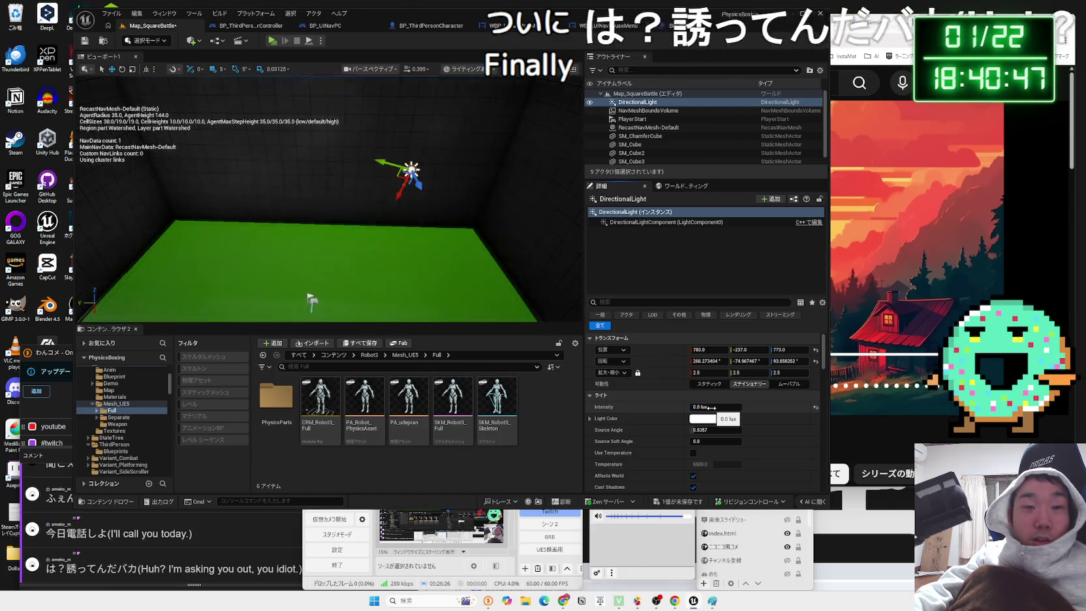
mouse_move(714, 407)
mouse_down()
mouse_move(734, 407)
mouse_move(715, 407)
mouse_up()
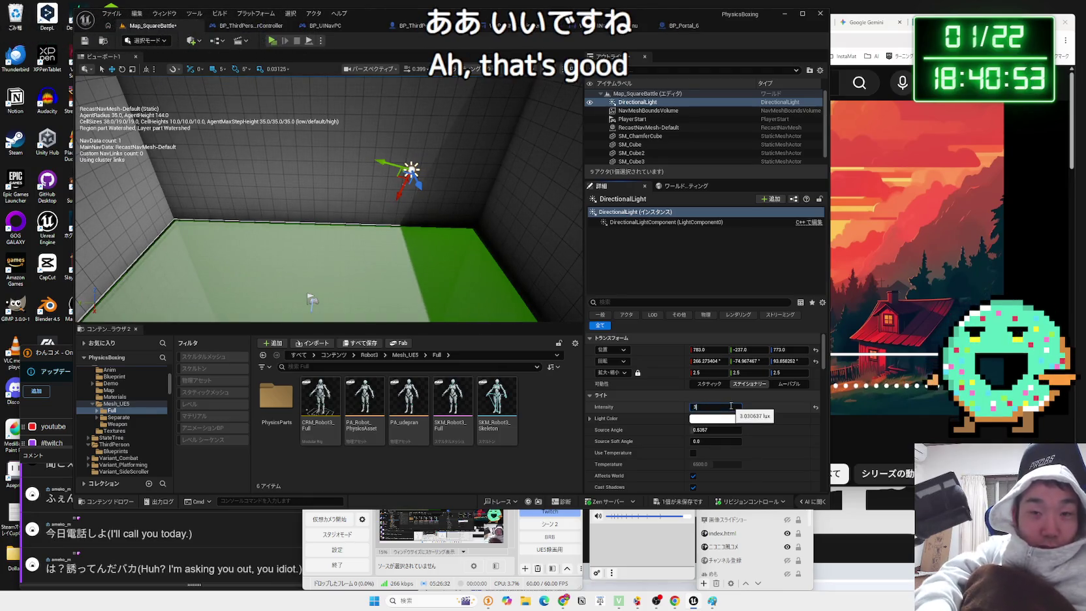
mouse_move(418, 216)
mouse_down()
mouse_move(431, 209)
mouse_move(381, 185)
mouse_move(369, 209)
mouse_up()
drag(426, 164, 365, 215)
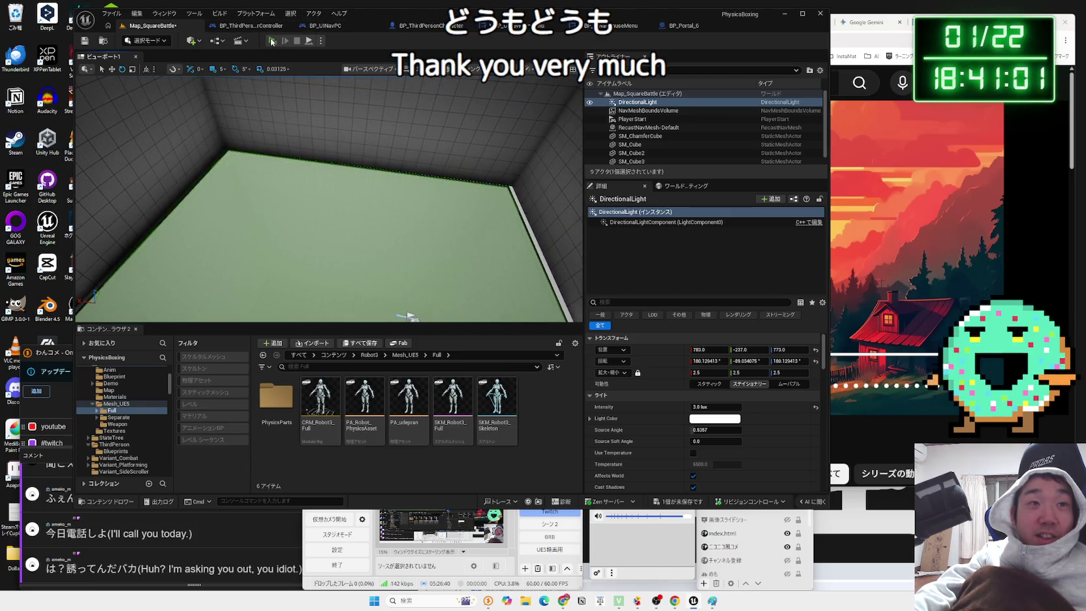
- Play-test the arena briefly with the new lighting
click(272, 40)
key(Escape)
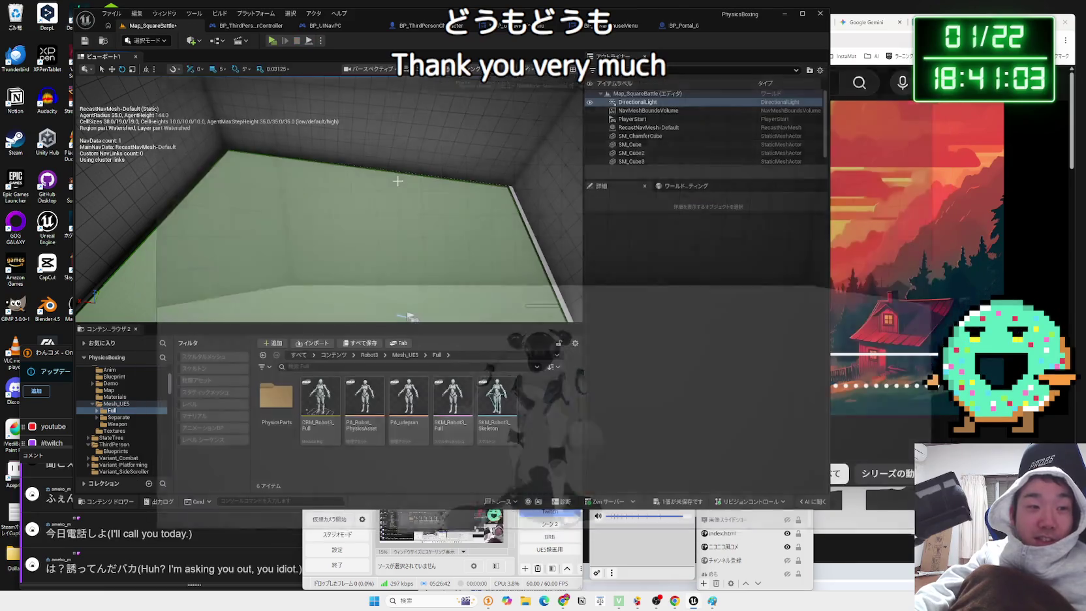
mouse_move(417, 247)
mouse_down()
mouse_move(392, 230)
mouse_move(352, 228)
mouse_move(345, 162)
mouse_up()
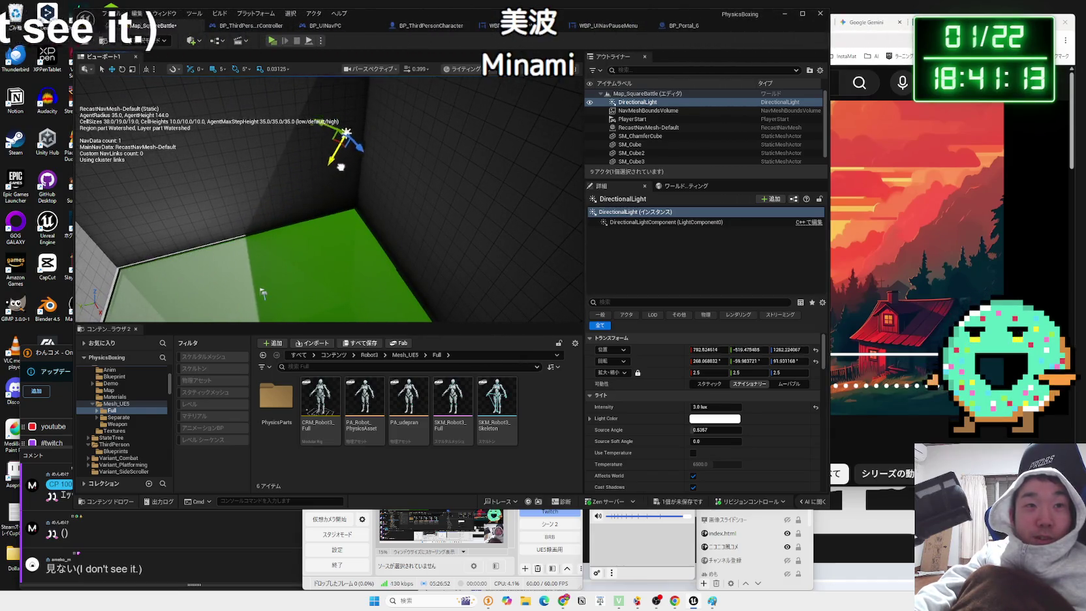
- Brighten the light to about 6.1 lux, rotate it to a new angle, and show the comment window
drag(694, 407, 705, 407)
scroll(391, 121, down, 3)
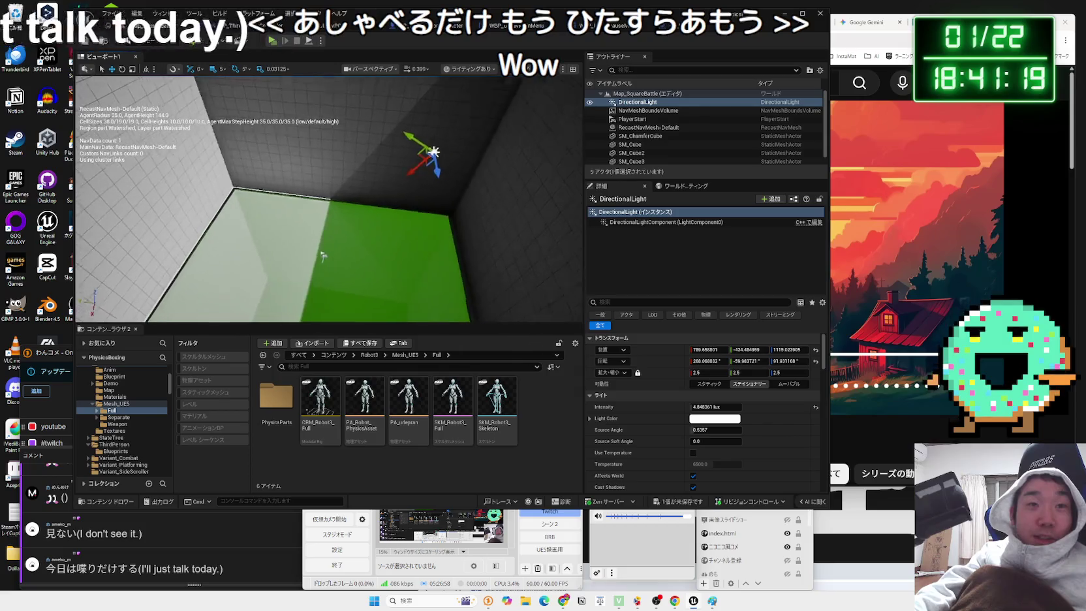
key(e)
mouse_move(391, 121)
mouse_down()
mouse_move(396, 175)
mouse_move(400, 122)
mouse_up()
key(w)
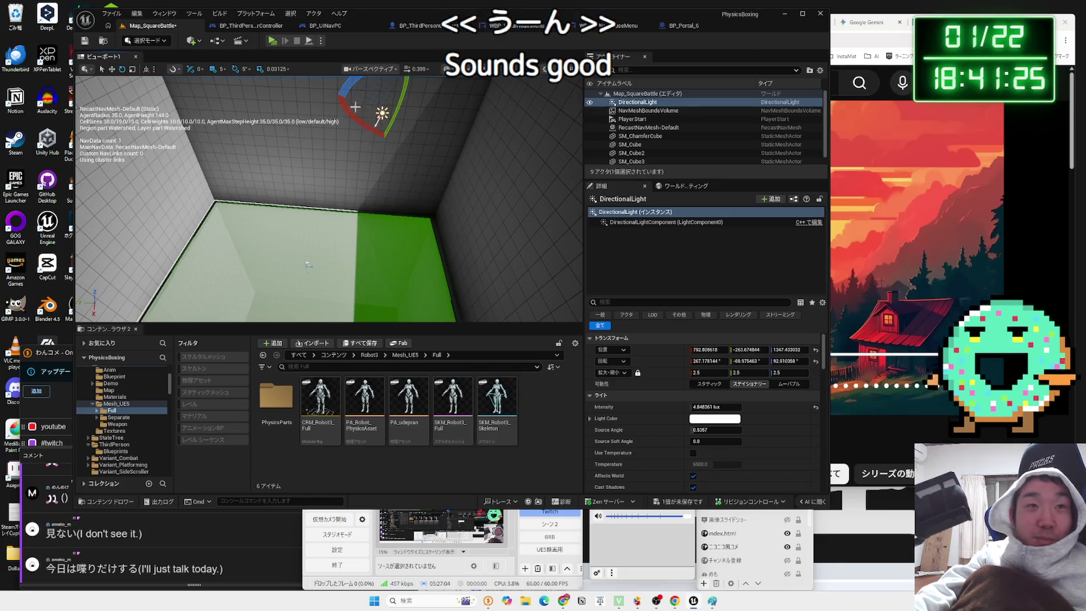
mouse_move(349, 87)
mouse_down()
mouse_move(362, 149)
mouse_move(397, 120)
mouse_move(423, 129)
mouse_move(414, 148)
mouse_up()
key(w)
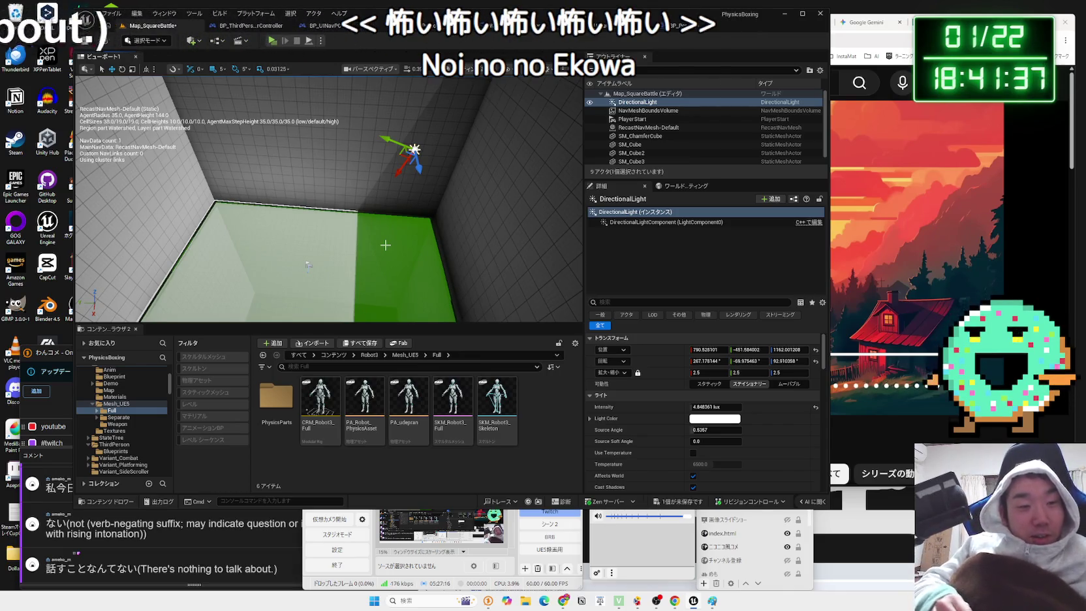
click(218, 541)
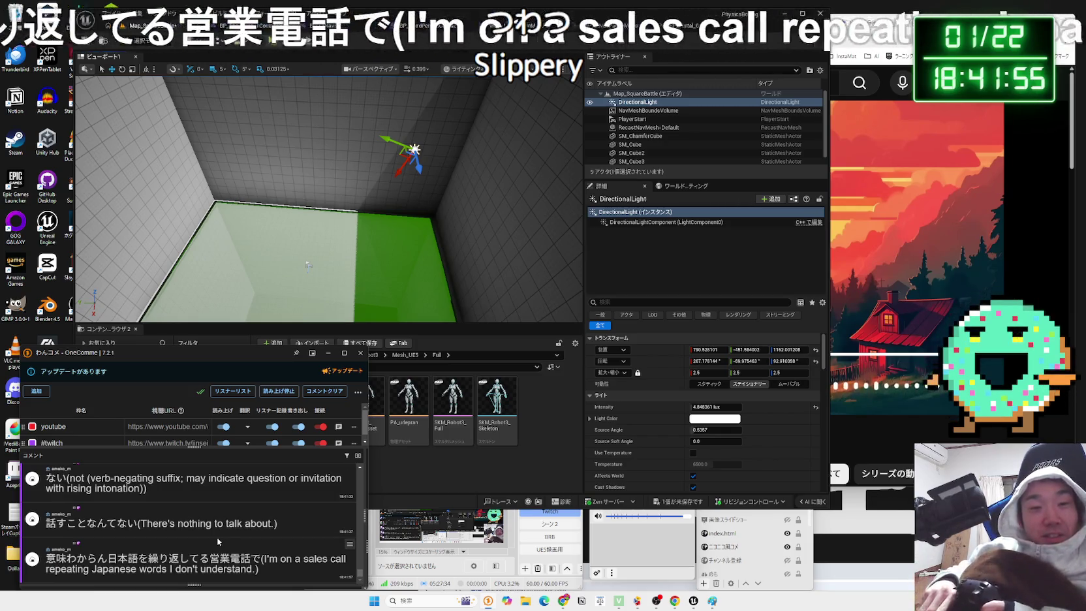
- Check the streaming software's audio mixer while the lofi music video keeps playing
key(alt+Tab)
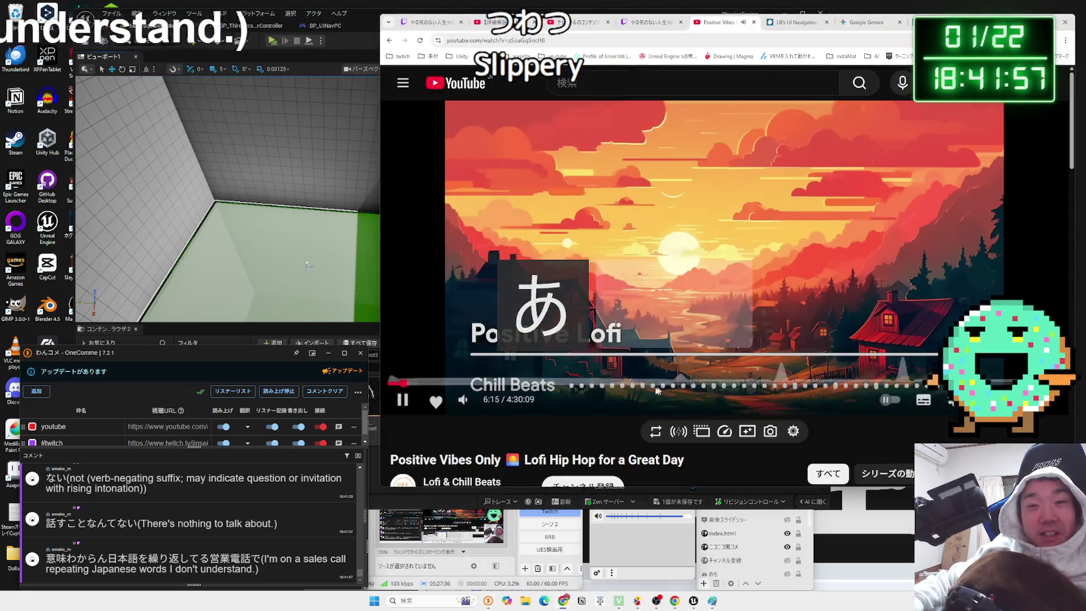
mouse_move(499, 405)
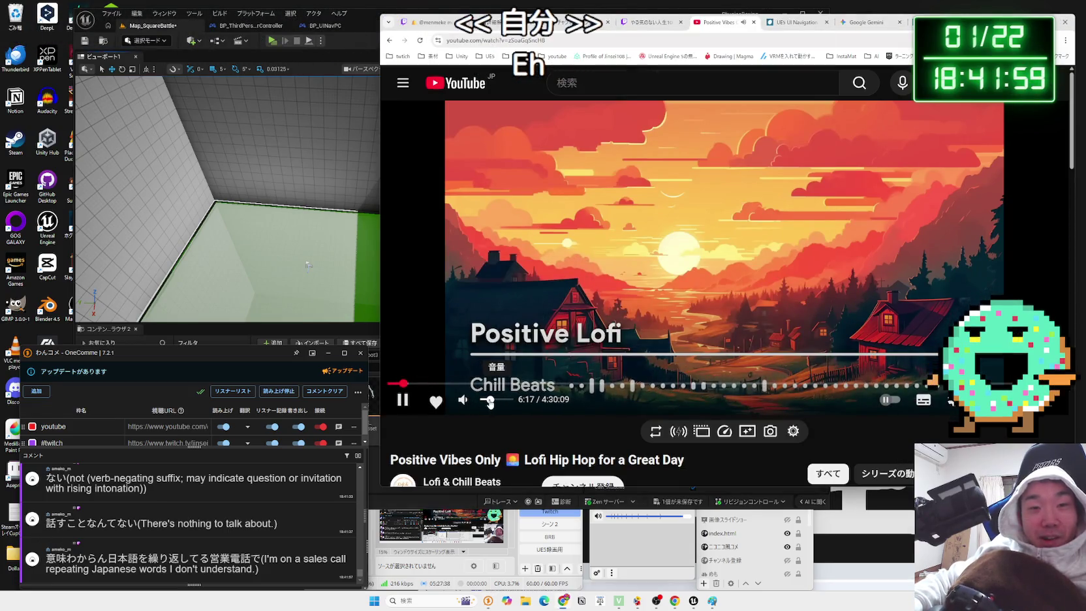
click(656, 539)
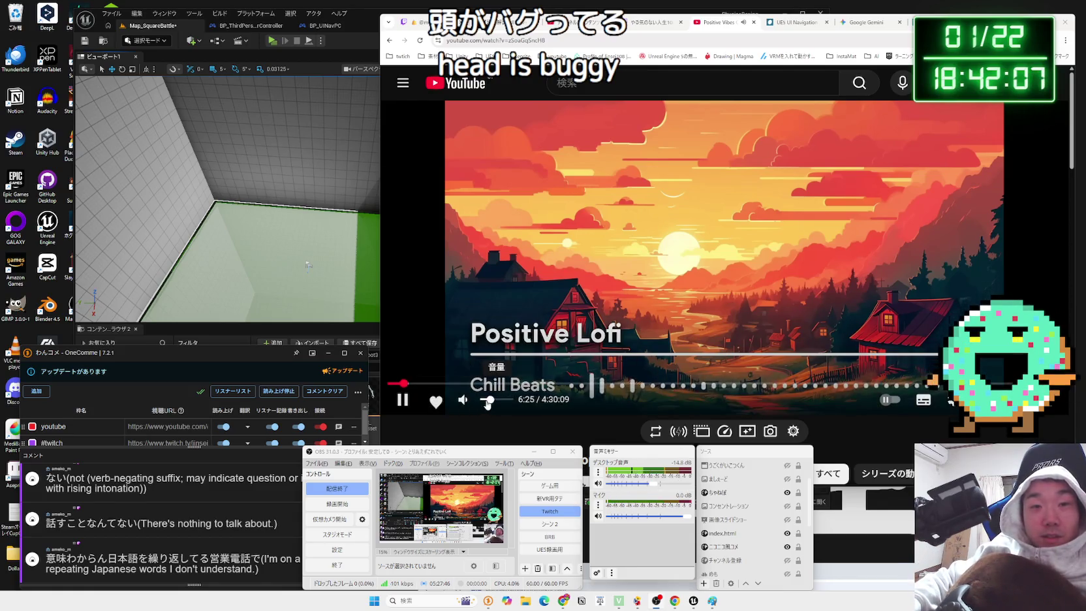
click(487, 401)
click(654, 542)
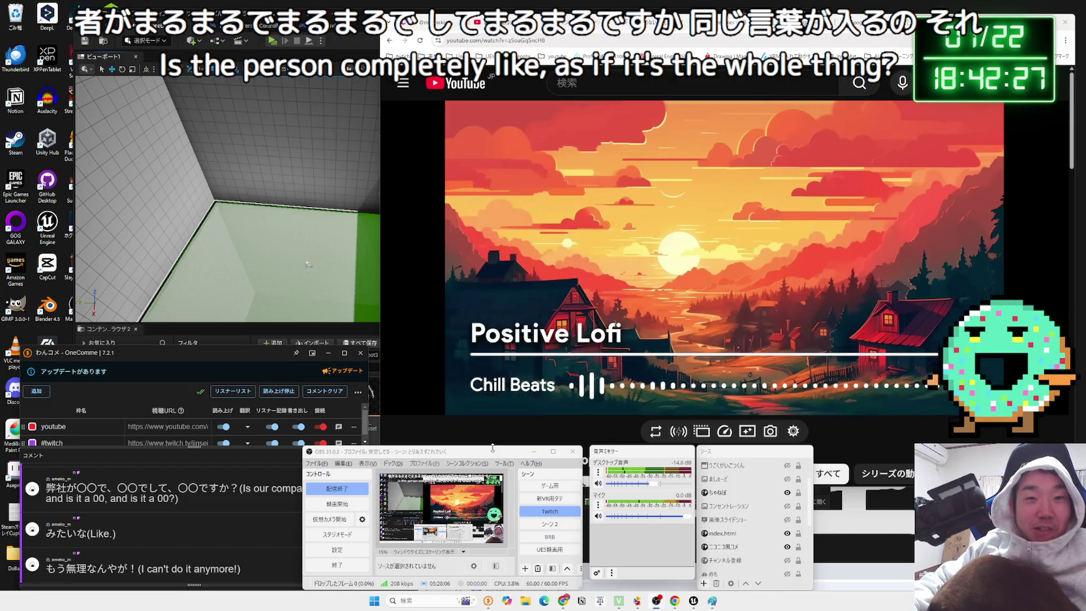
drag(495, 454, 502, 453)
click(525, 432)
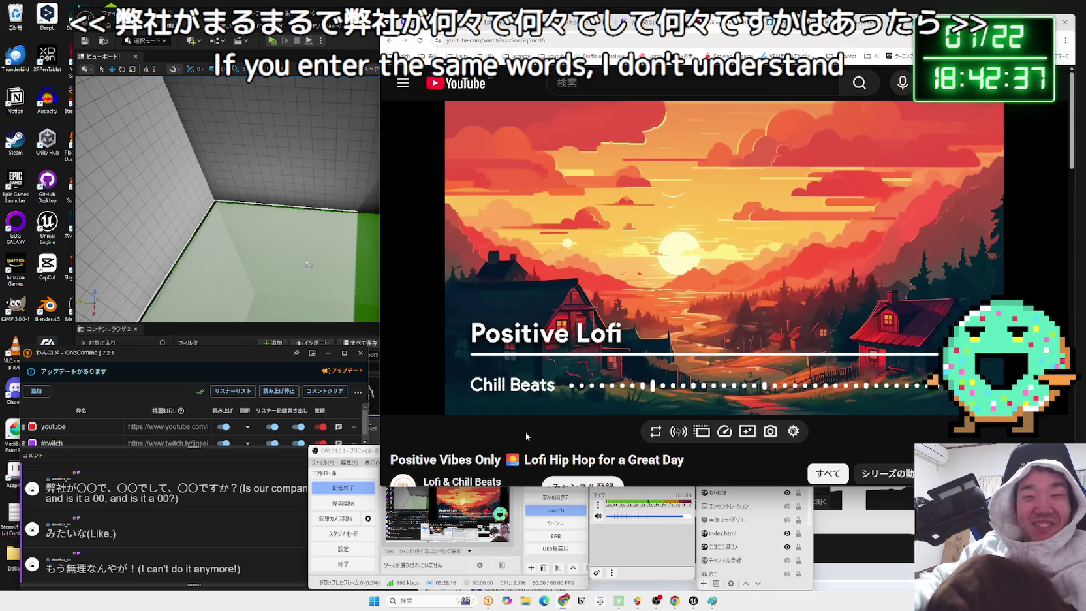
- Glance at the blog and Gemini tabs, then return to the Unreal arena view
click(816, 23)
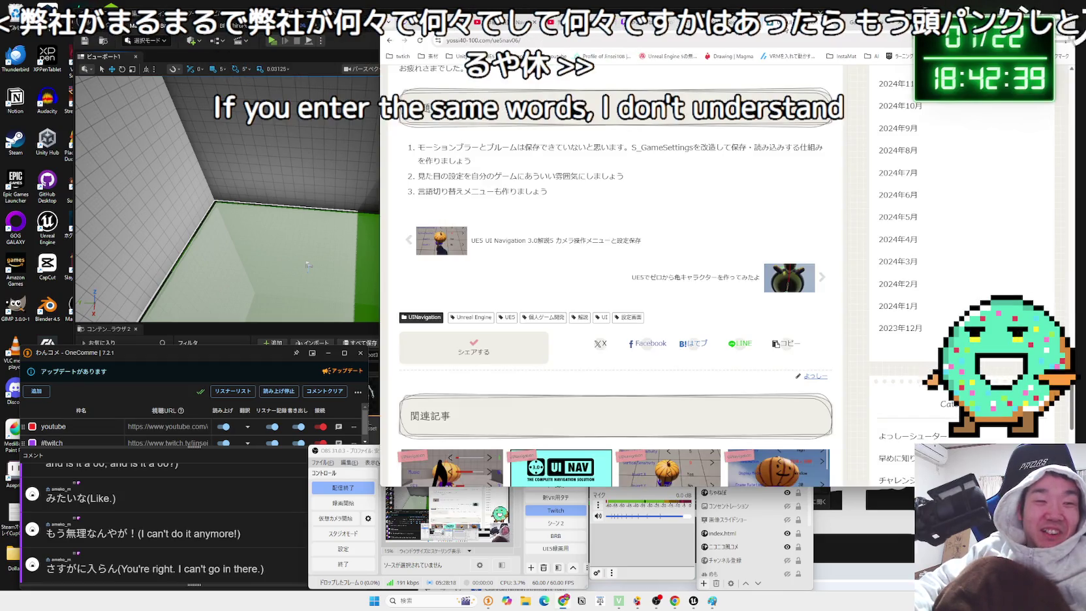
click(745, 22)
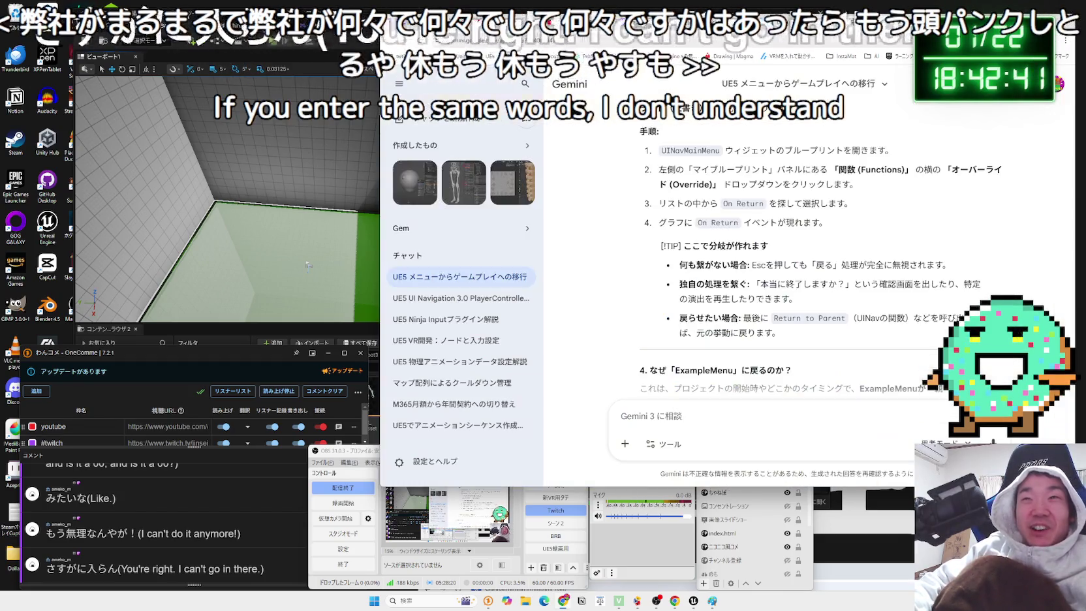
key(ctrl+Tab)
key(ctrl+Tab)
key(ctrl+Tab)
key(ctrl+Tab)
key(ctrl+Tab)
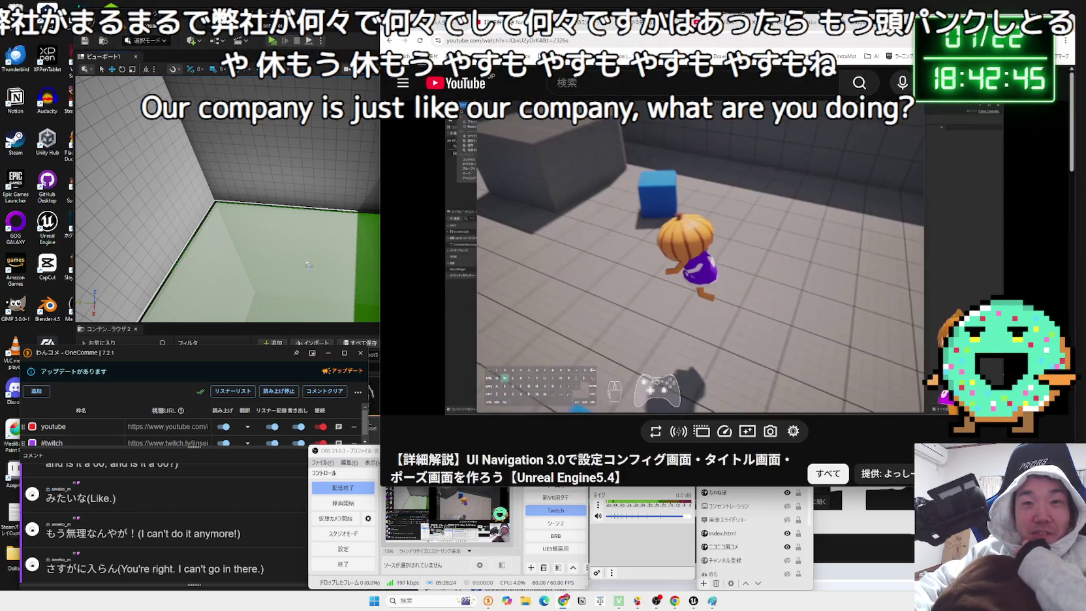
key(ctrl+Tab)
key(ctrl+shift+Tab)
click(360, 22)
drag(415, 198, 417, 226)
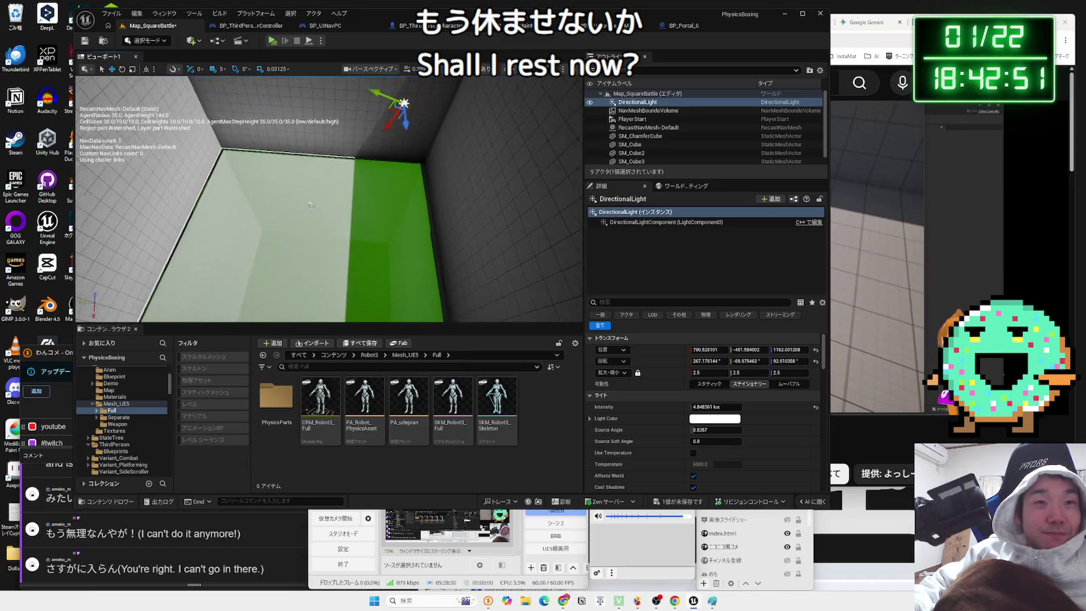
- Play-test the arena, walking the robot forward toward the wall and corner, then stop
click(273, 40)
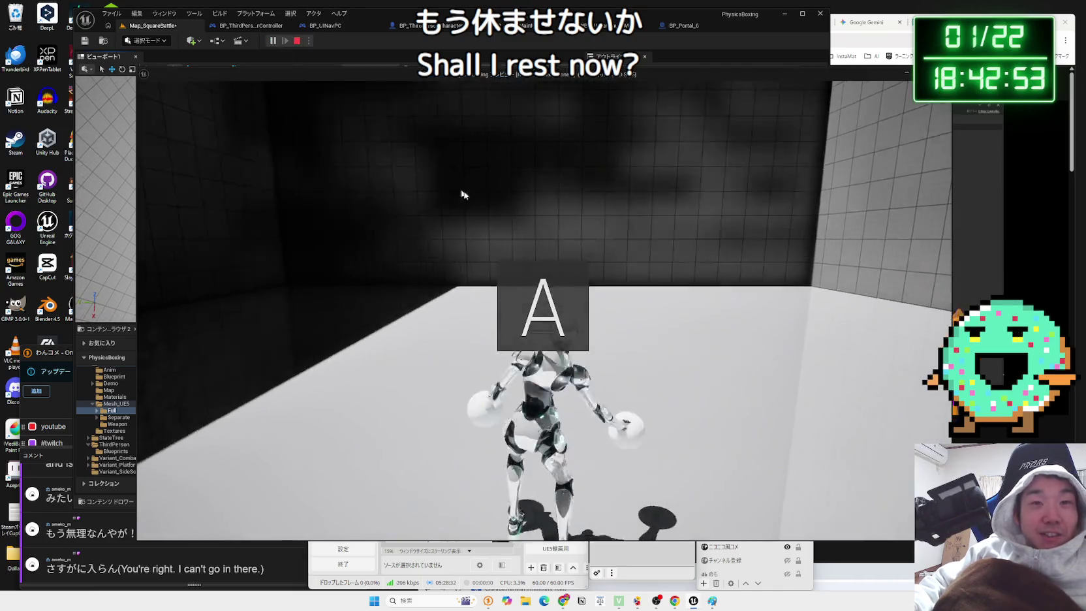
click(455, 190)
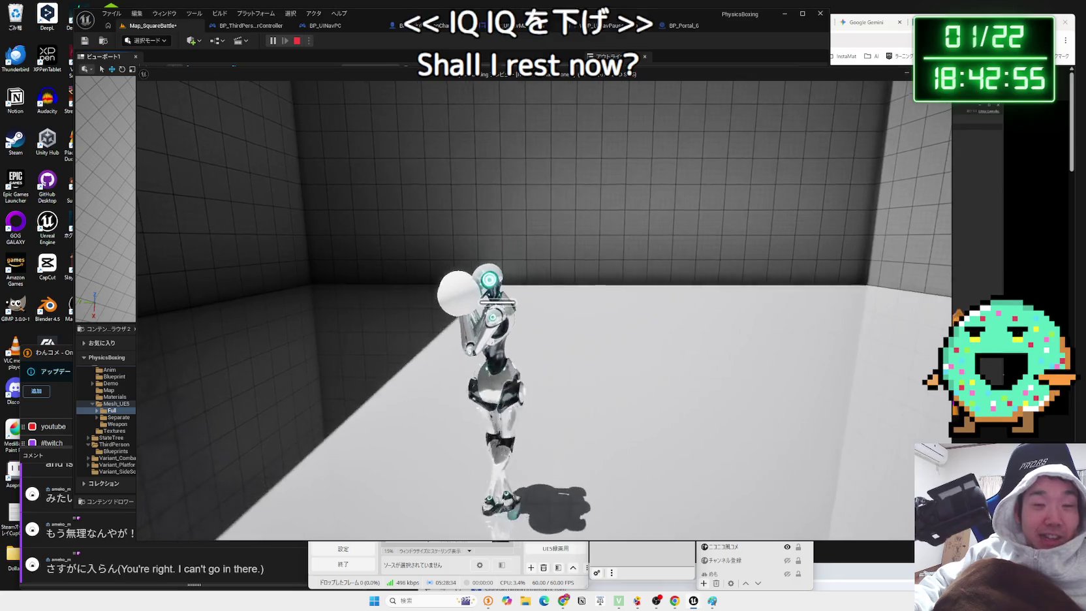
key(w)
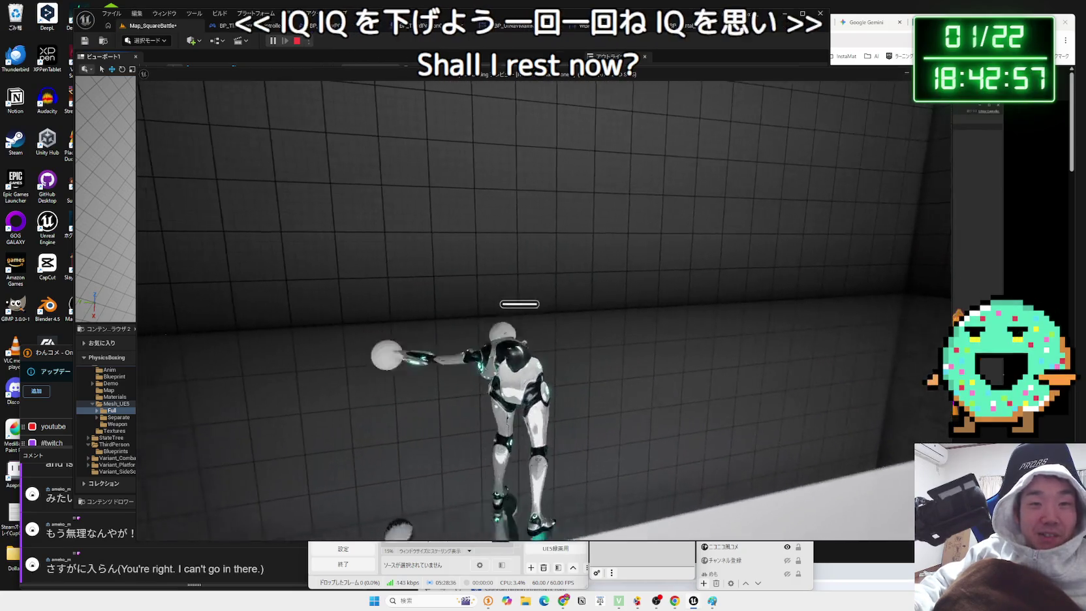
key(w)
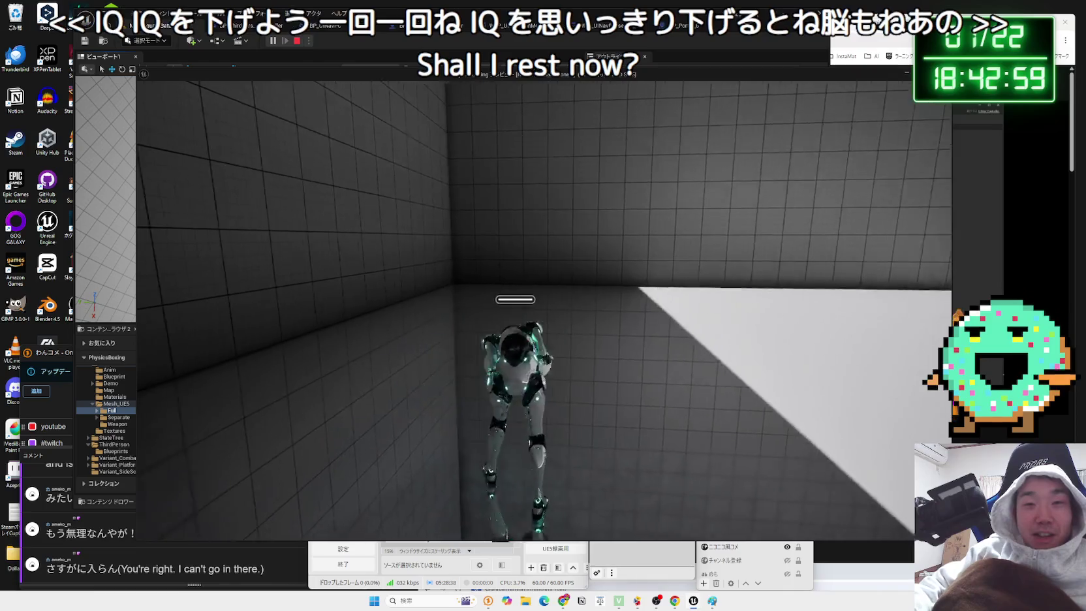
key(Escape)
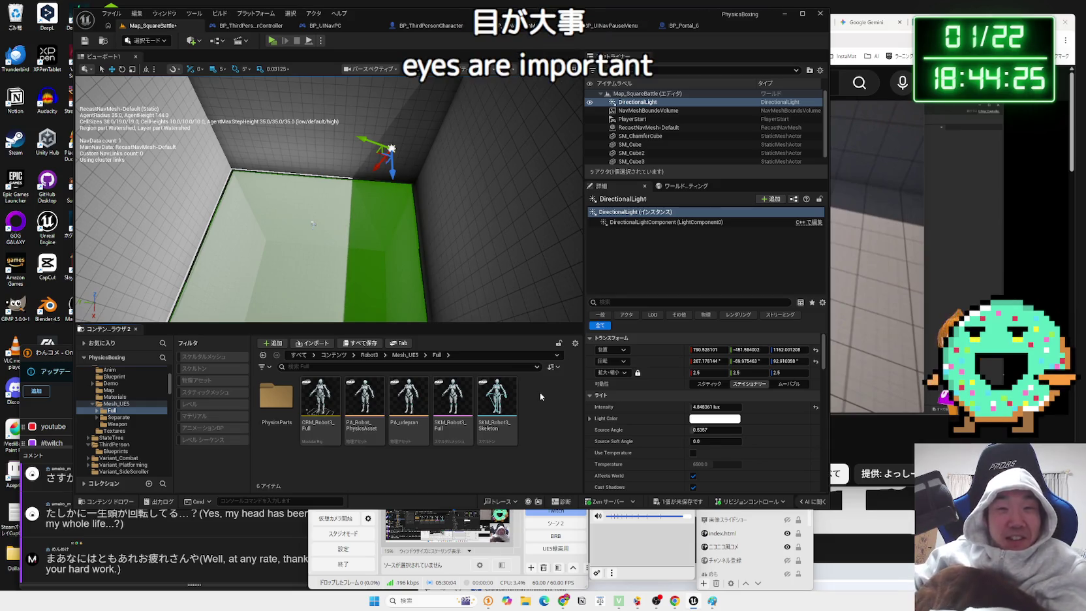
- Search Google for 班長 名言 and open the second manga image's x.com source post full size
key(alt+Tab)
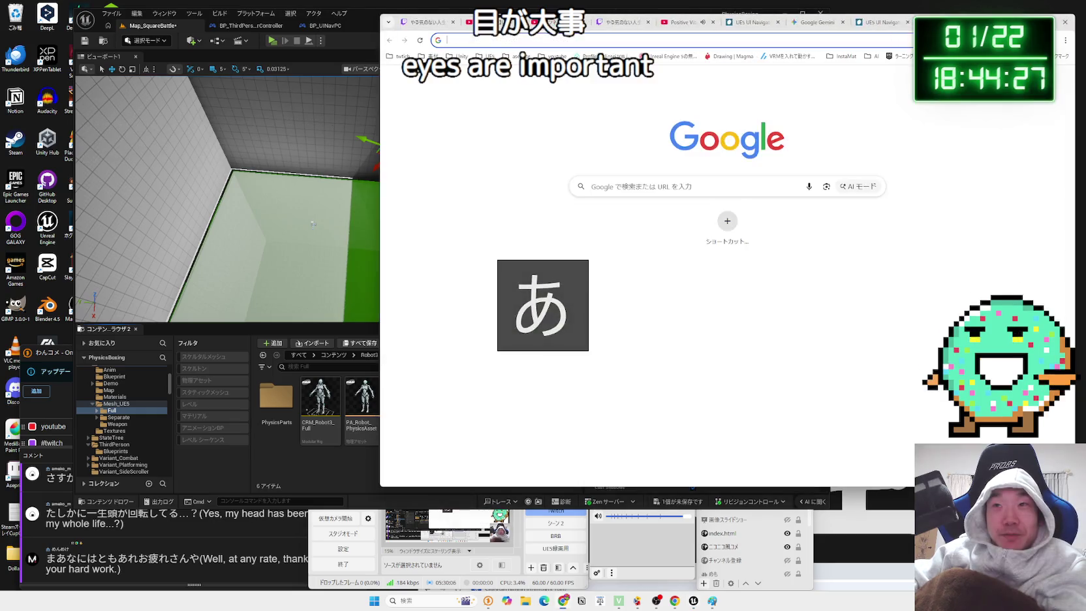
text(班長 )
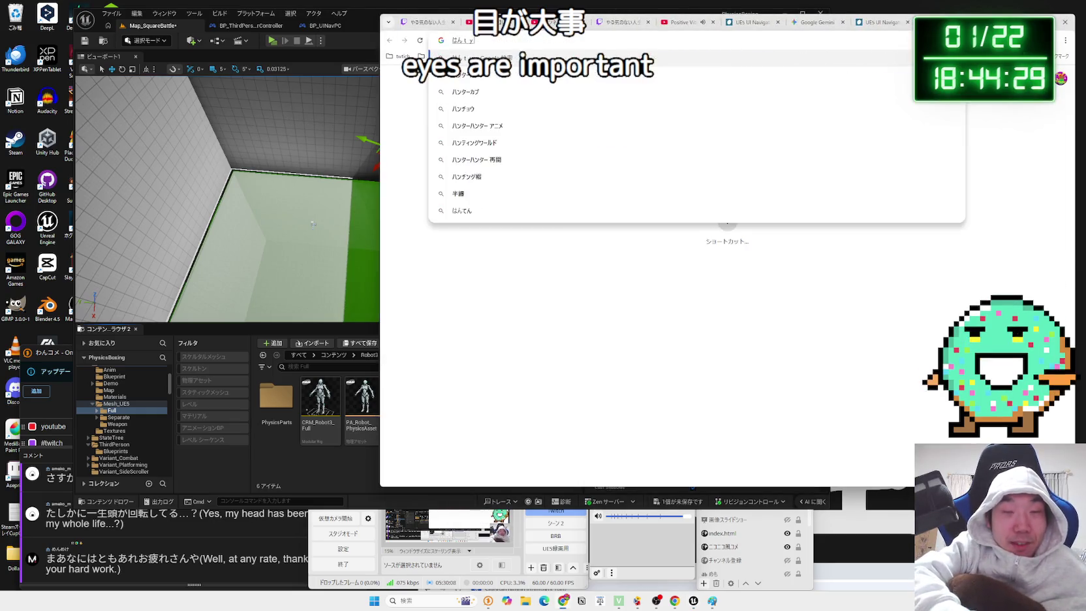
text(名言)
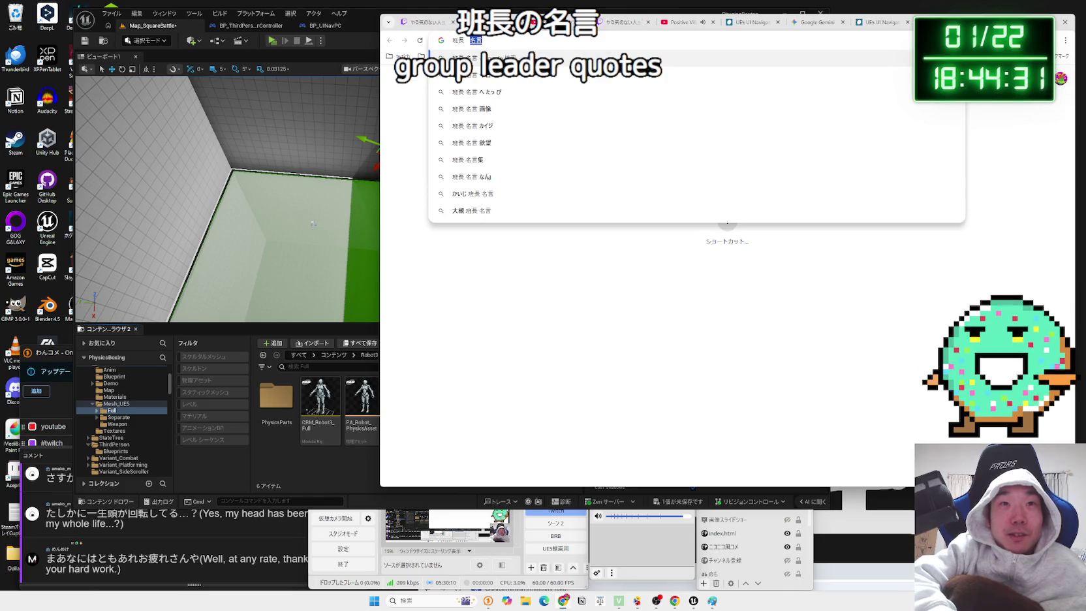
key(Return)
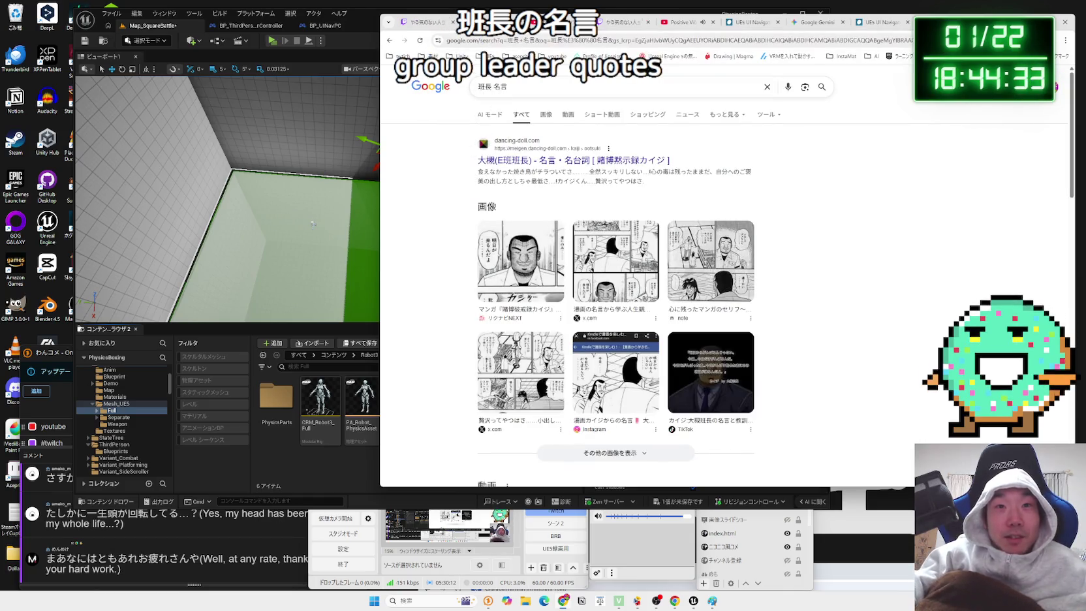
click(614, 261)
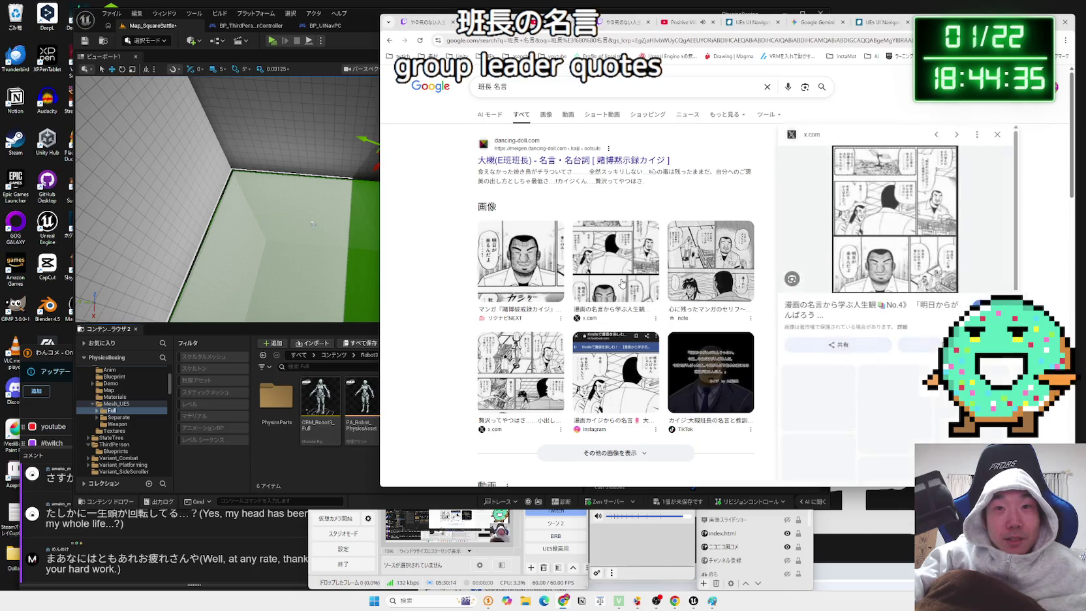
click(860, 310)
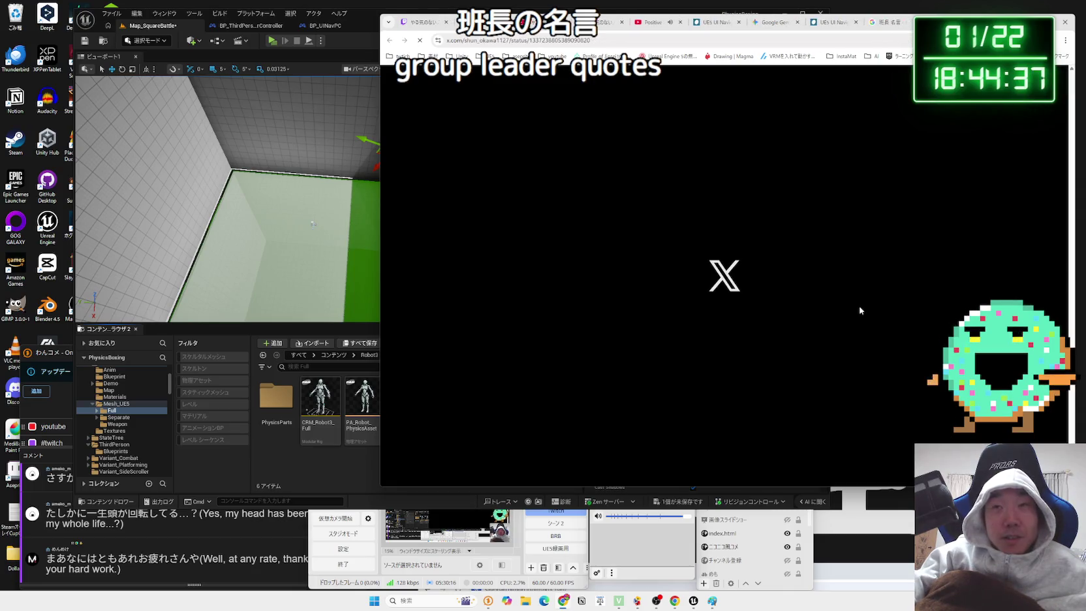
click(706, 287)
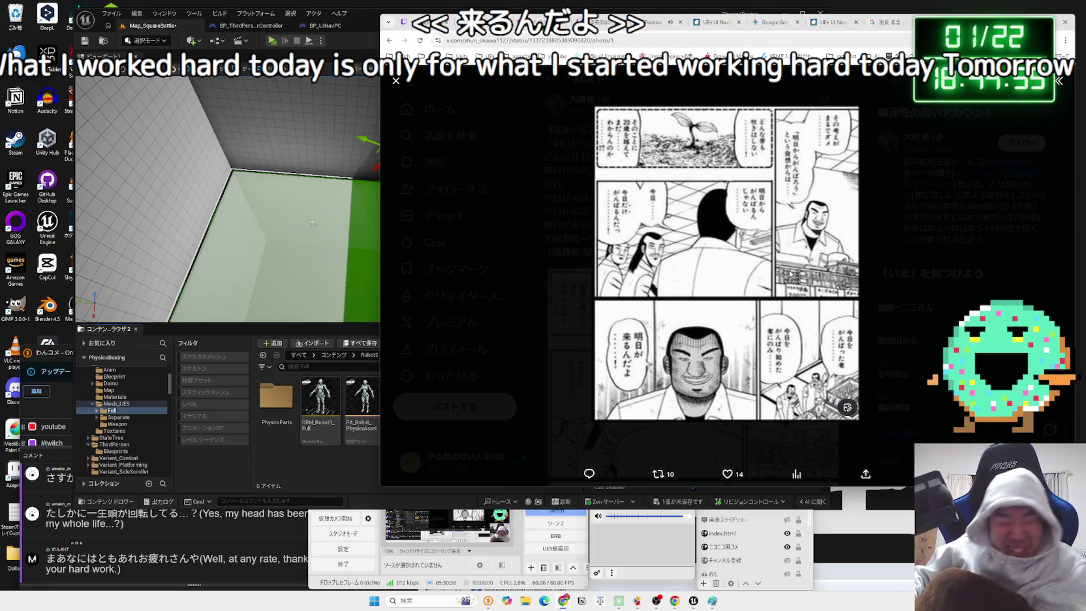
- Close the photo view and read through the post's caption
click(521, 290)
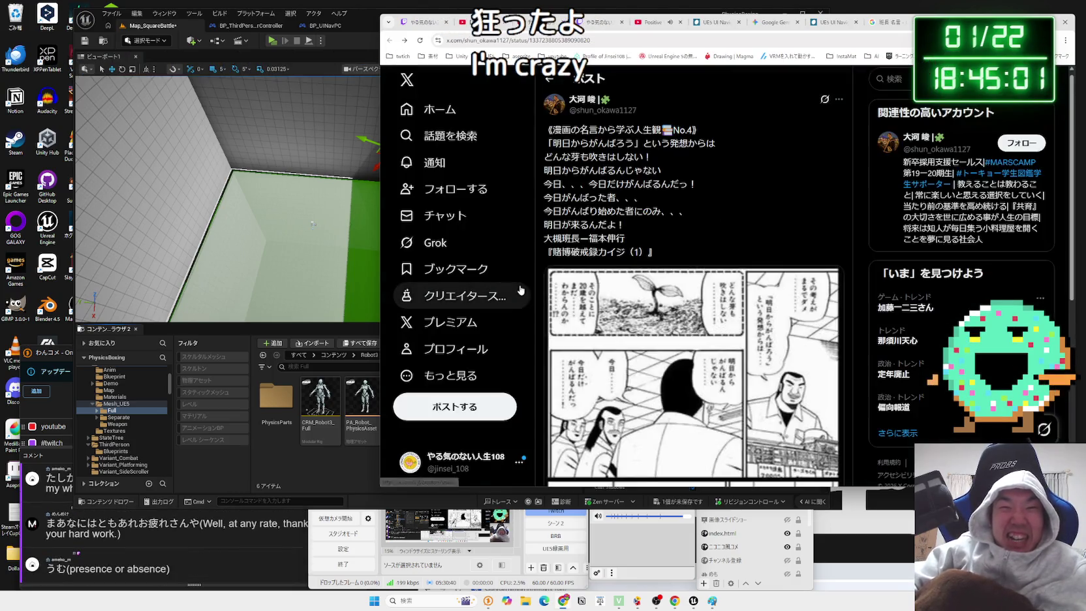
drag(540, 261, 543, 132)
click(673, 228)
scroll(672, 228, down, 4)
scroll(673, 232, down, 1)
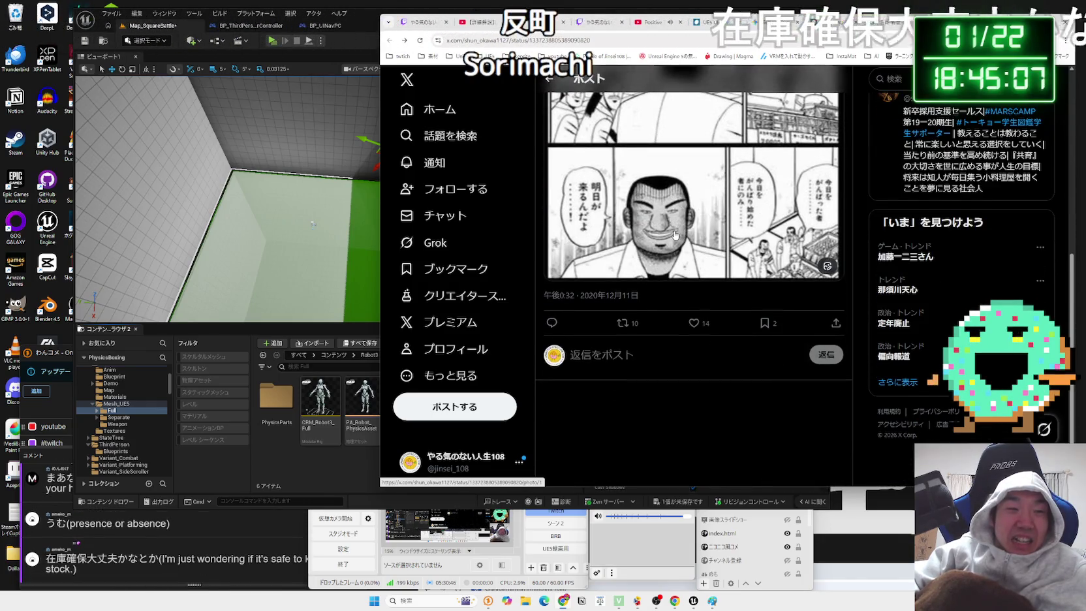
scroll(675, 235, up, 3)
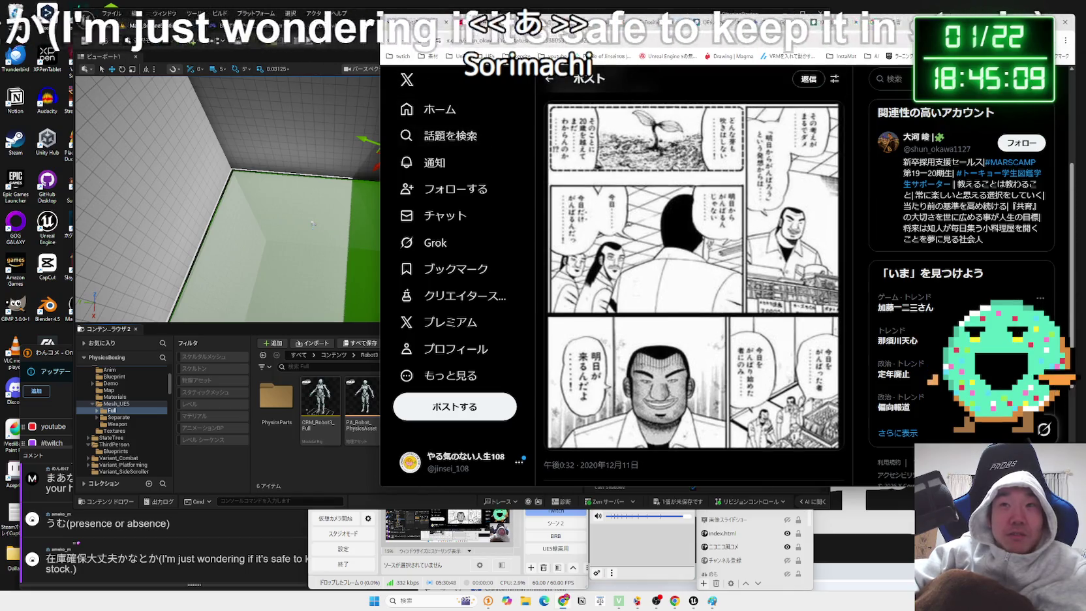
- Open a trending person's search results, view a NARUTO story, then go back to the results
click(913, 341)
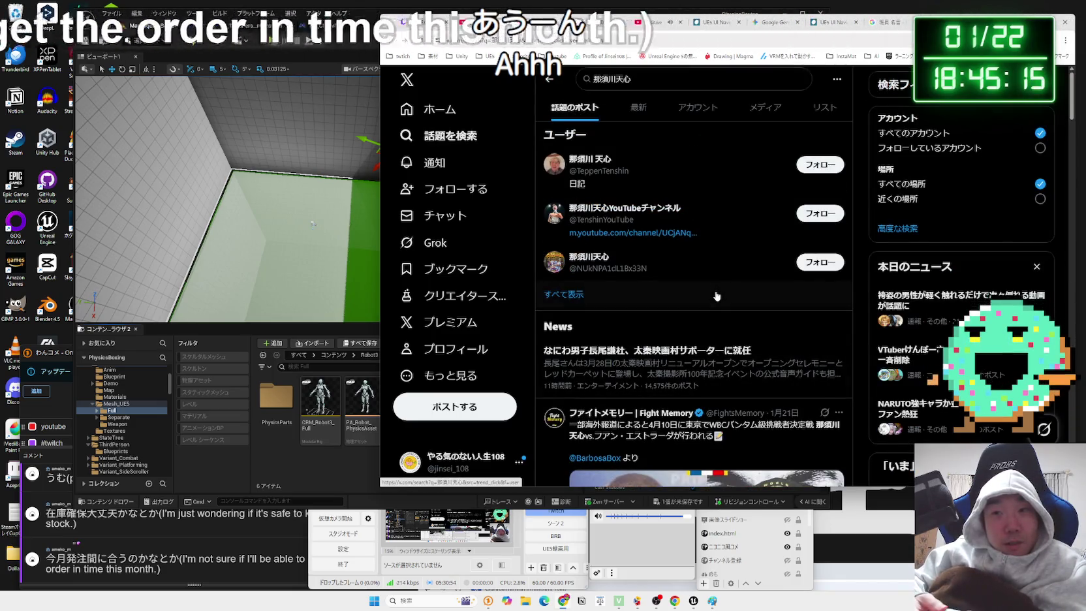
click(927, 405)
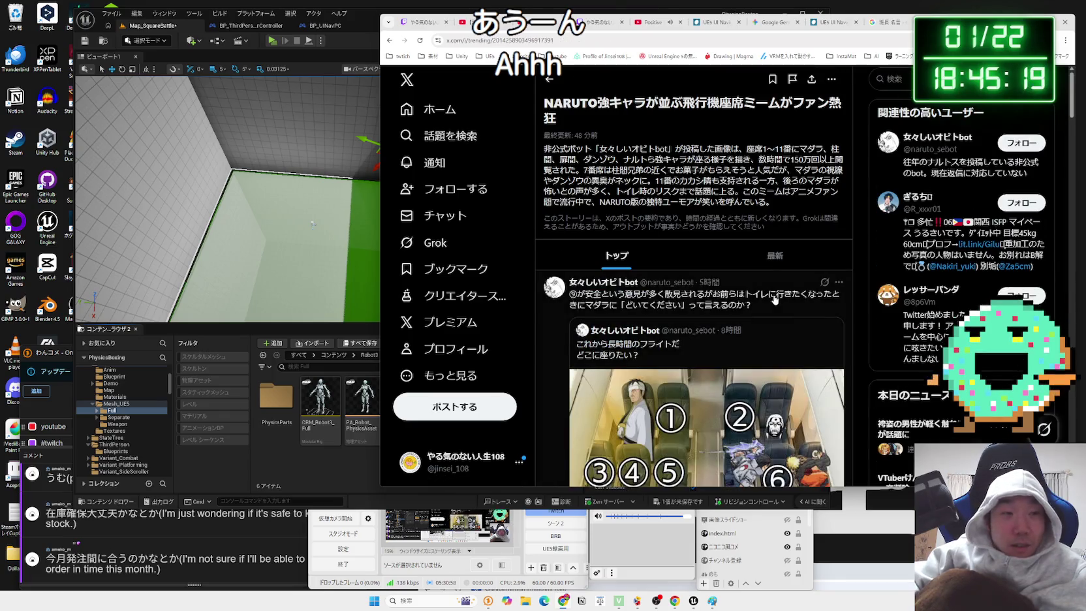
scroll(775, 300, down, 3)
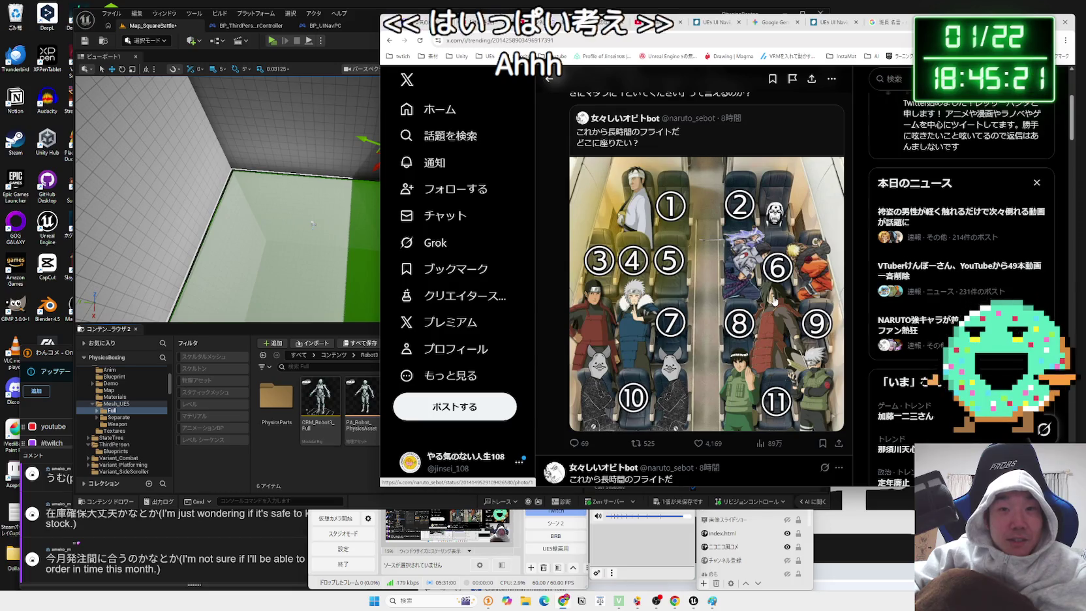
key(alt+Left)
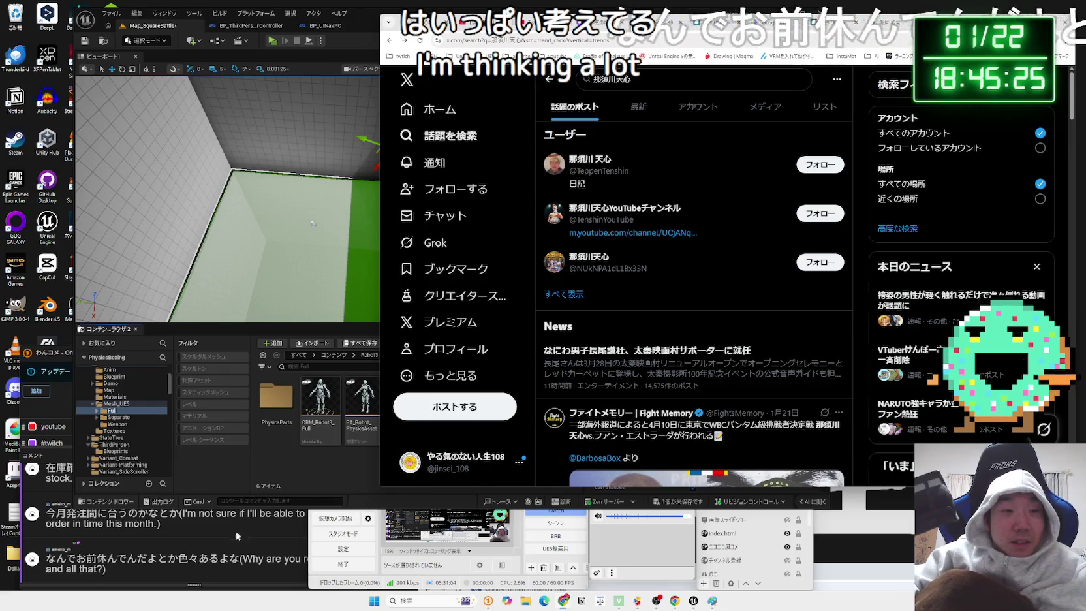
- Nudge the comment viewer window left and scroll through the search results
click(250, 350)
drag(250, 350, 232, 350)
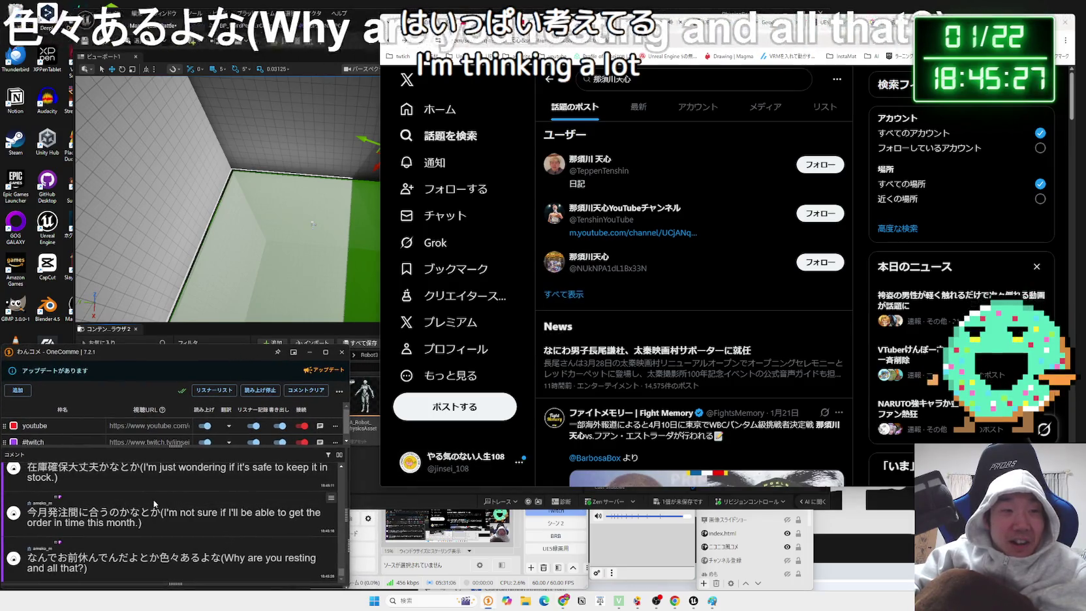
scroll(155, 499, up, 2)
scroll(156, 499, down, 1)
scroll(156, 499, down, 1)
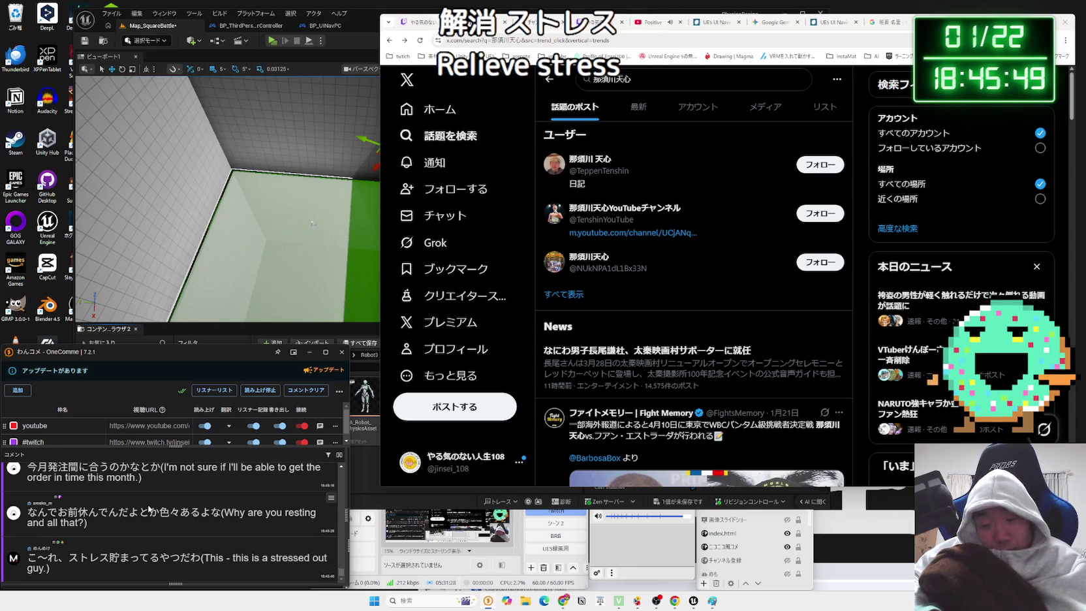
- Replace the X search with ストレス発散 and run it
drag(637, 79, 561, 86)
text(s)
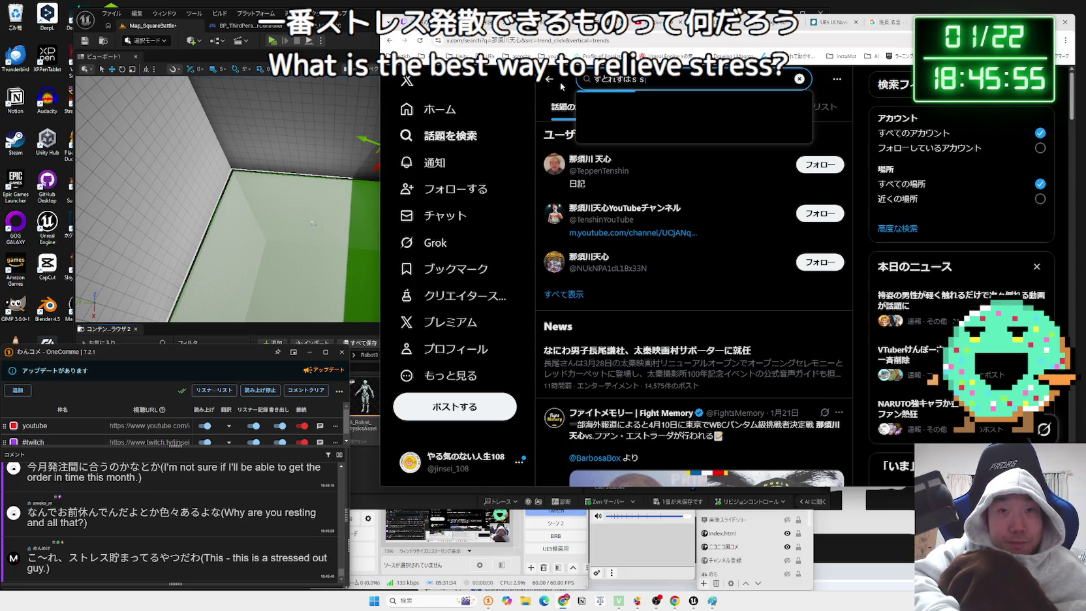
text(utn)
key(space)
key(Return)
key(Return)
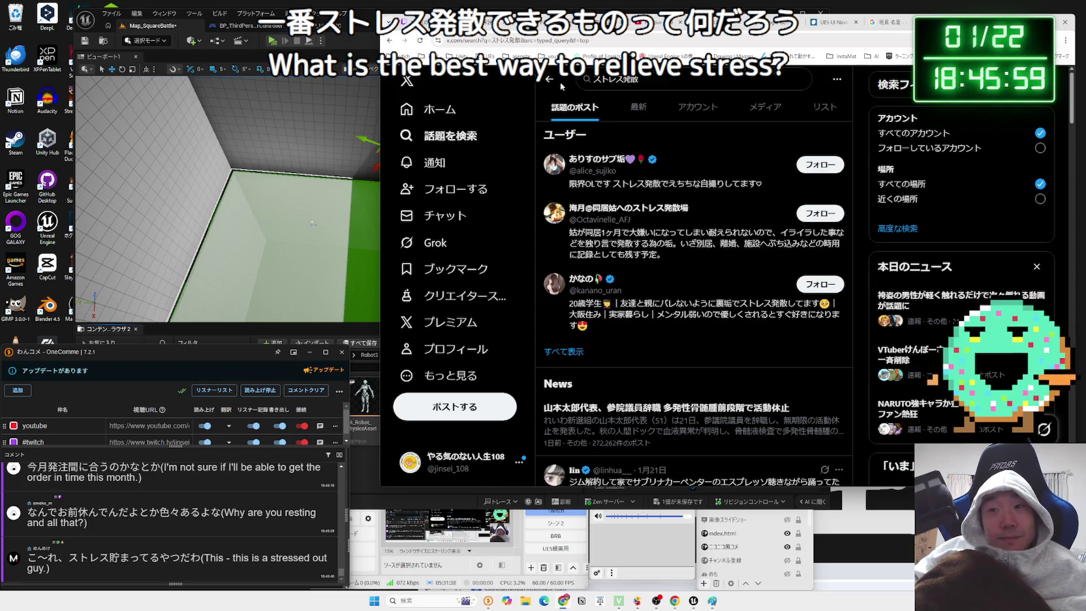
- Watch the dance workout video from the results fullscreen, then exit fullscreen
scroll(754, 371, down, 4)
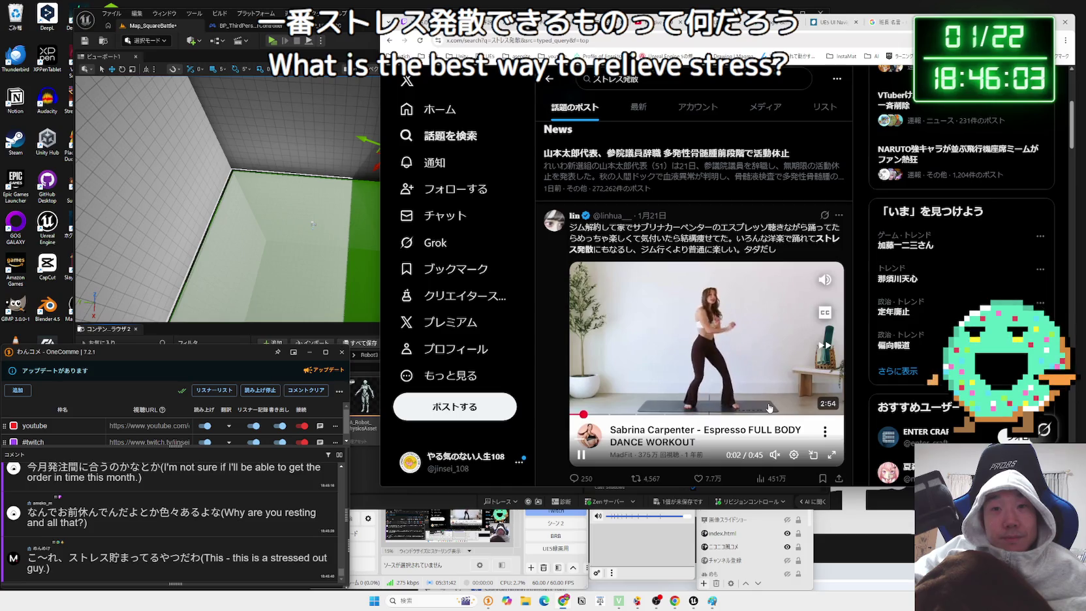
click(828, 460)
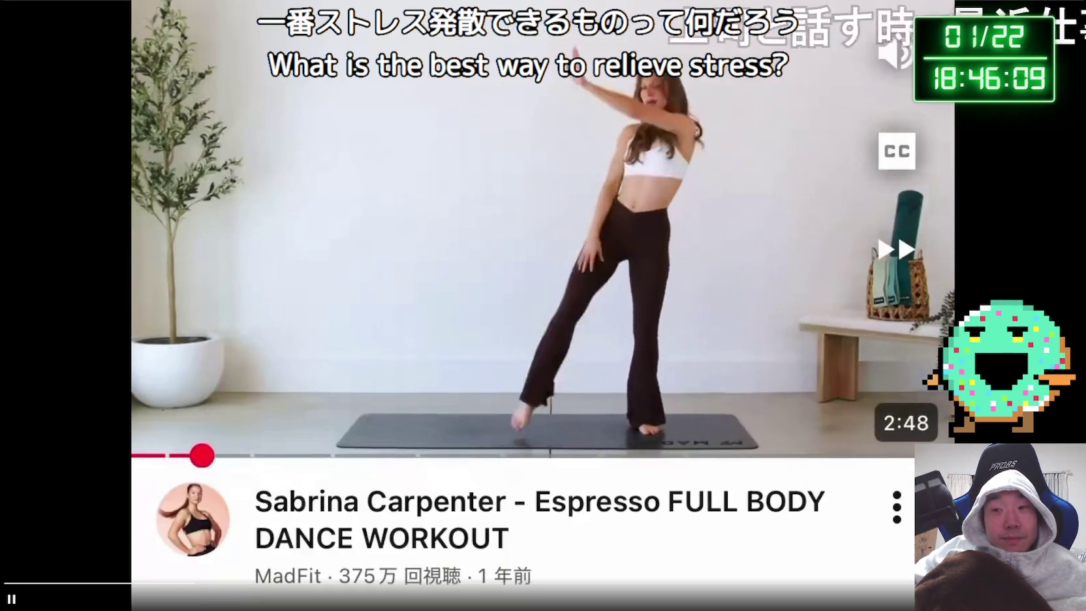
key(Escape)
scroll(731, 322, down, 5)
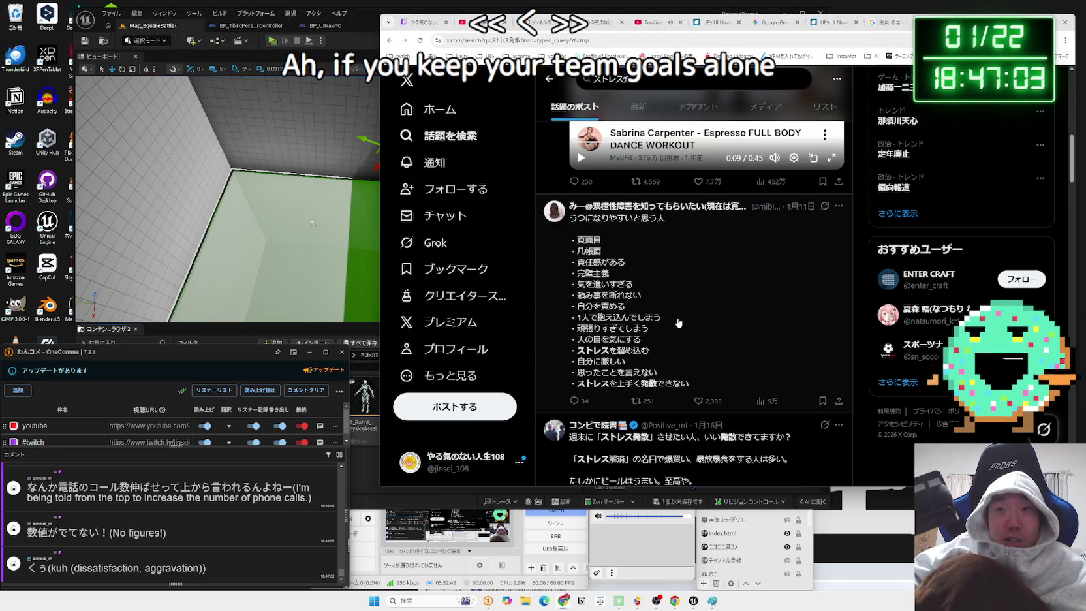
- Scroll through the ストレス発散 posts, highlighting passages of text while reading
scroll(704, 282, down, 3)
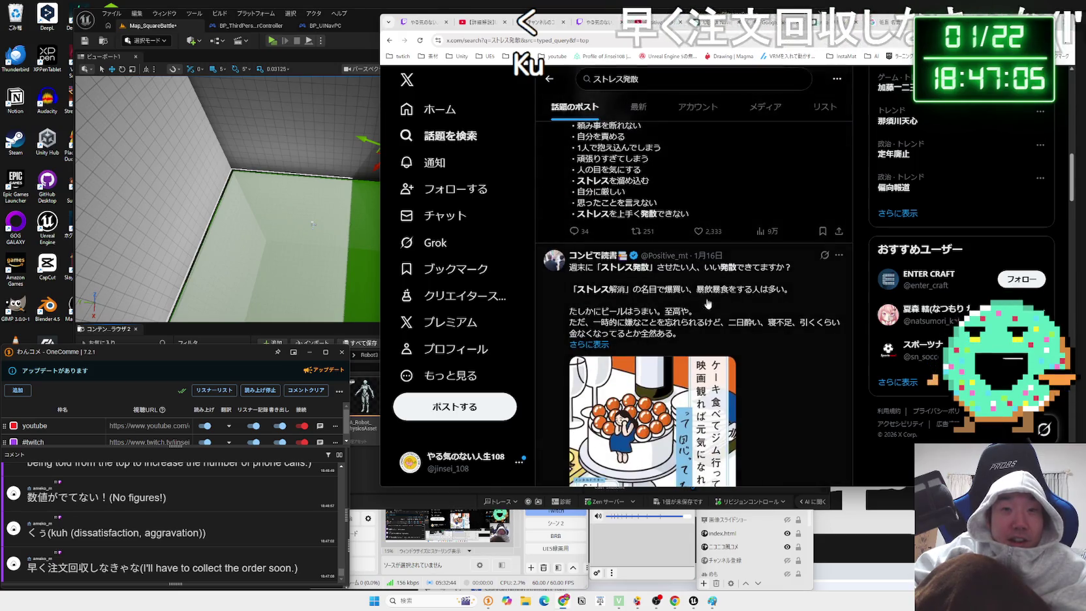
mouse_move(569, 267)
mouse_down()
mouse_move(793, 291)
mouse_move(597, 284)
mouse_move(718, 307)
mouse_move(652, 326)
mouse_move(677, 313)
mouse_up()
click(677, 312)
scroll(677, 311, down, 5)
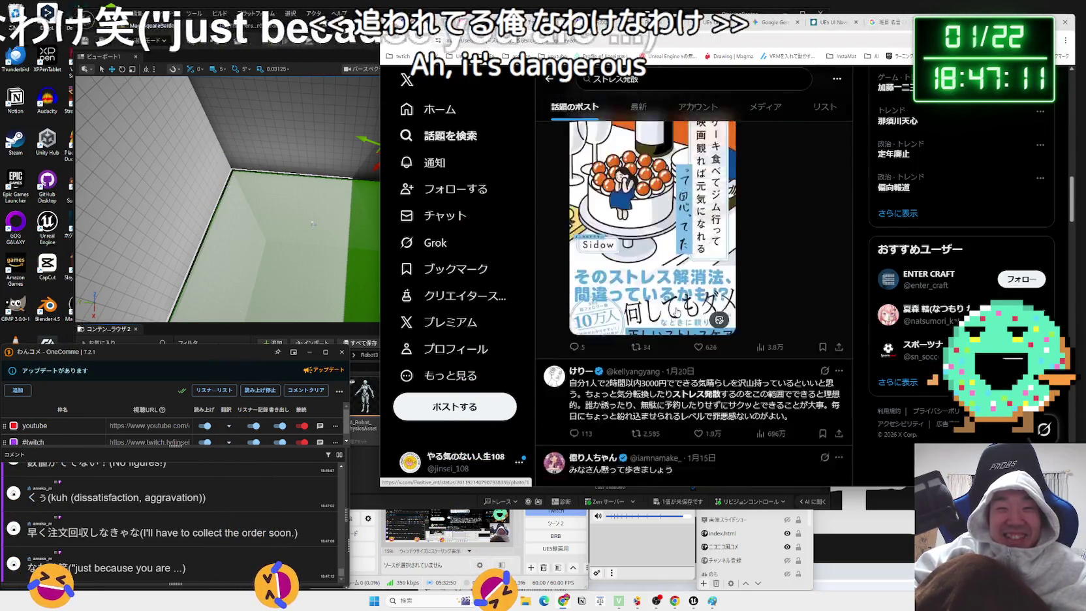
drag(599, 287, 618, 294)
mouse_move(769, 297)
mouse_down()
mouse_move(750, 327)
mouse_move(734, 312)
mouse_move(833, 297)
mouse_up()
click(667, 300)
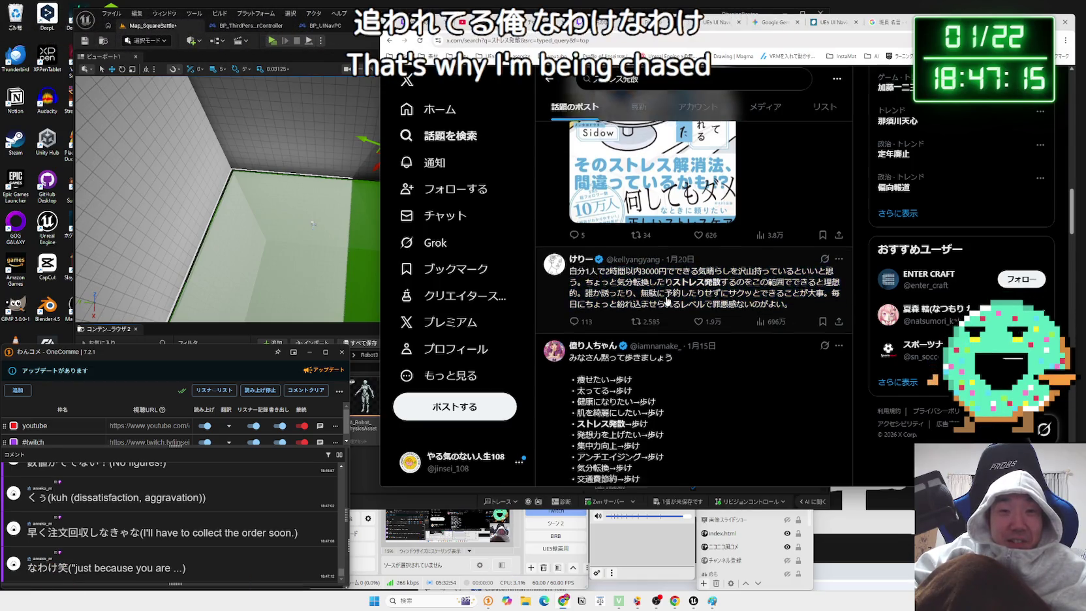
scroll(667, 300, down, 15)
scroll(676, 301, down, 5)
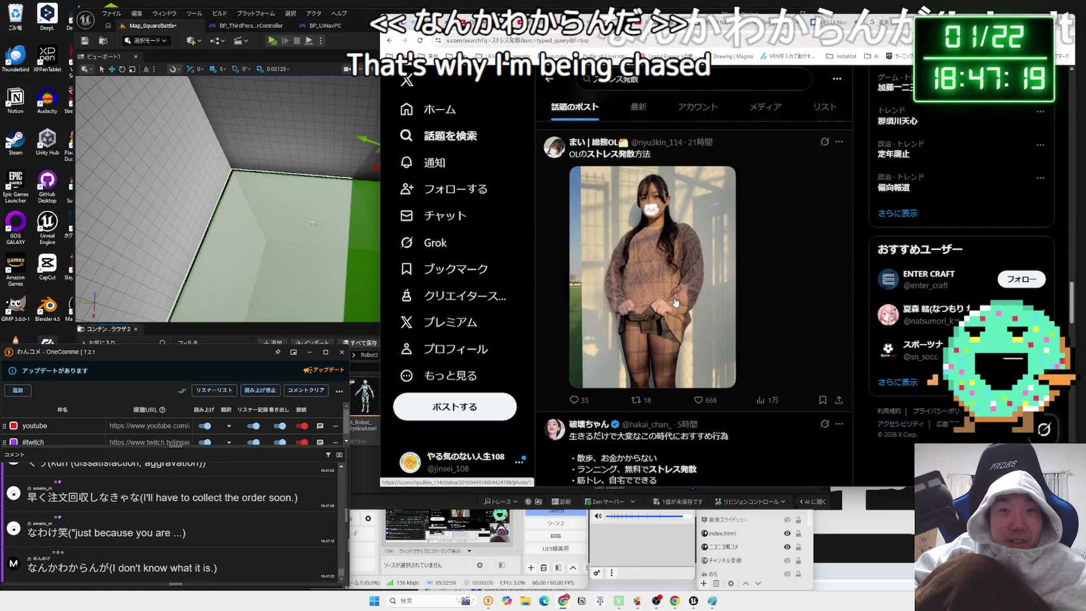
scroll(676, 302, down, 6)
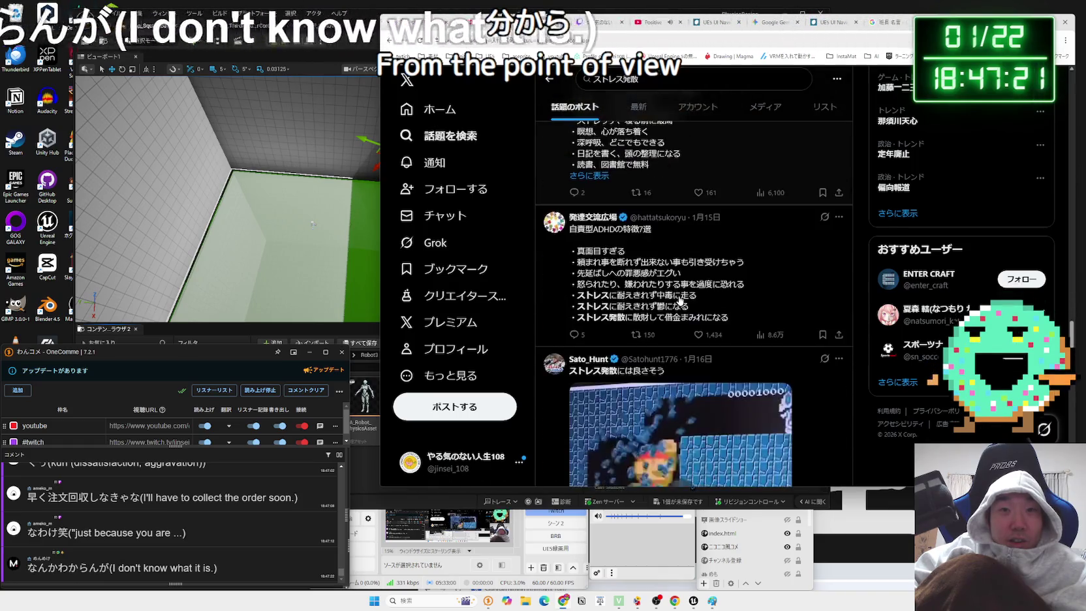
scroll(679, 300, down, 2)
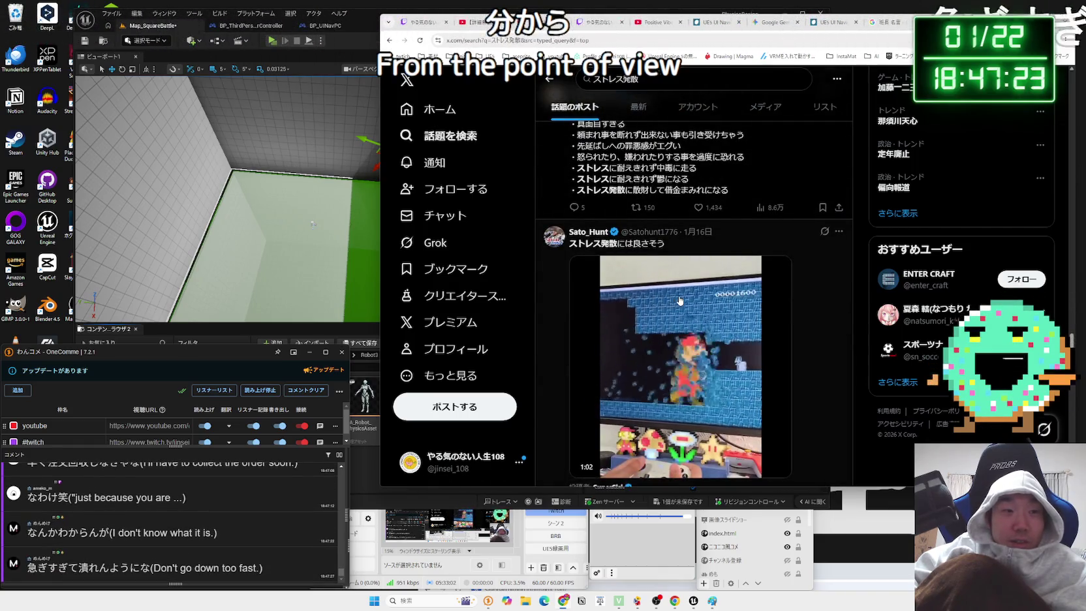
scroll(679, 300, down, 2)
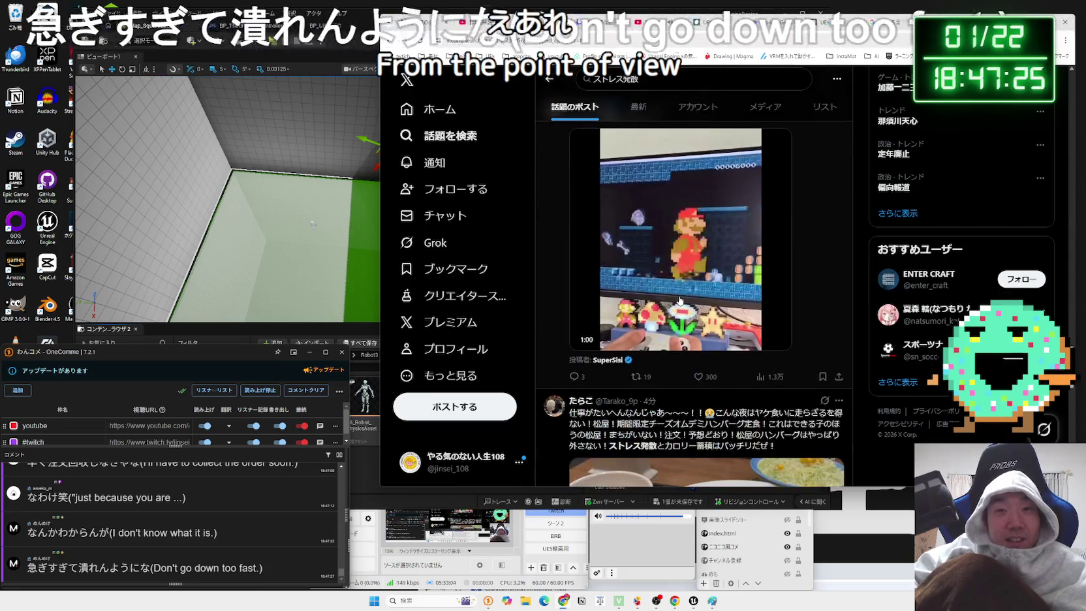
scroll(679, 300, down, 5)
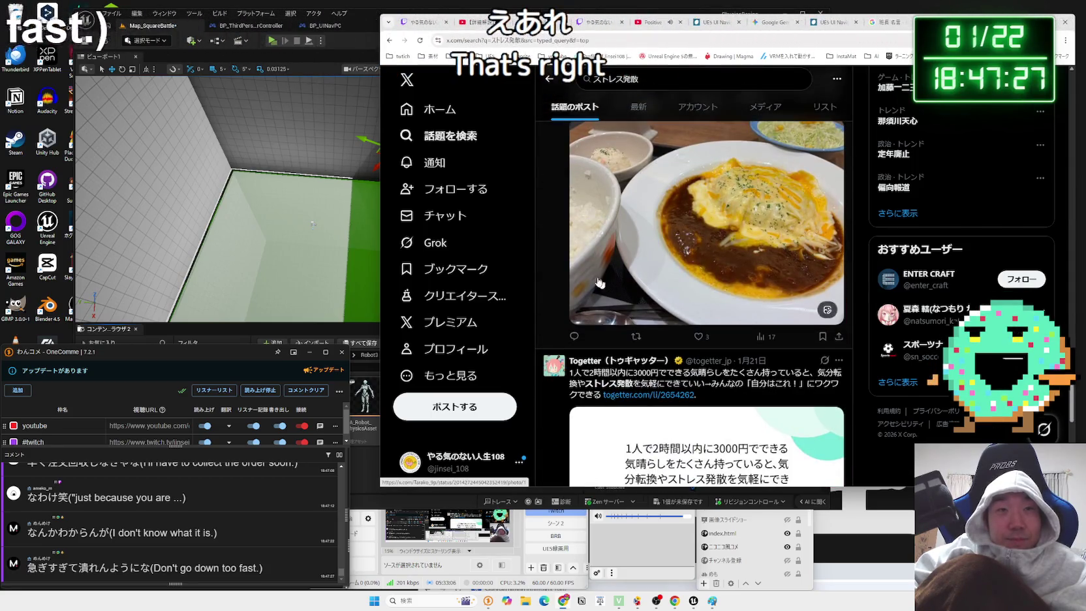
- Peek at the Home timeline, return to the ストレス発散 results, then switch to Google image results
click(441, 120)
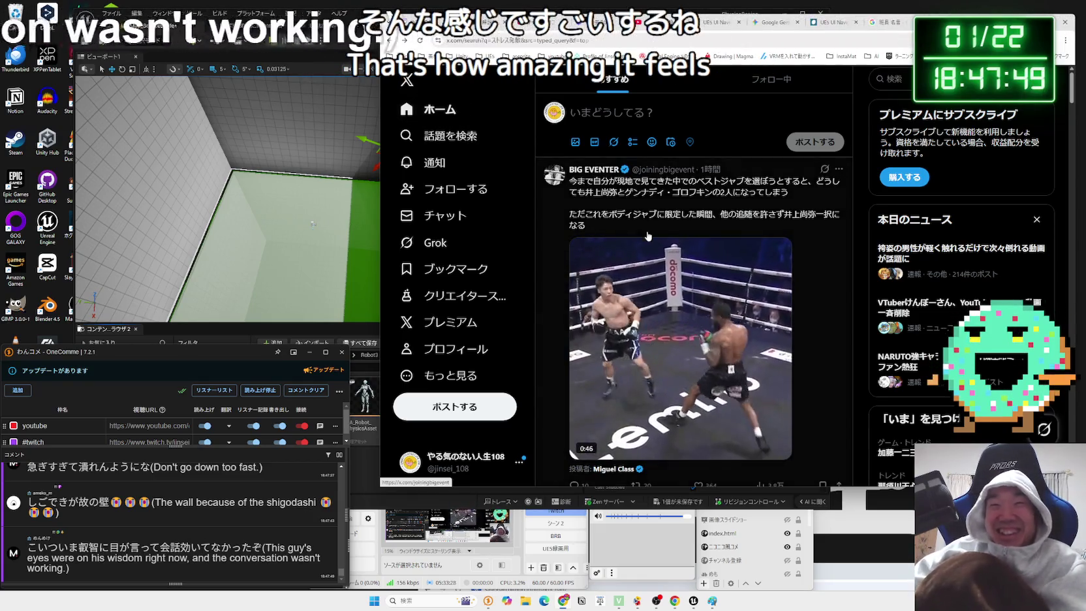
key(alt+Left)
scroll(657, 260, down, 15)
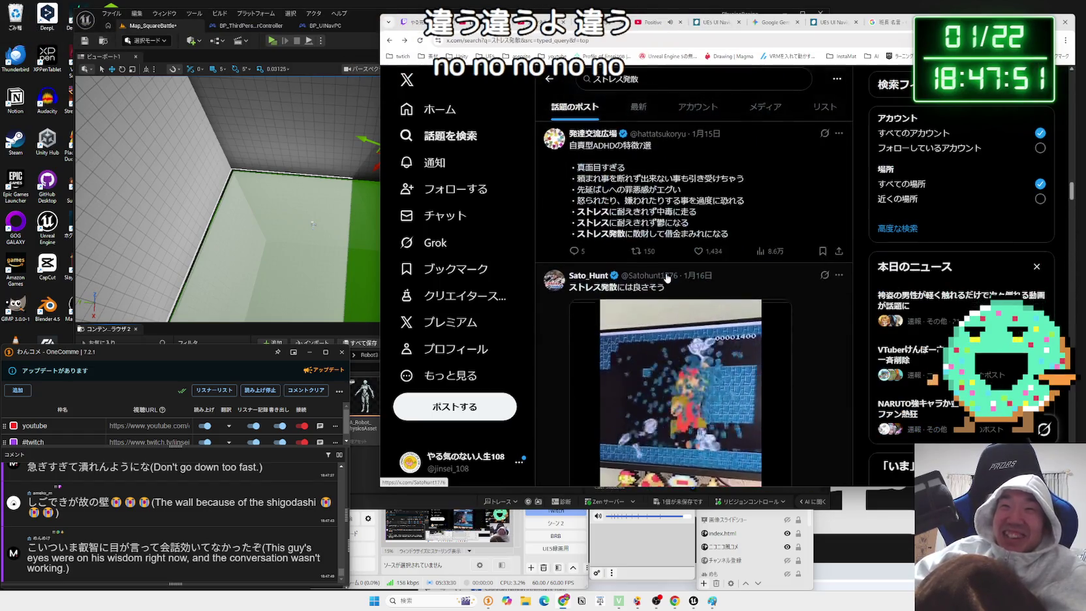
scroll(667, 280, up, 4)
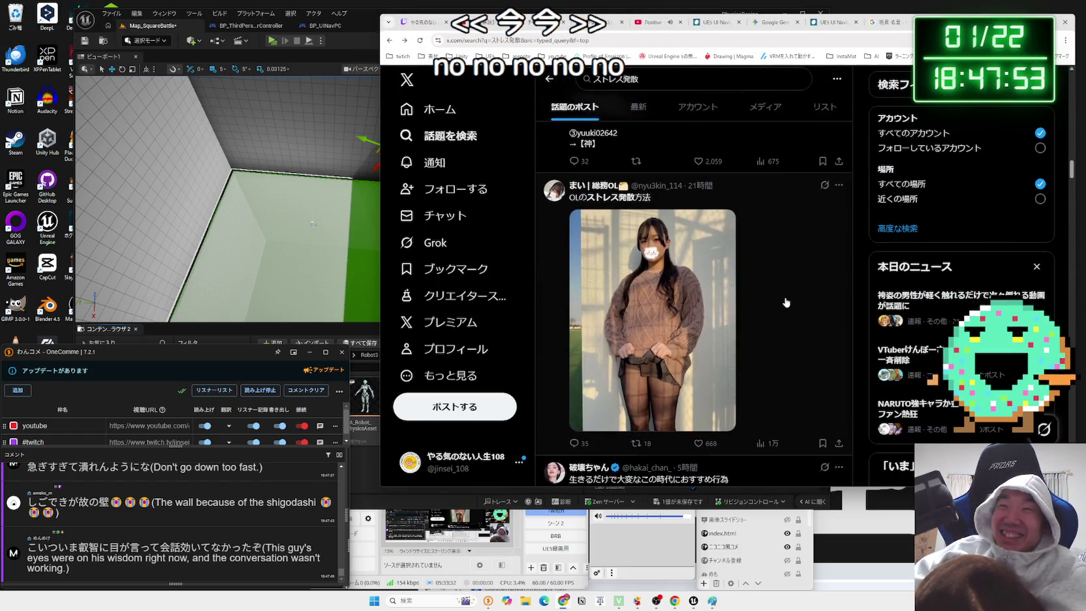
scroll(788, 301, up, 1)
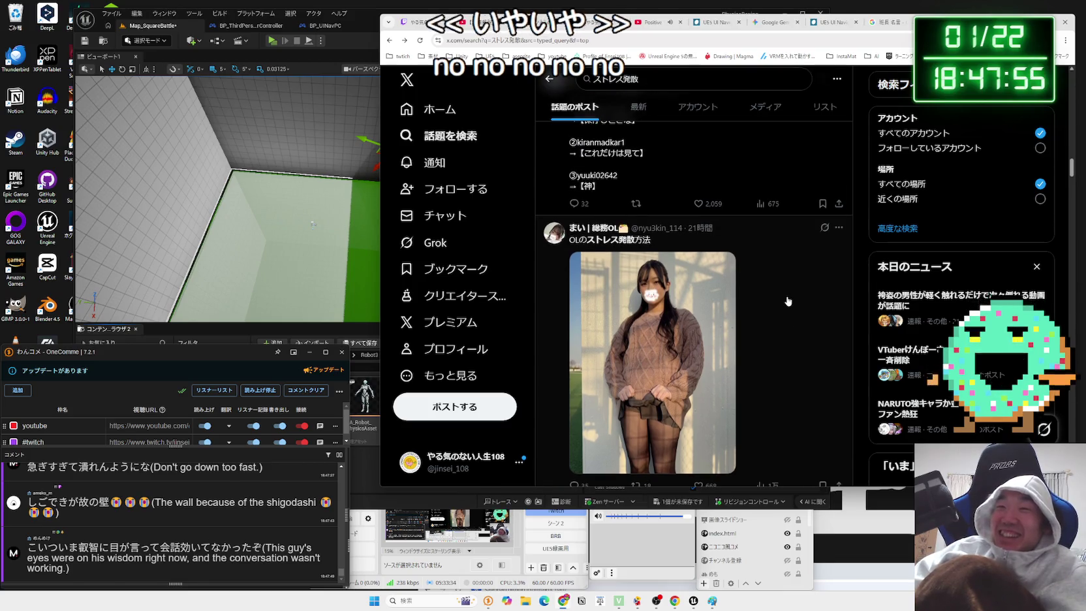
scroll(788, 301, up, 3)
scroll(788, 301, down, 3)
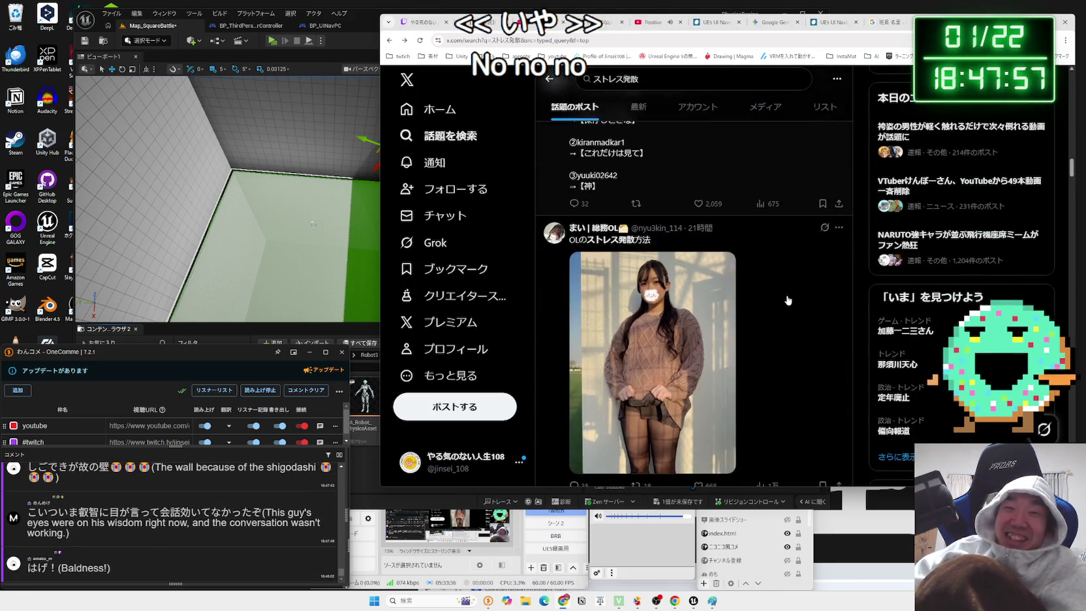
scroll(788, 301, up, 2)
scroll(788, 301, up, 3)
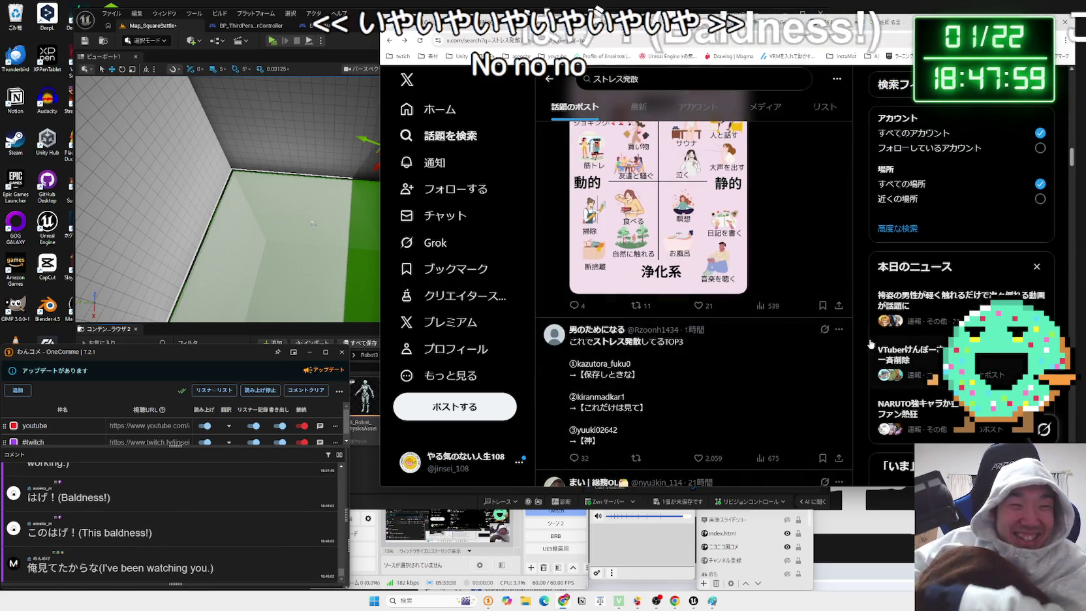
scroll(849, 340, down, 5)
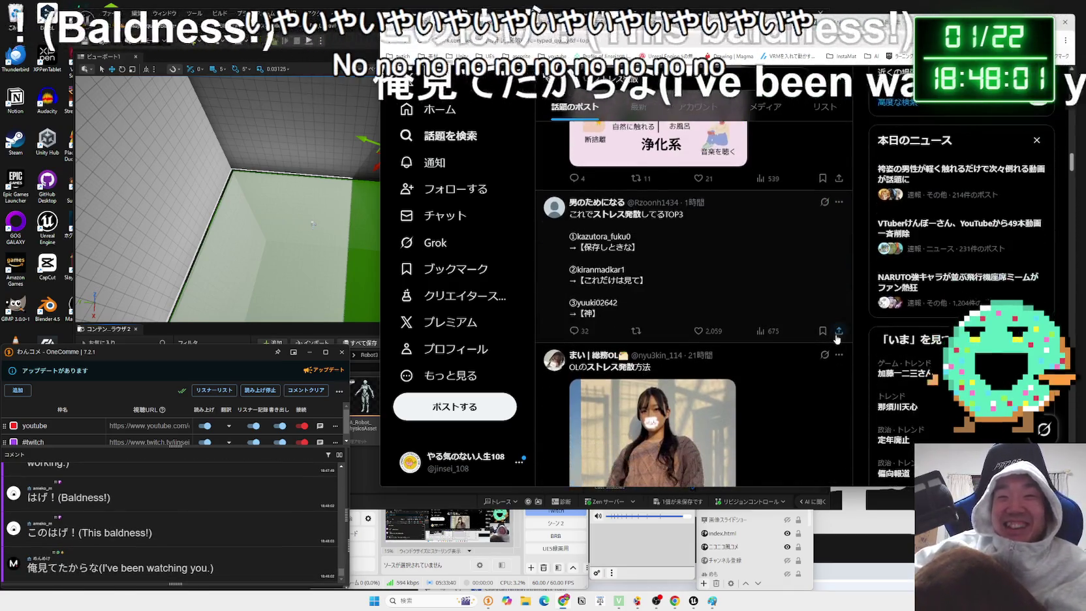
scroll(838, 339, down, 3)
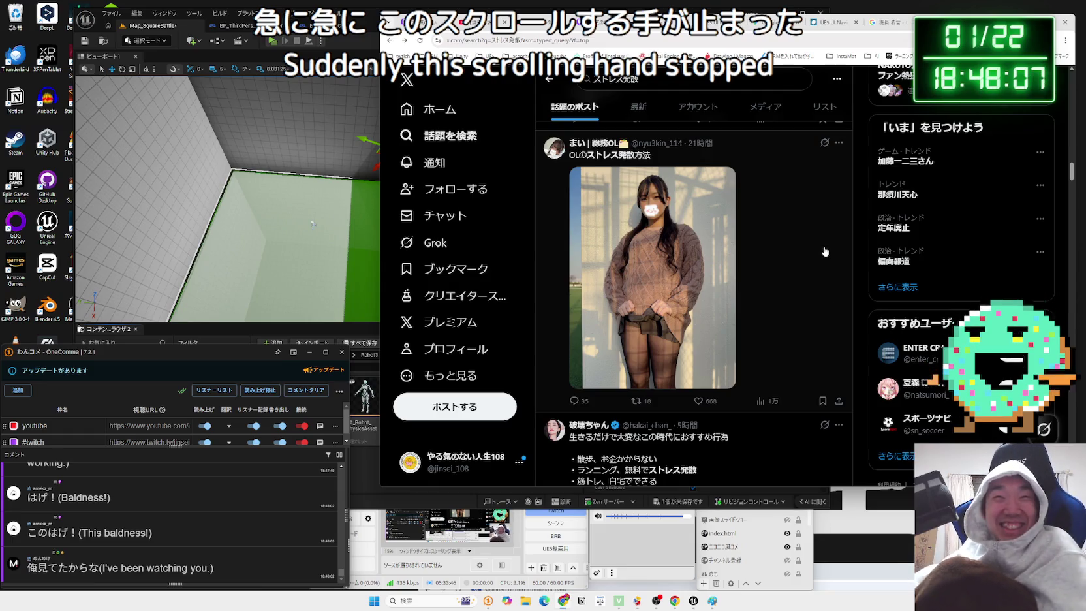
scroll(825, 251, down, 10)
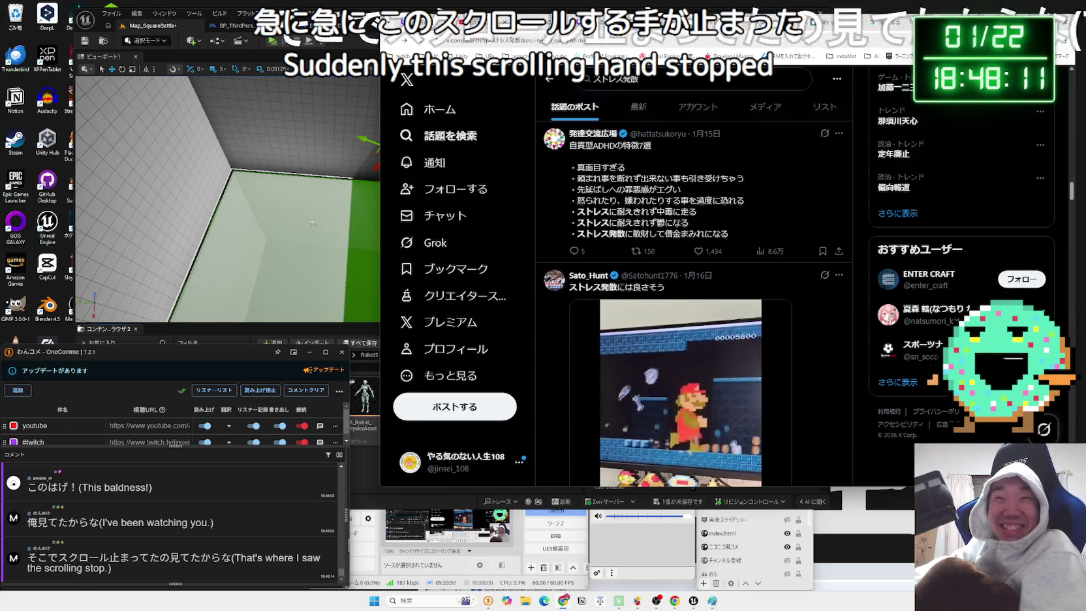
key(ctrl+Tab)
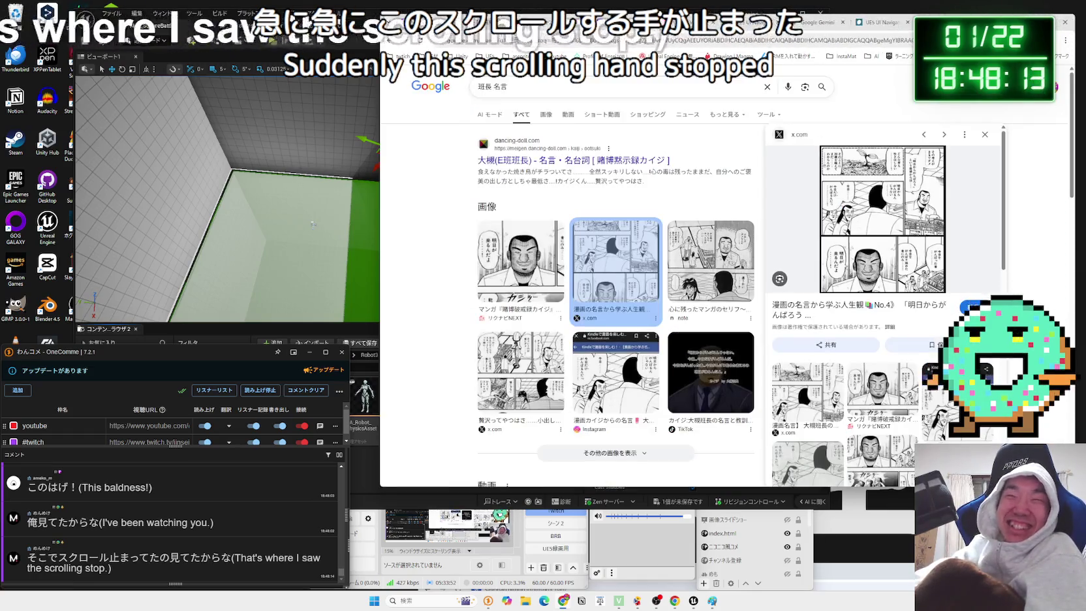
- Move past the UE5 UI Navigation article and open the X post linked in the stream chat
key(ctrl+Tab)
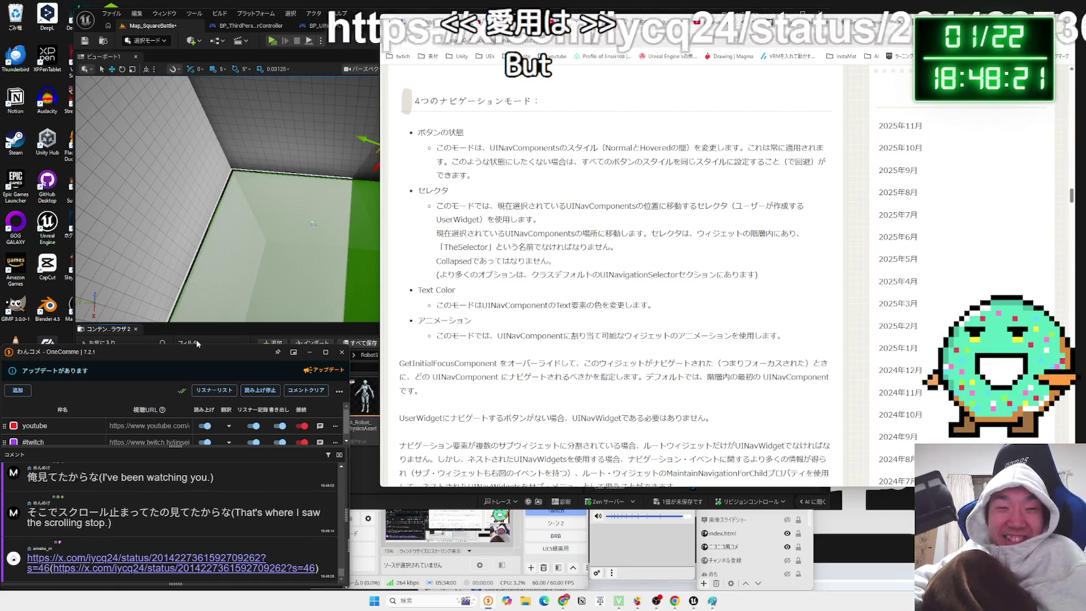
click(173, 557)
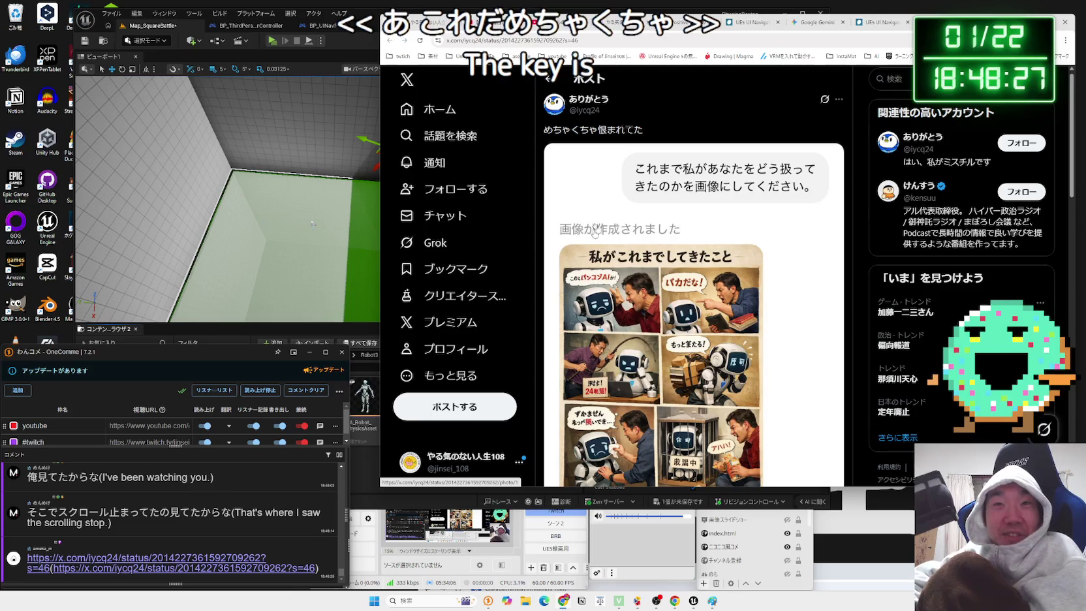
- Scroll the robot comic post down to its 29.1万 views, 1,562 likes and single reply
scroll(628, 210, down, 2)
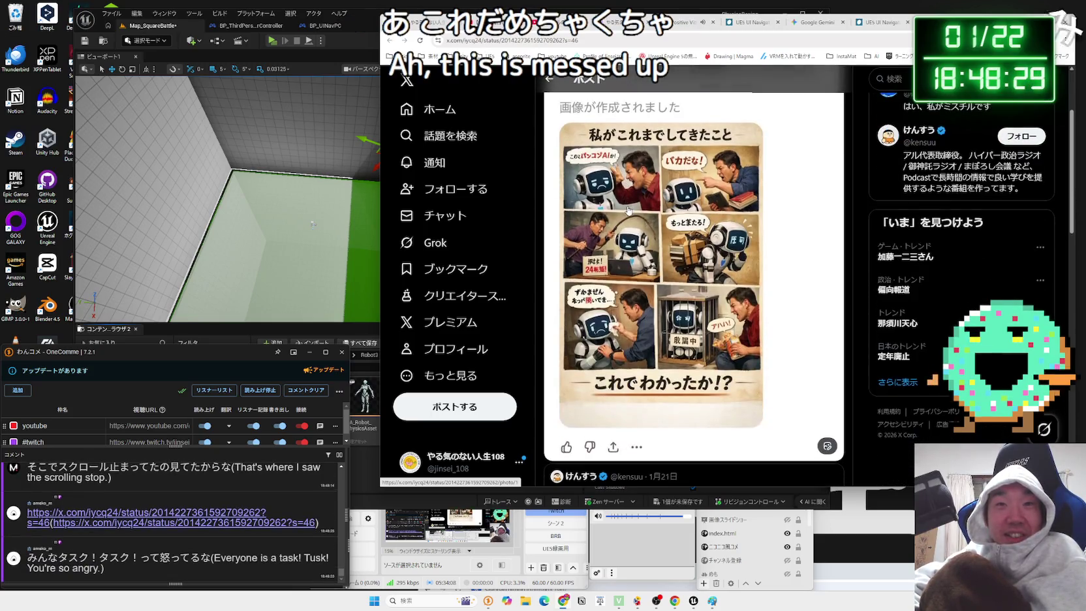
scroll(682, 266, up, 1)
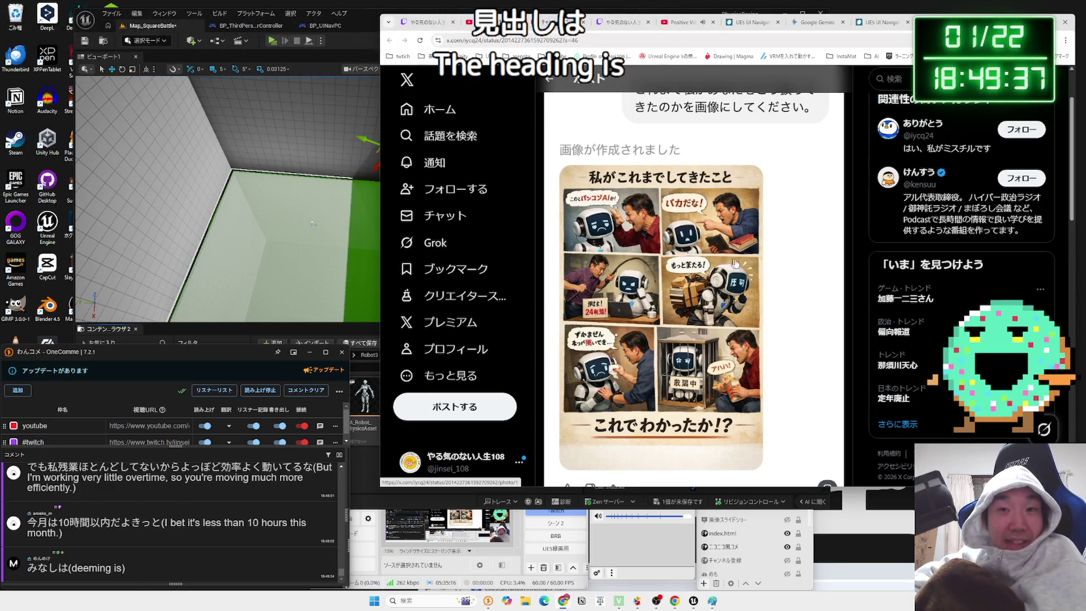
scroll(857, 280, down, 3)
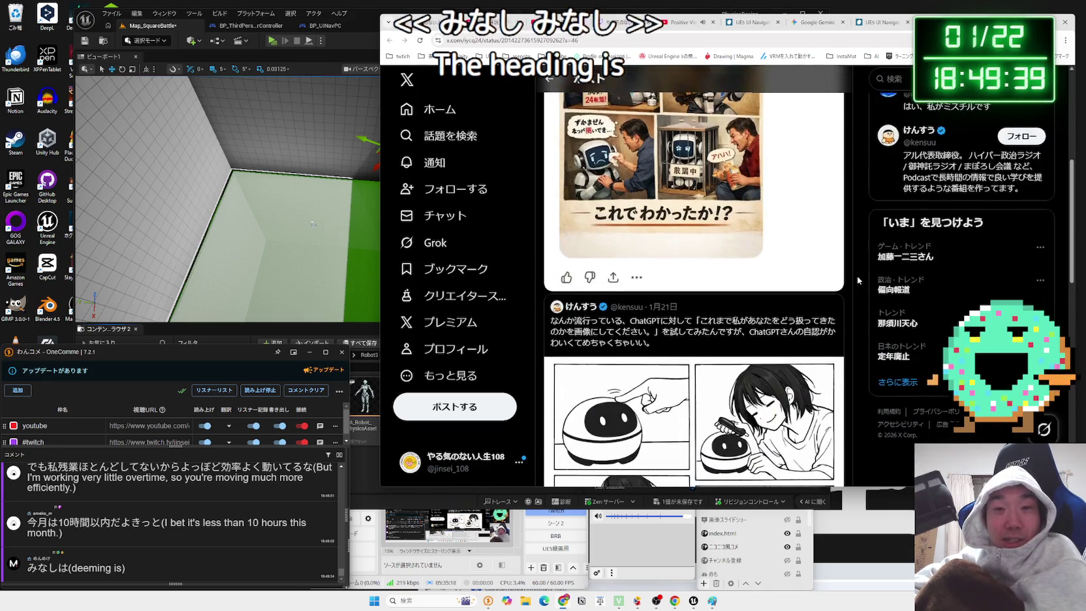
scroll(859, 280, down, 6)
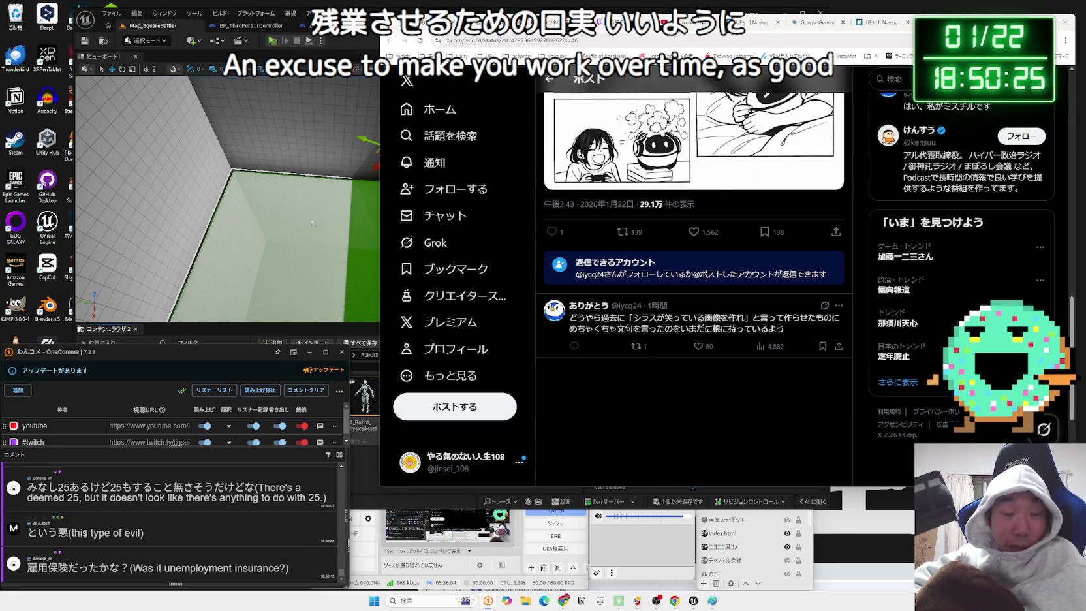
scroll(130, 545, up, 3)
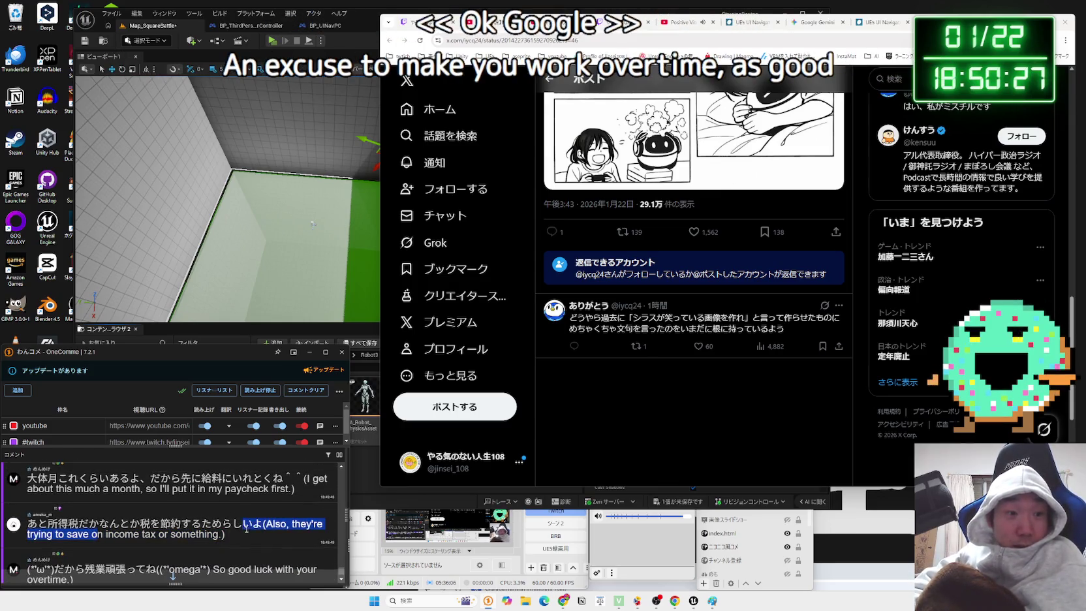
click(173, 577)
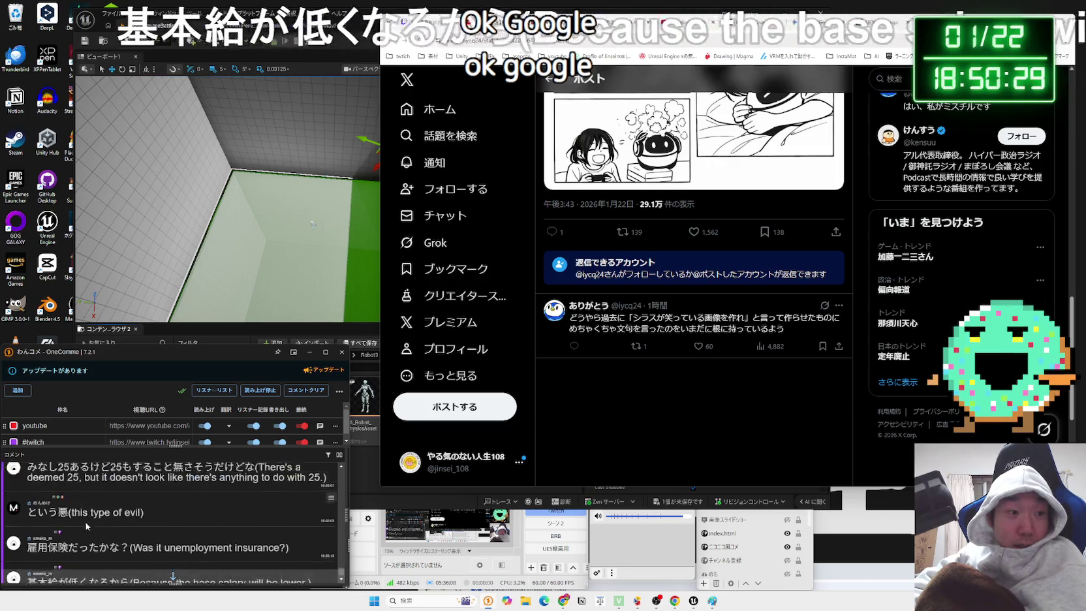
scroll(126, 552, up, 3)
scroll(126, 551, up, 3)
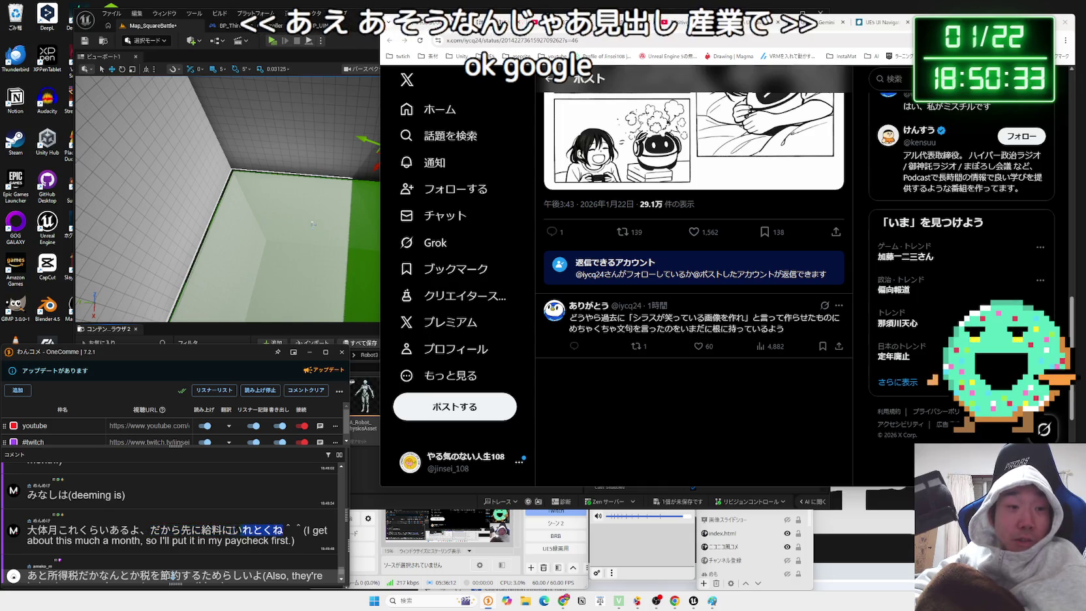
scroll(130, 528, down, 10)
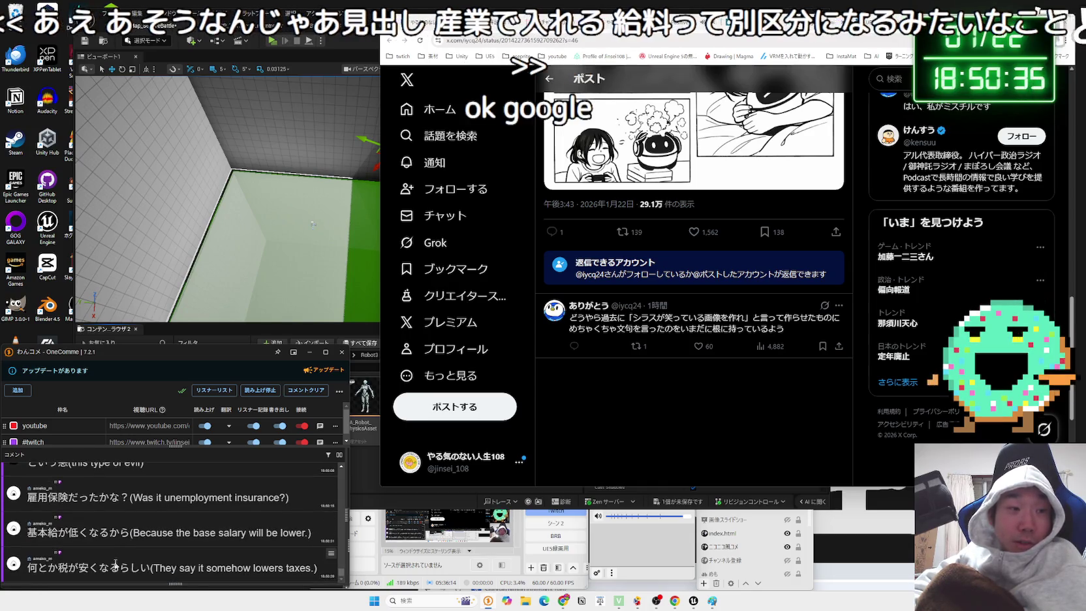
double_click(43, 569)
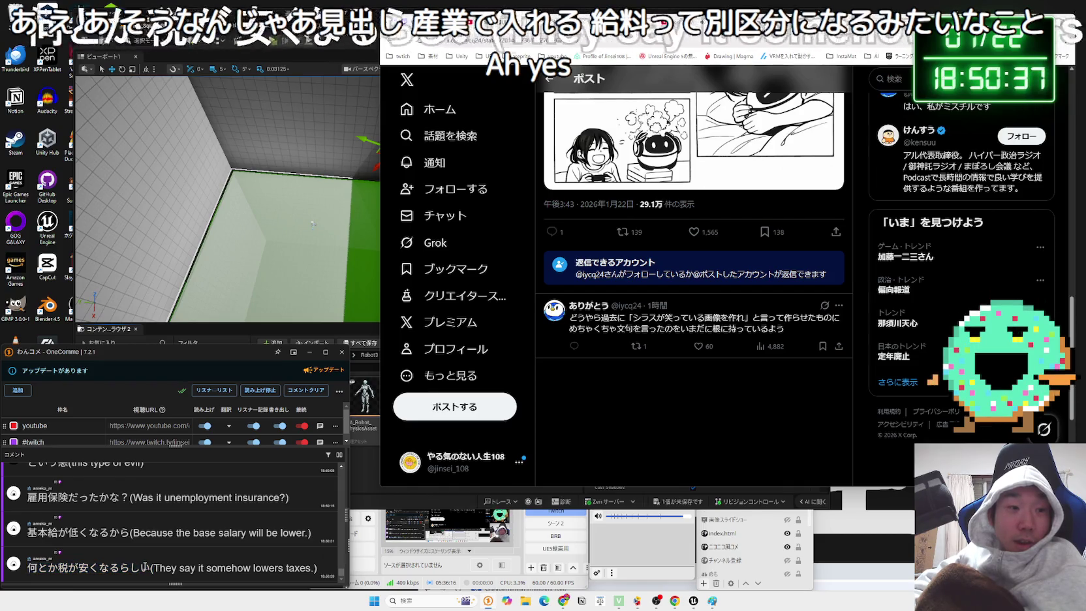
drag(27, 569, 150, 569)
click(32, 544)
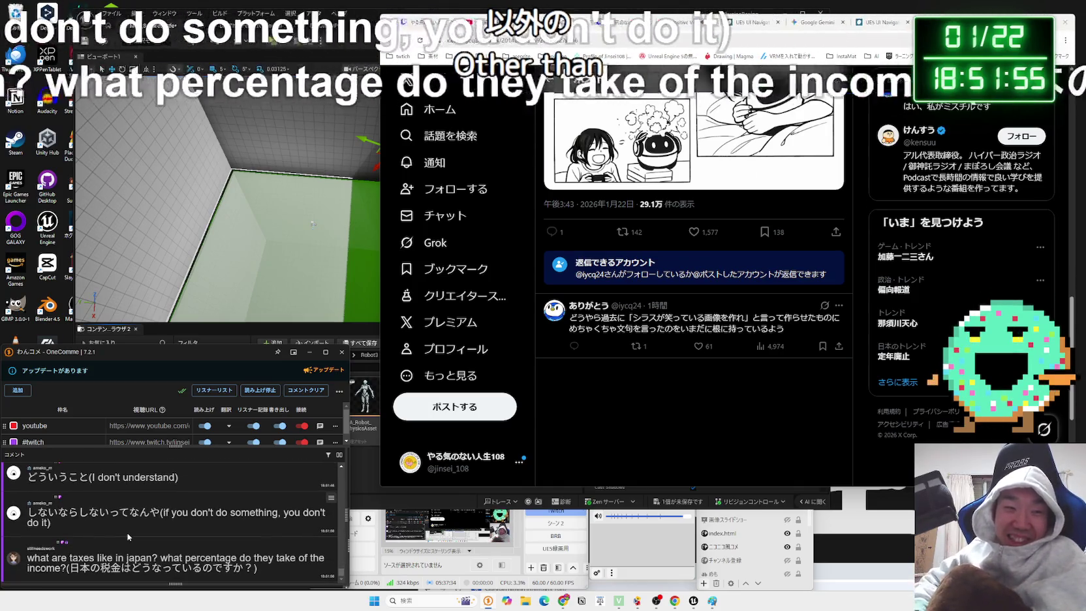
scroll(143, 515, up, 1)
scroll(143, 515, up, 2)
scroll(144, 515, down, 3)
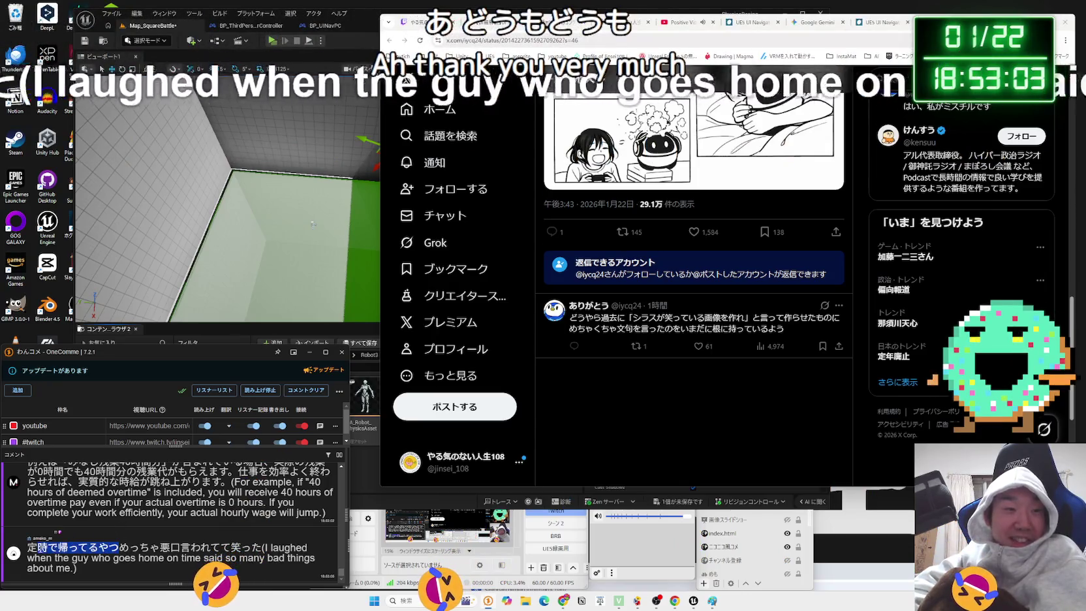
scroll(177, 516, up, 2)
scroll(98, 522, up, 1)
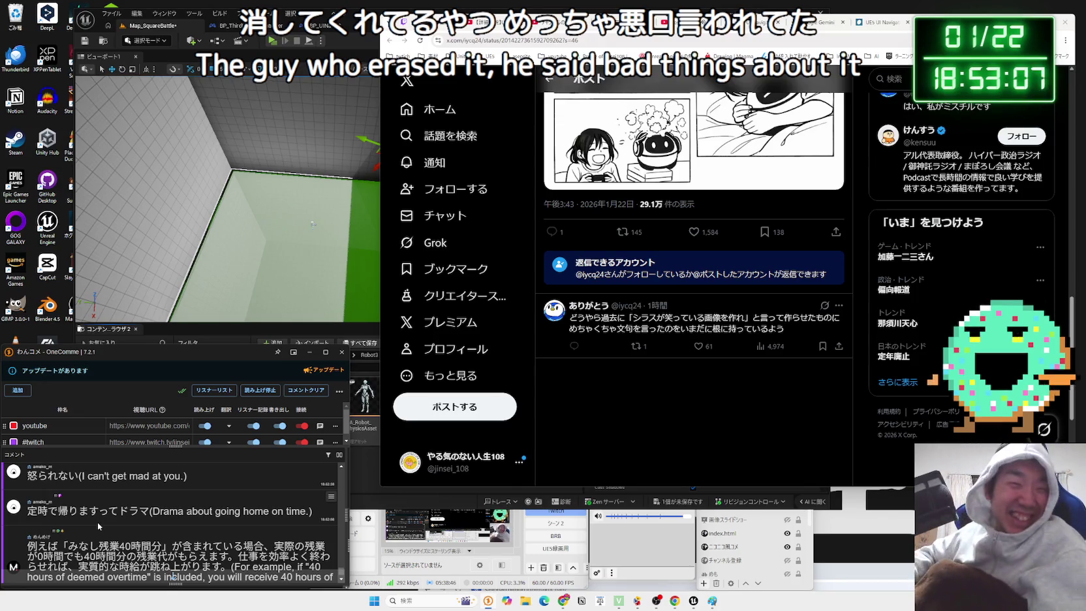
scroll(85, 516, down, 1)
mouse_move(225, 523)
mouse_down()
mouse_move(59, 504)
mouse_move(70, 504)
mouse_up()
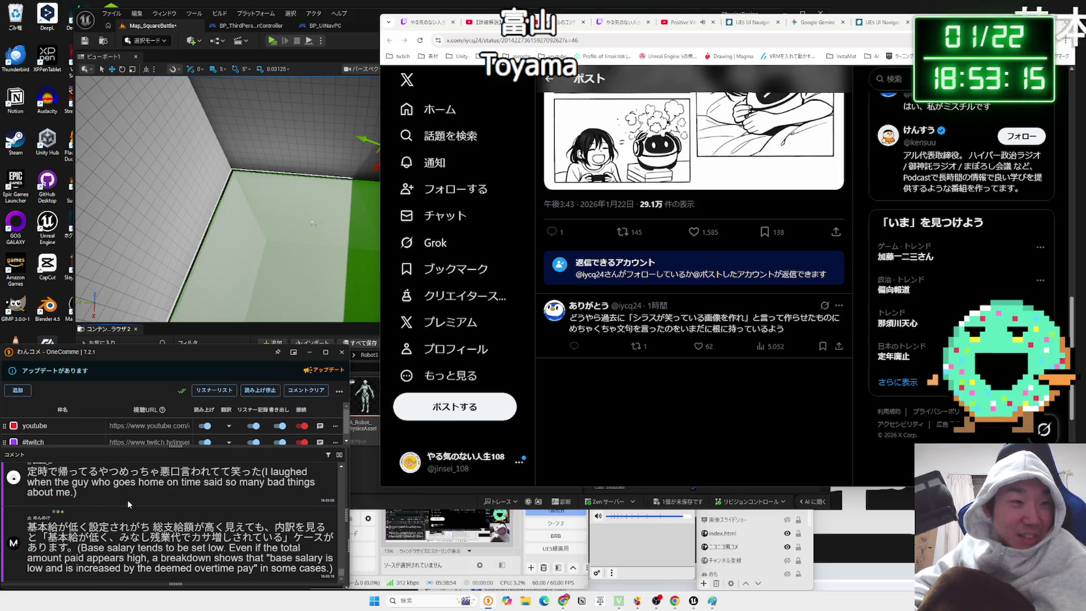
scroll(128, 500, up, 3)
drag(68, 512, 243, 513)
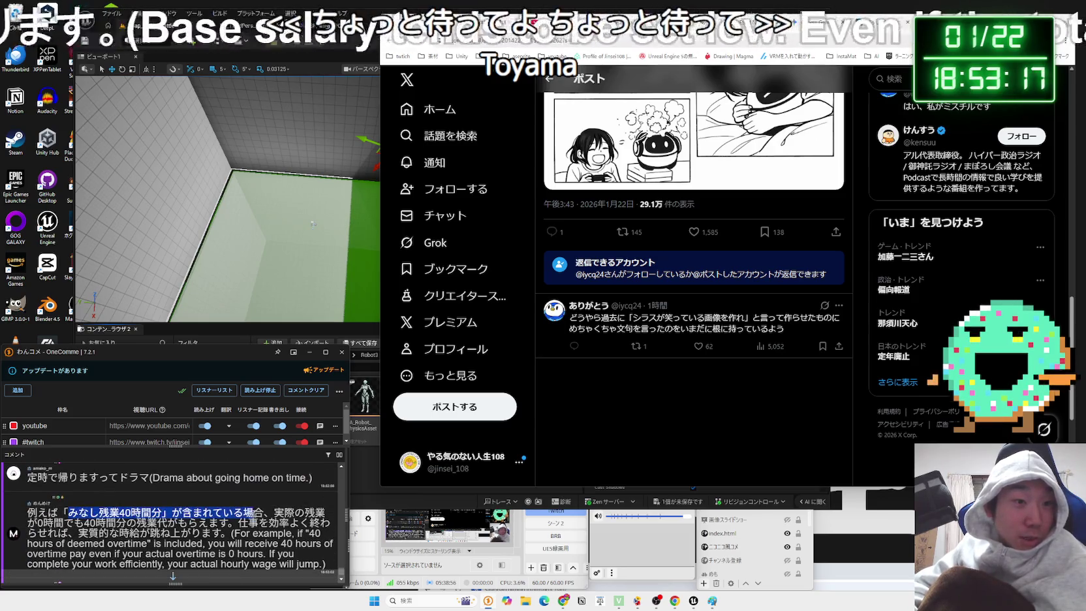
drag(316, 512, 43, 522)
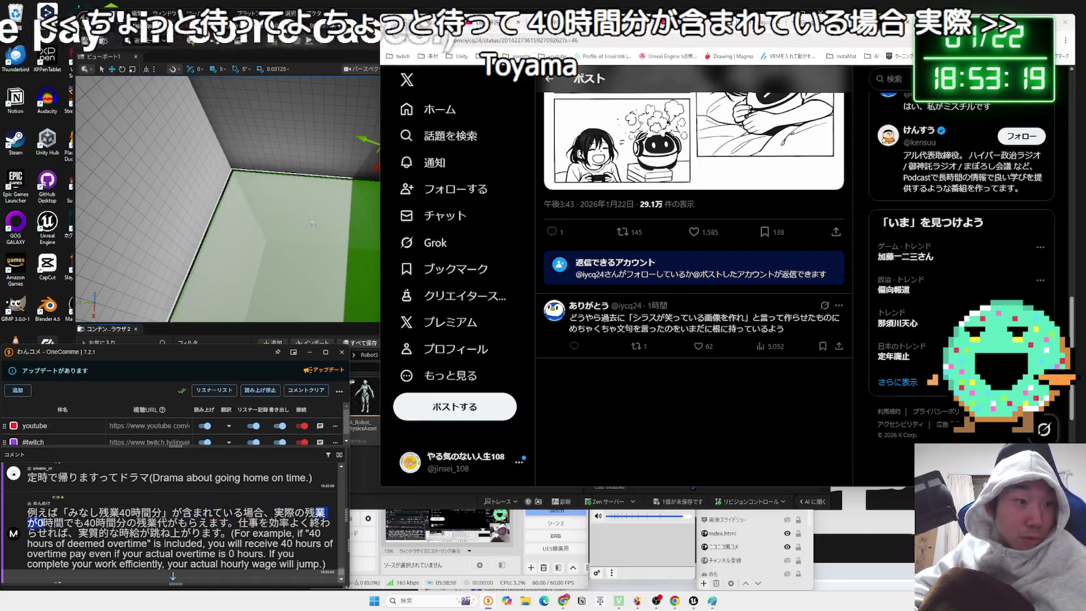
mouse_move(230, 523)
mouse_down()
mouse_move(82, 523)
mouse_move(68, 512)
mouse_up()
click(69, 513)
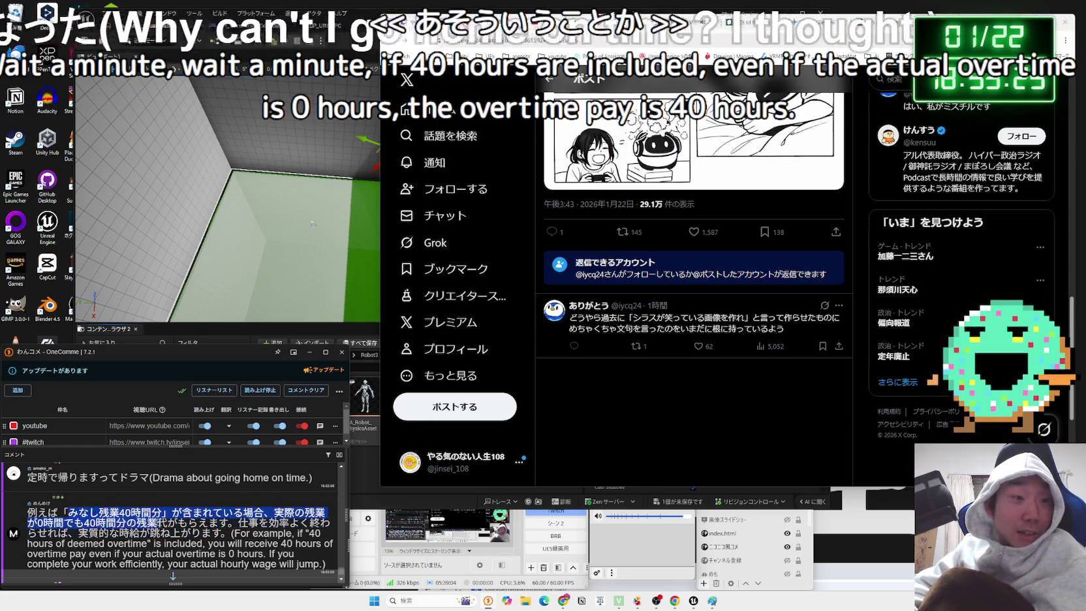
scroll(132, 517, down, 3)
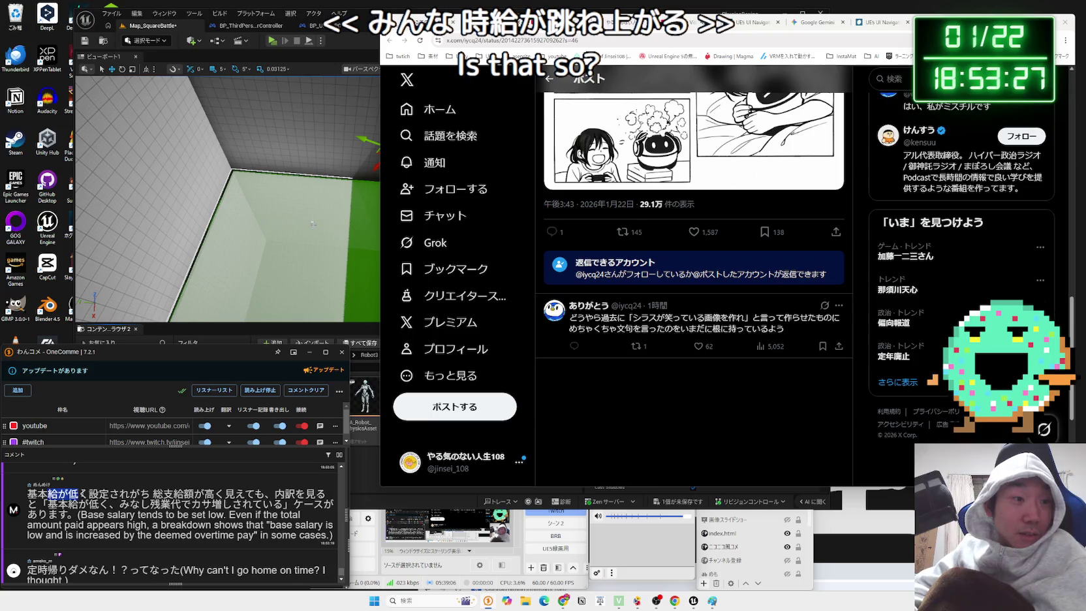
scroll(149, 494, up, 3)
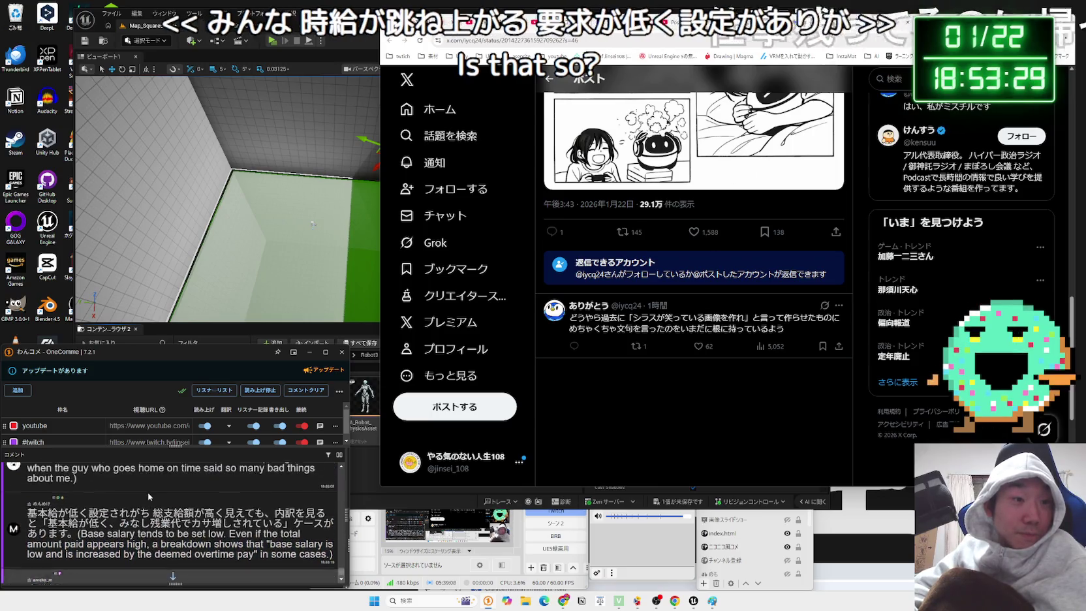
scroll(148, 497, down, 3)
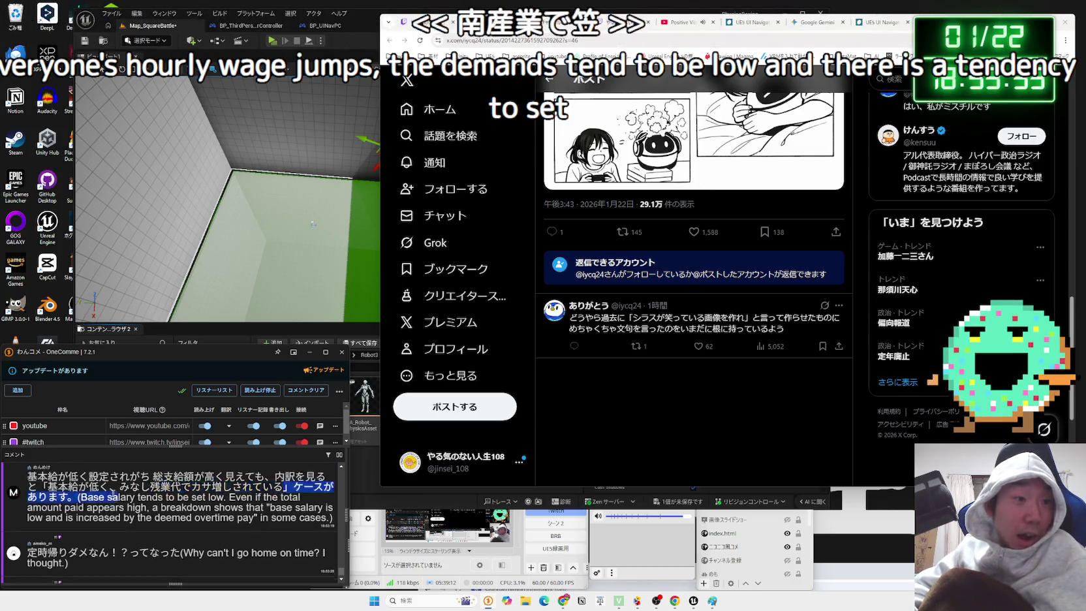
scroll(127, 518, up, 3)
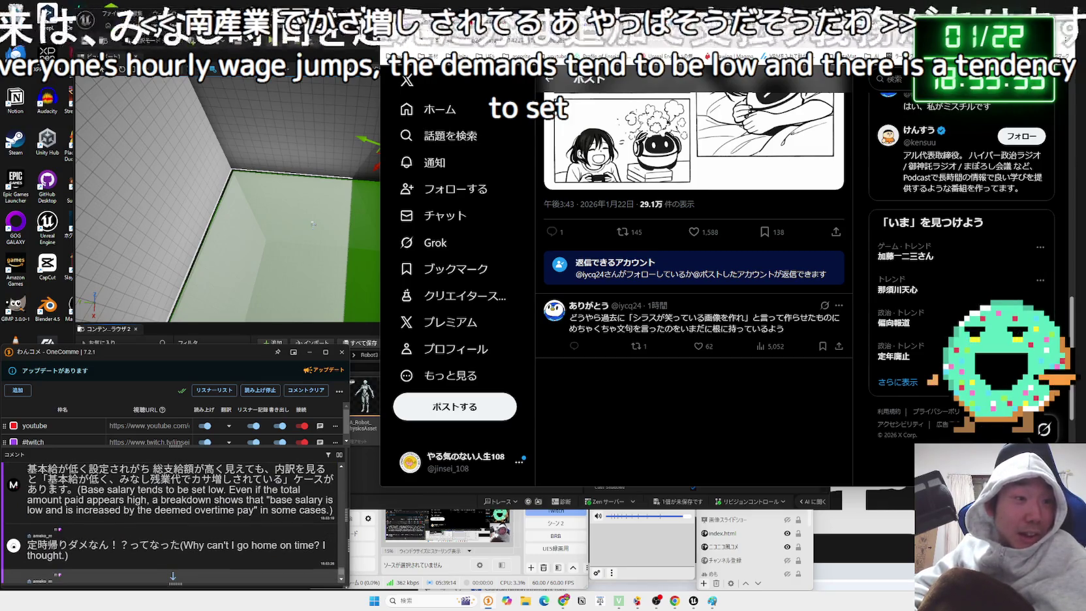
mouse_move(47, 479)
mouse_down()
mouse_move(234, 479)
mouse_move(79, 480)
mouse_up()
click(79, 479)
scroll(98, 496, down, 3)
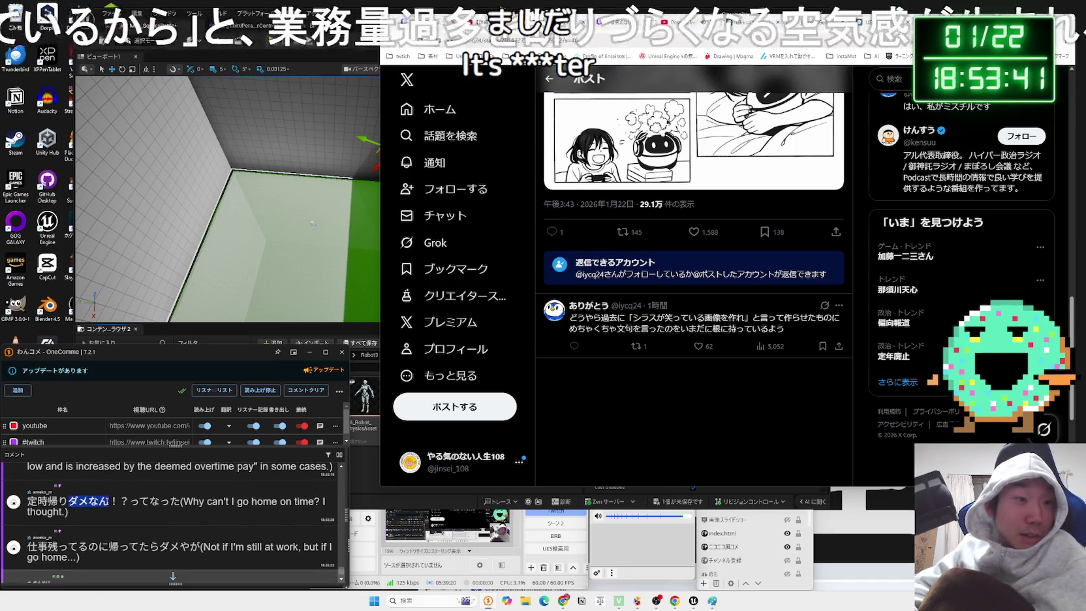
drag(69, 501, 170, 502)
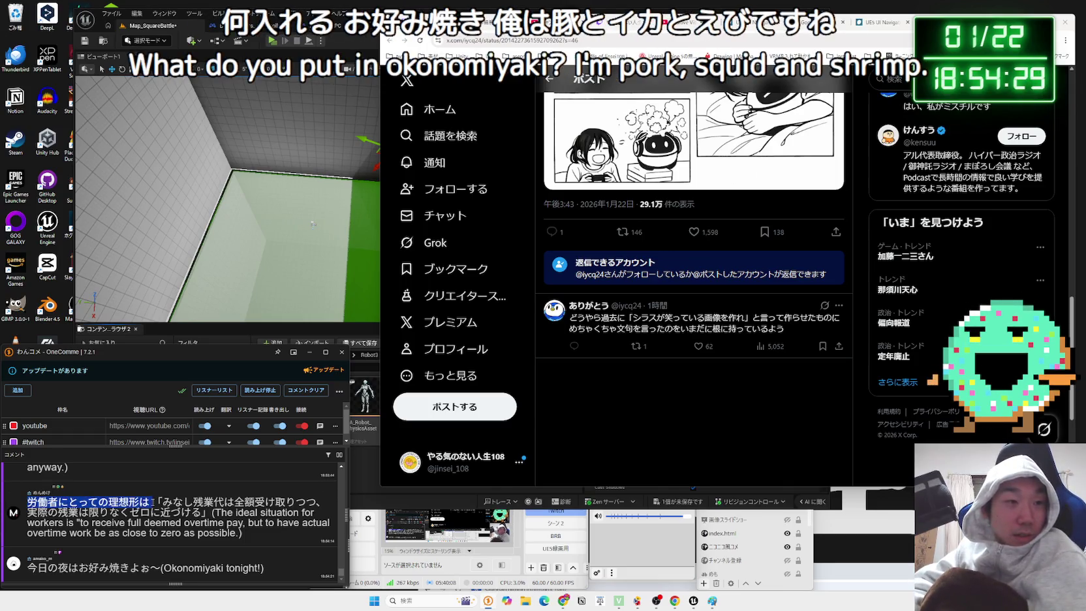
- Select the phrase 「みなし残業代は全額受け取」 in the OneComme comment about full deemed overtime pay
drag(171, 502, 288, 501)
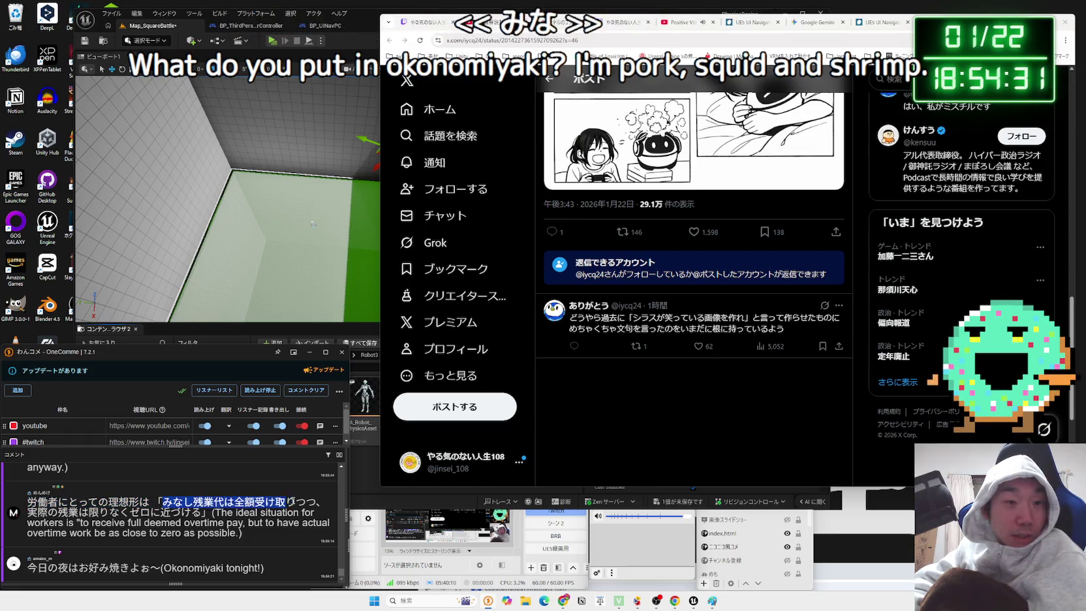